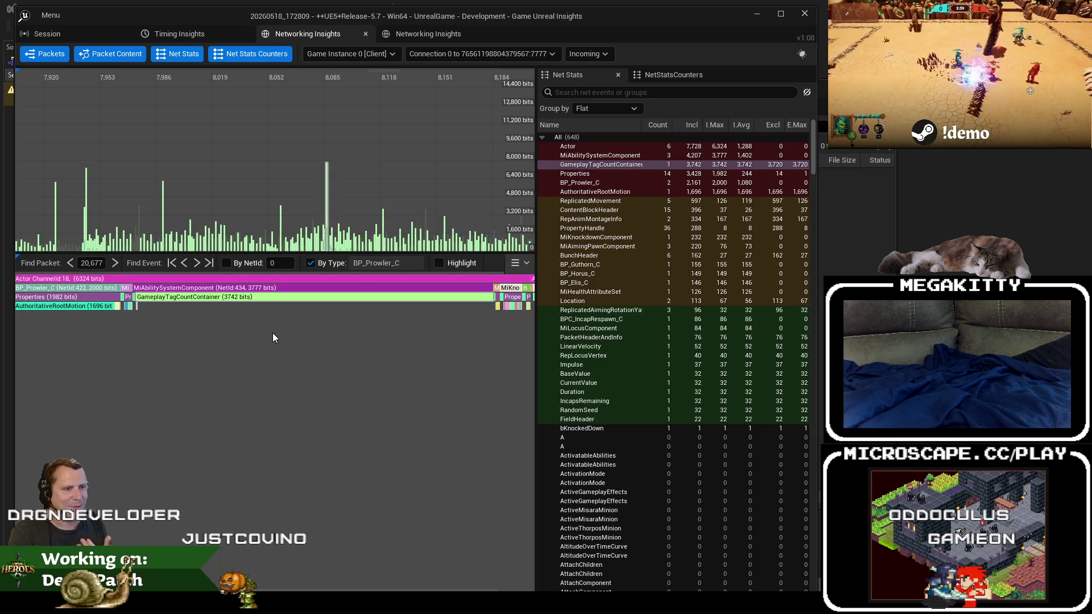
Inspect the MiAbilitySystemComponent, GameplayTagCountContainer and actor channel events in the packet content.
{"action": "mouse_move", "coordinate": [231, 300]}
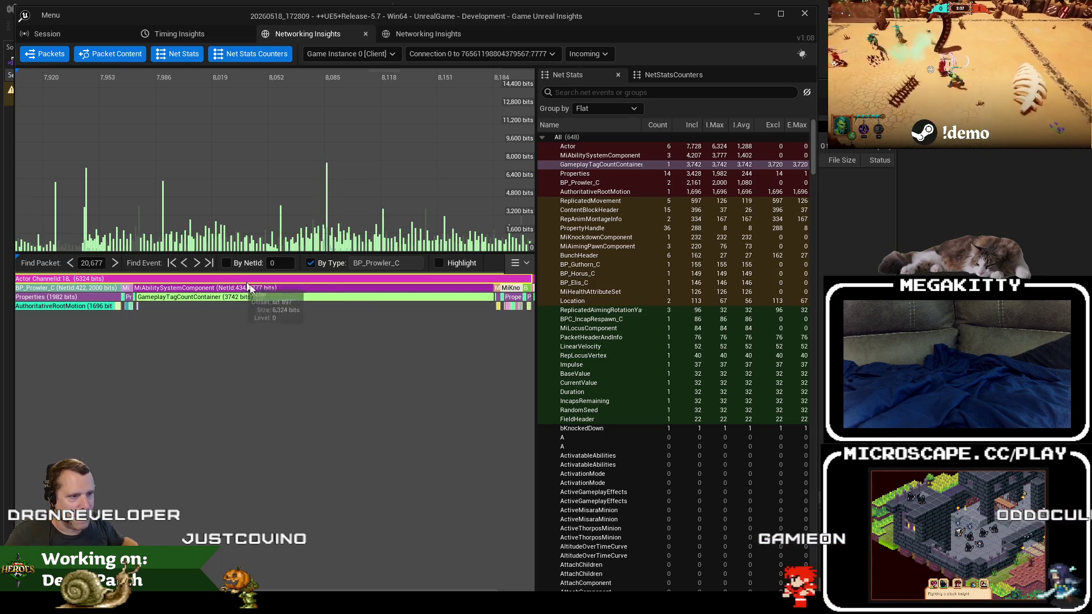
{"action": "left_click", "coordinate": [266, 286]}
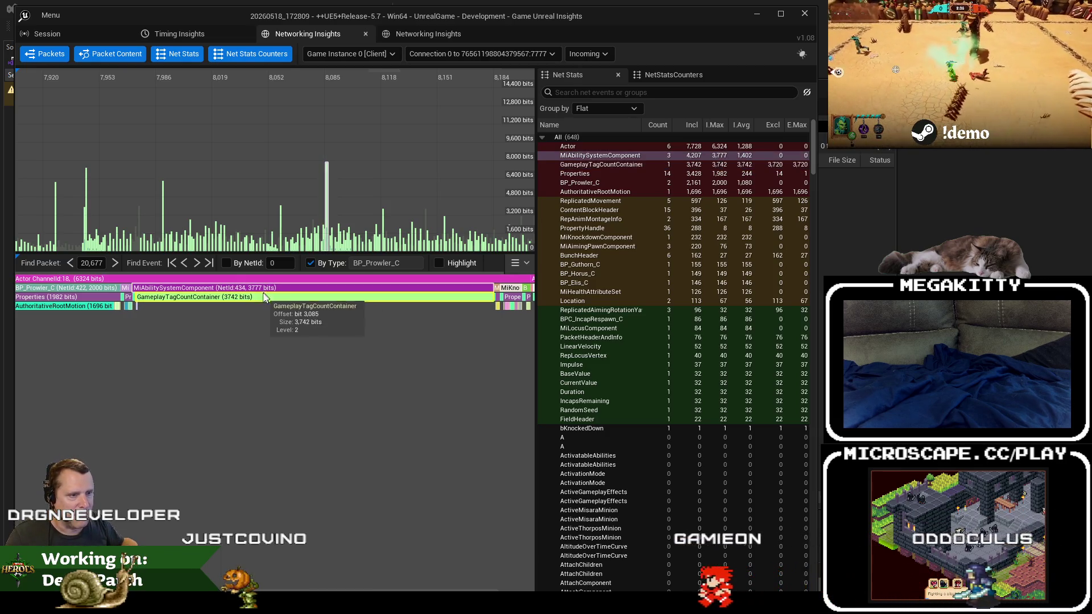
{"action": "left_click", "coordinate": [210, 298]}
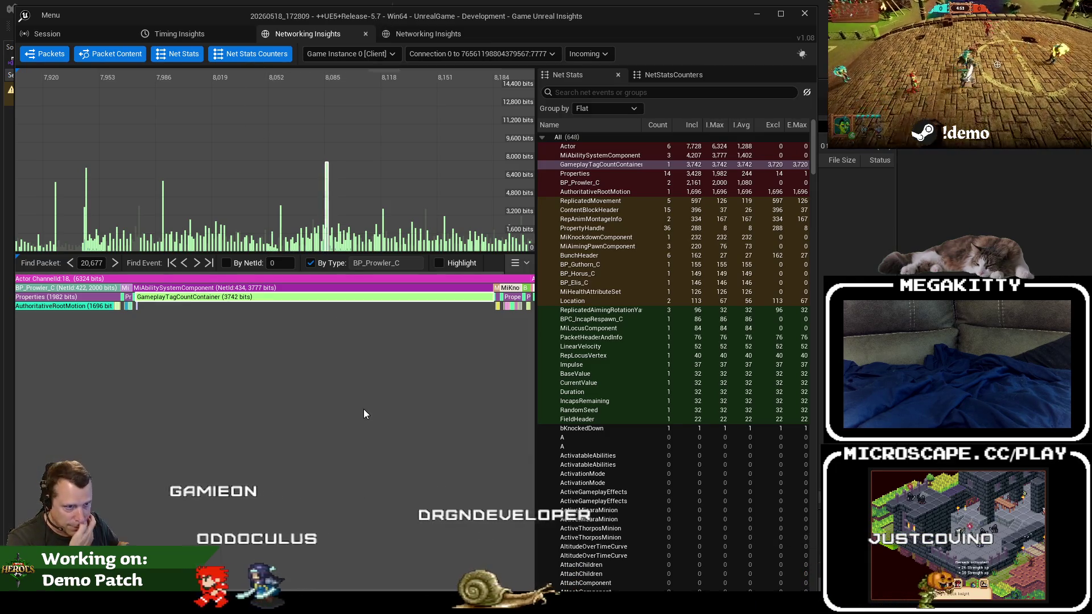
{"action": "left_click", "coordinate": [265, 285]}
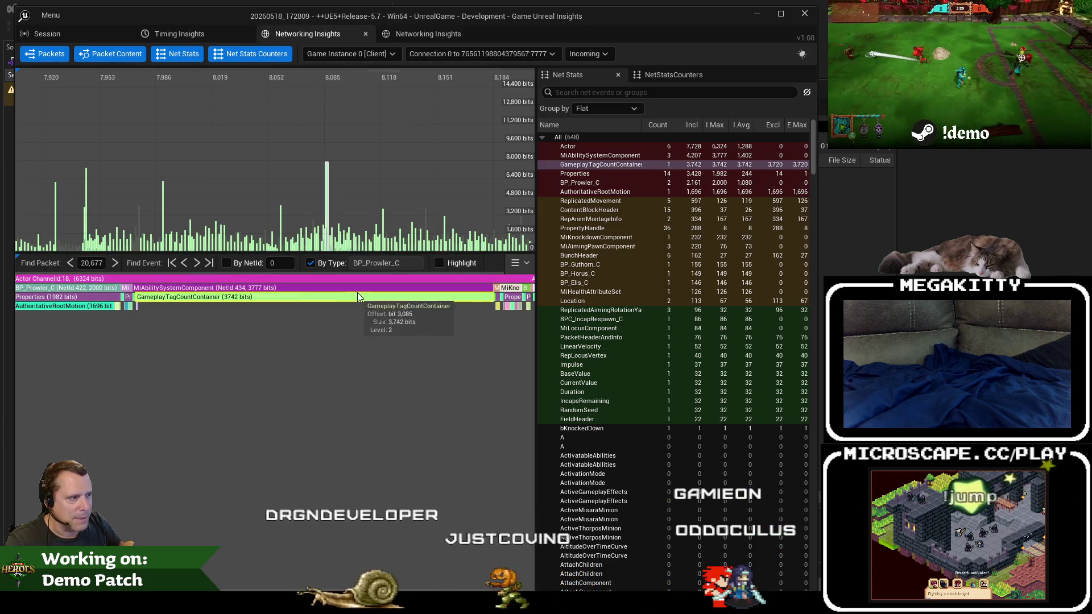
{"action": "left_click", "coordinate": [358, 294]}
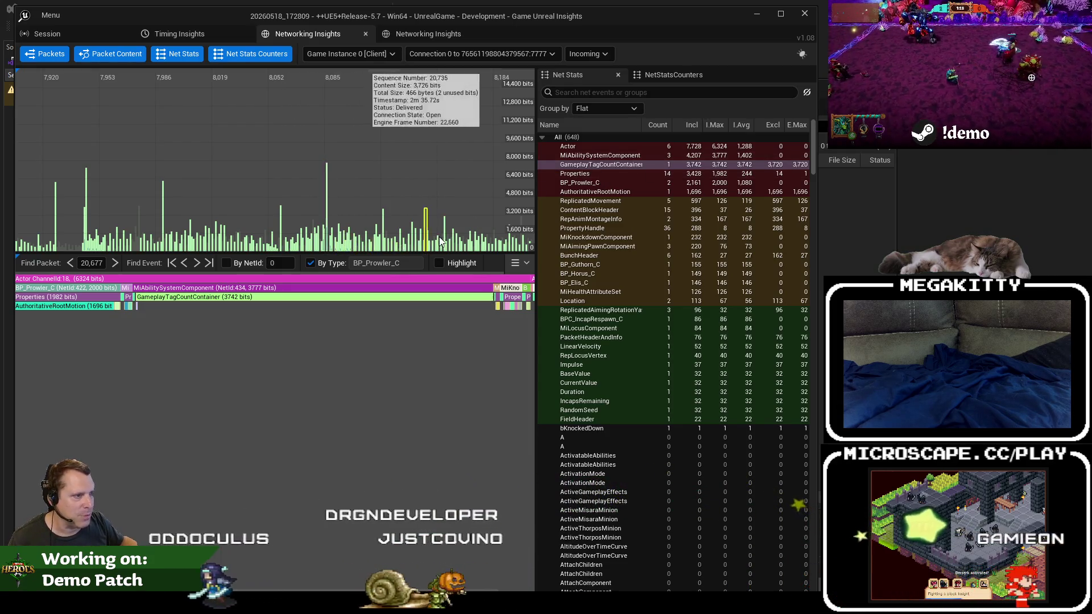
Zoom the Packet Content view and check the AuthoritativeRootMotion and GameplayTagCountContainer events.
{"action": "scroll", "coordinate": [247, 327], "scroll_direction": "up", "scroll_amount": 1}
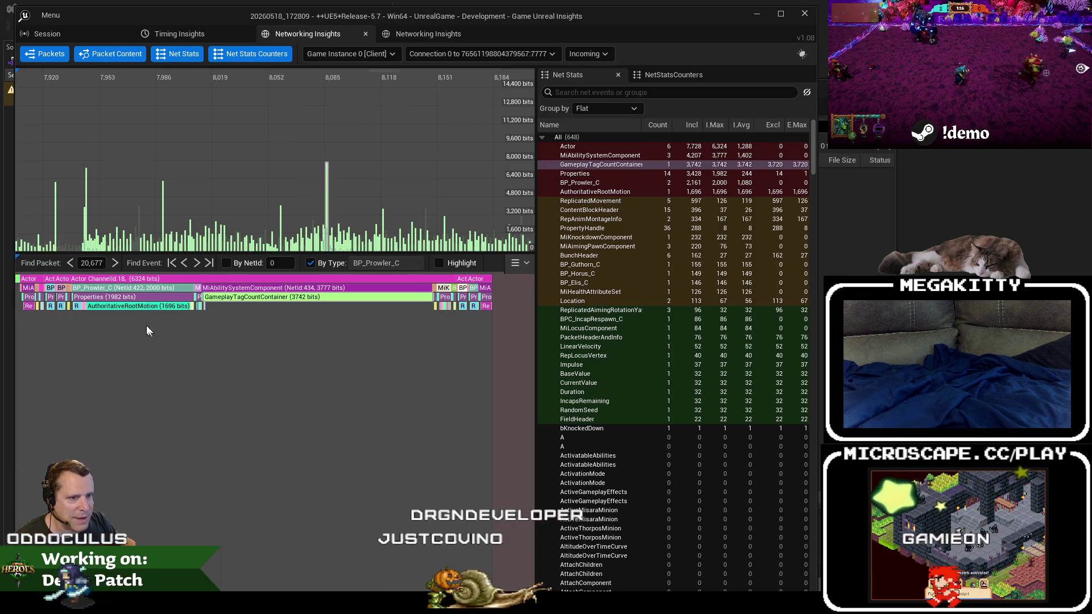
{"action": "scroll", "coordinate": [204, 328], "scroll_direction": "down", "scroll_amount": 2}
{"action": "scroll", "coordinate": [205, 328], "scroll_direction": "up", "scroll_amount": 2}
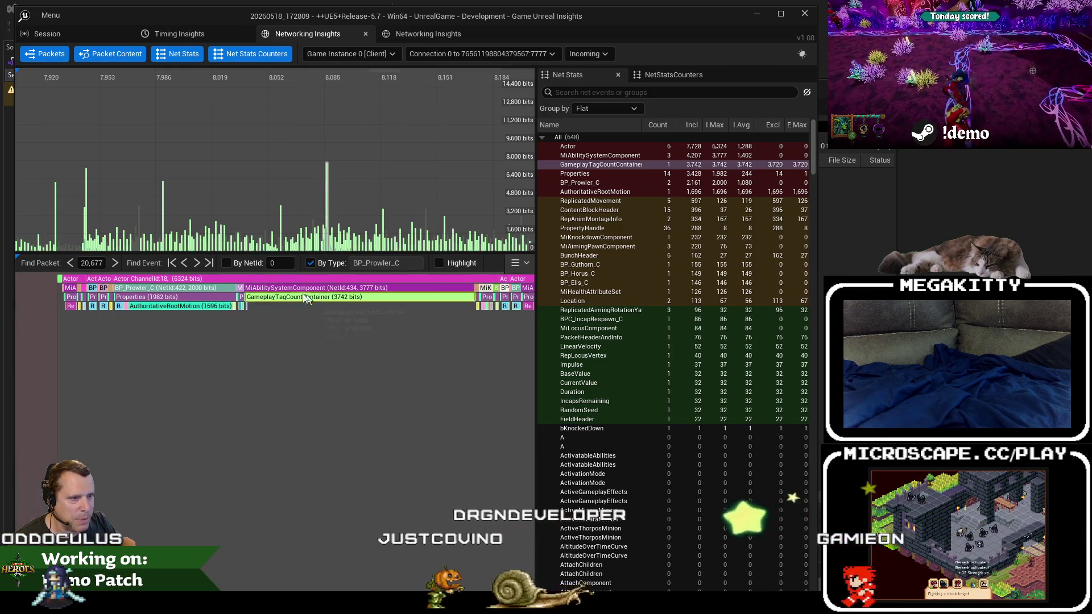
{"action": "left_click", "coordinate": [162, 308]}
{"action": "left_click", "coordinate": [366, 300]}
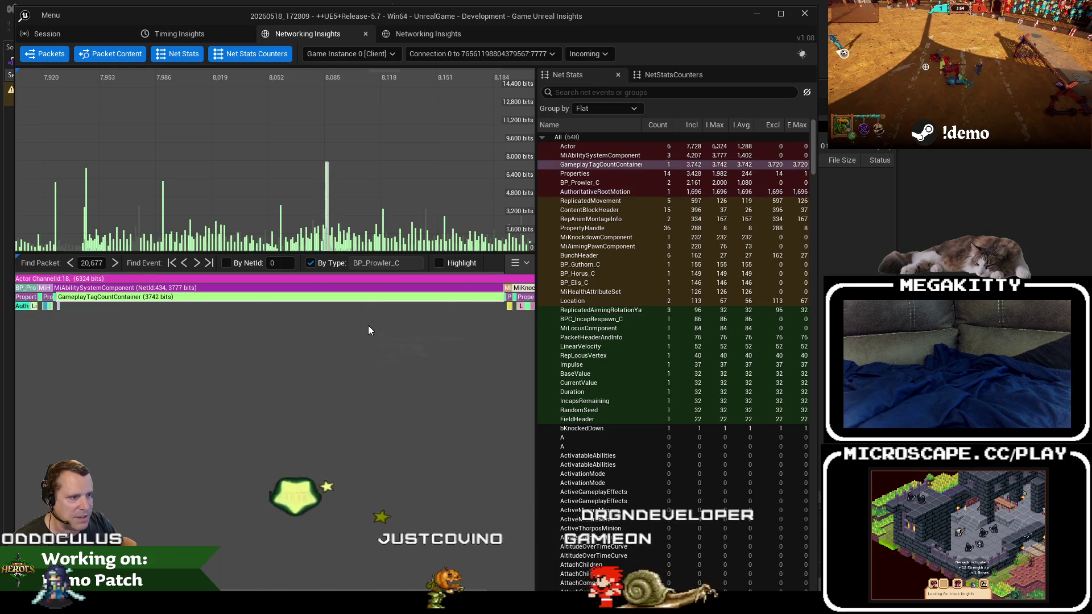
{"action": "scroll", "coordinate": [369, 326], "scroll_direction": "down", "scroll_amount": 2}
{"action": "scroll", "coordinate": [369, 325], "scroll_direction": "down", "scroll_amount": 2}
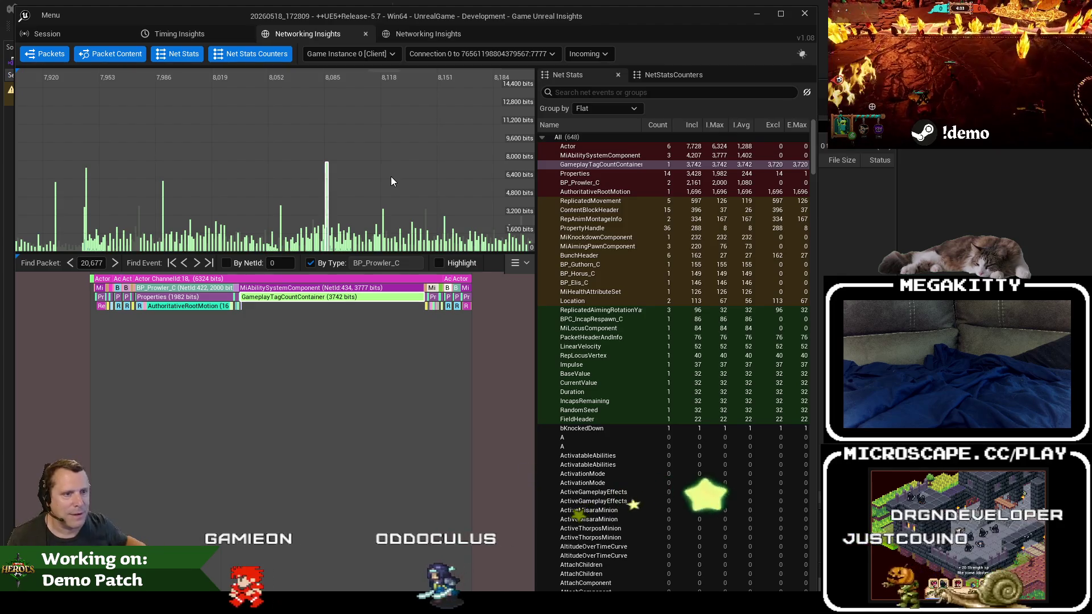
Open packet 20,604's contents, then switch to the Timing Insights view.
{"action": "mouse_move", "coordinate": [213, 250]}
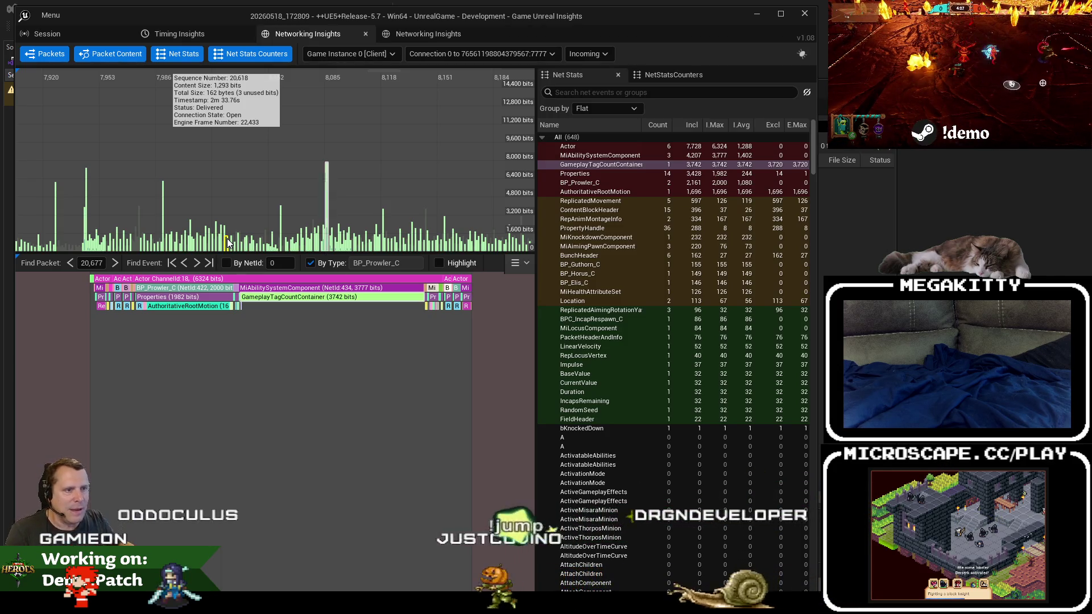
{"action": "left_click", "coordinate": [203, 246]}
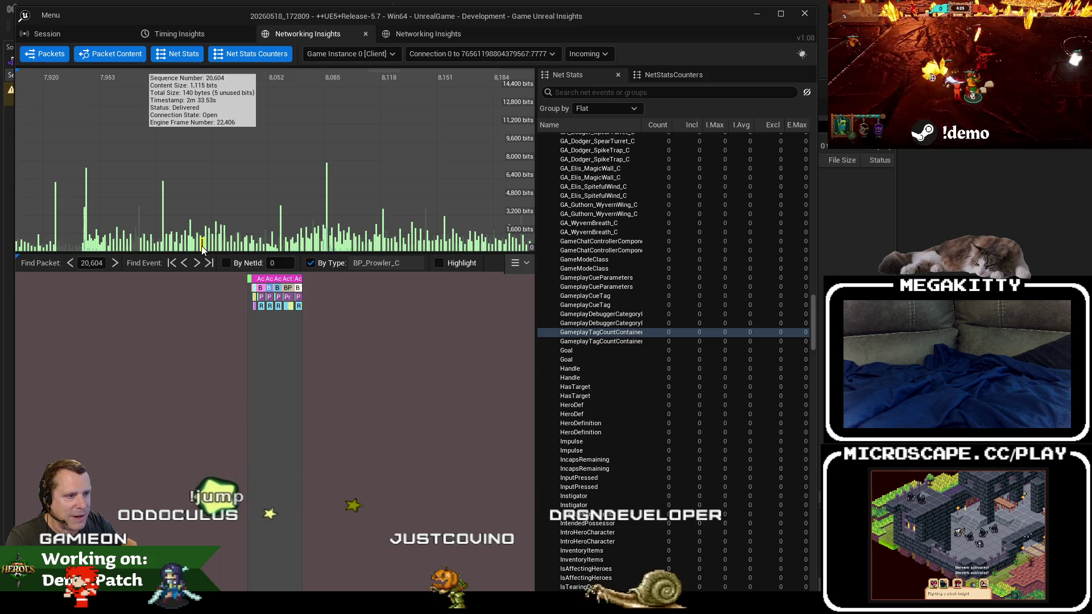
{"action": "left_click", "coordinate": [176, 33]}
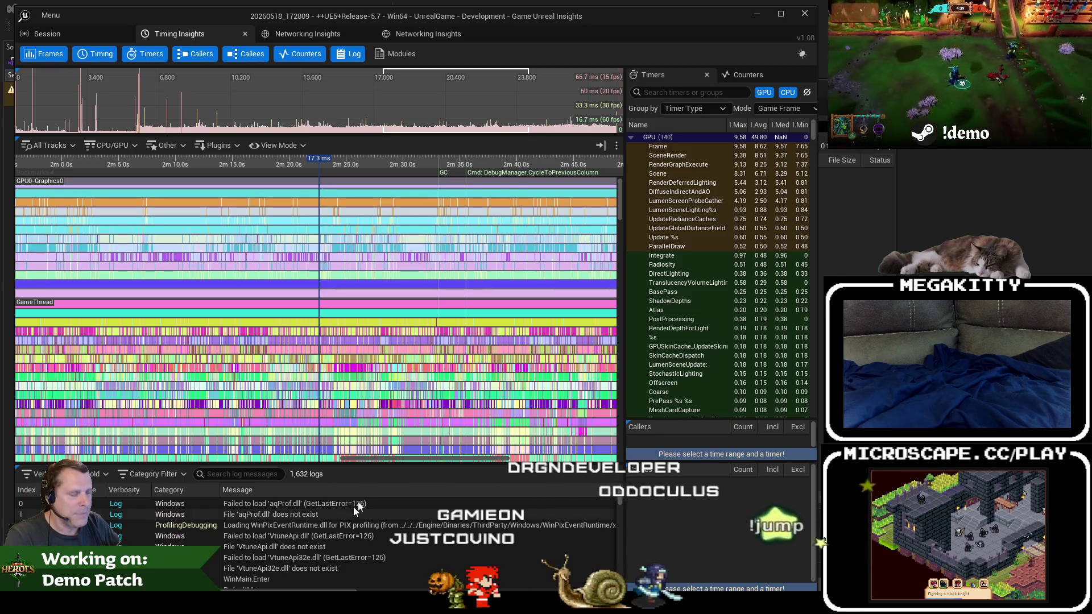
In the second networking session, open outgoing packet 10,117's contents.
{"action": "left_click", "coordinate": [413, 38]}
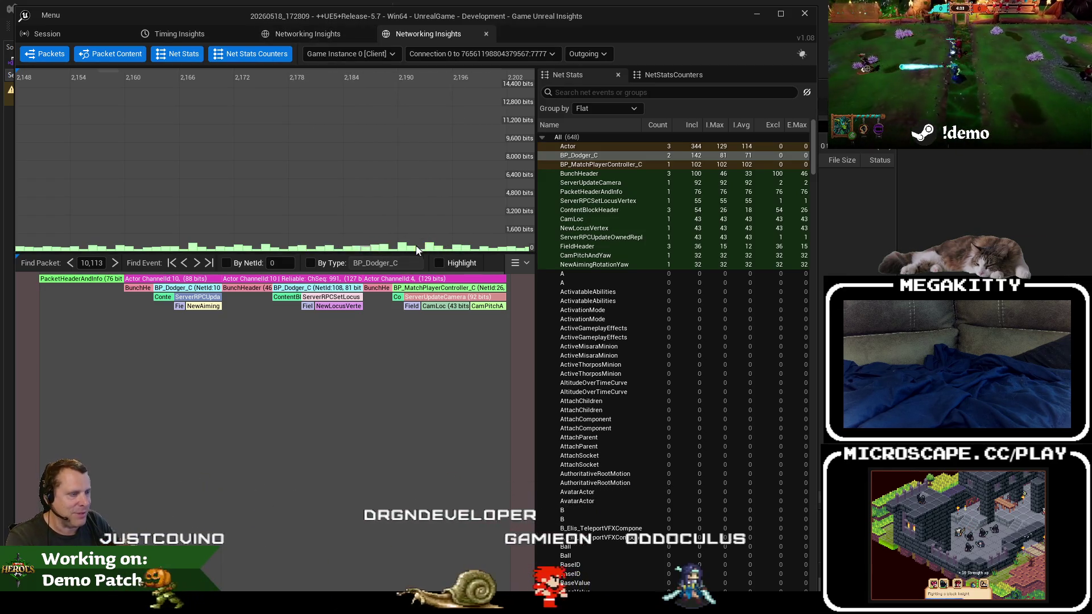
{"action": "mouse_move", "coordinate": [398, 249]}
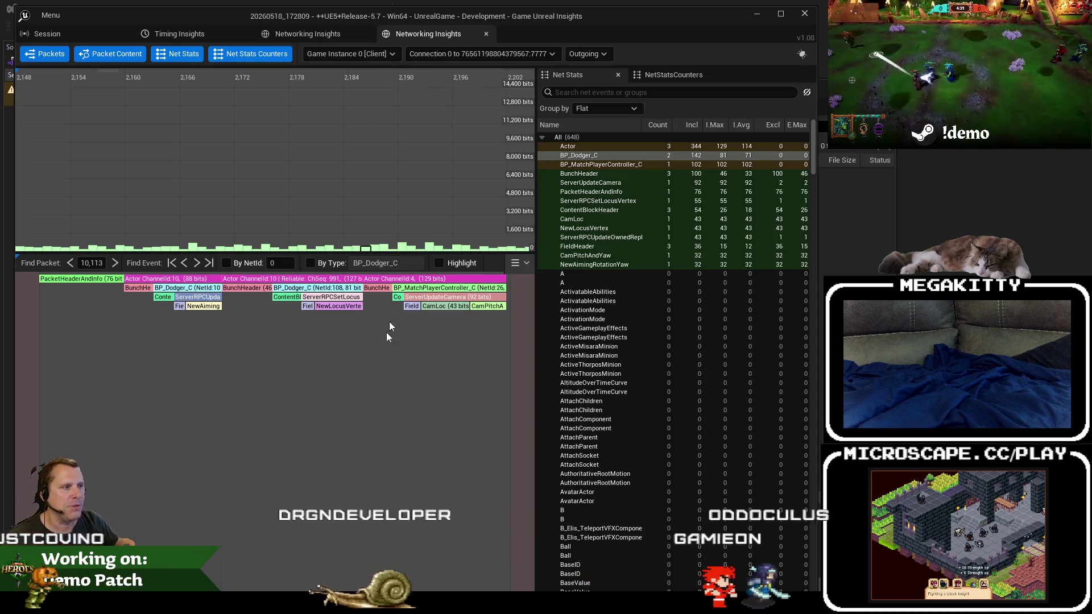
{"action": "left_click", "coordinate": [403, 249]}
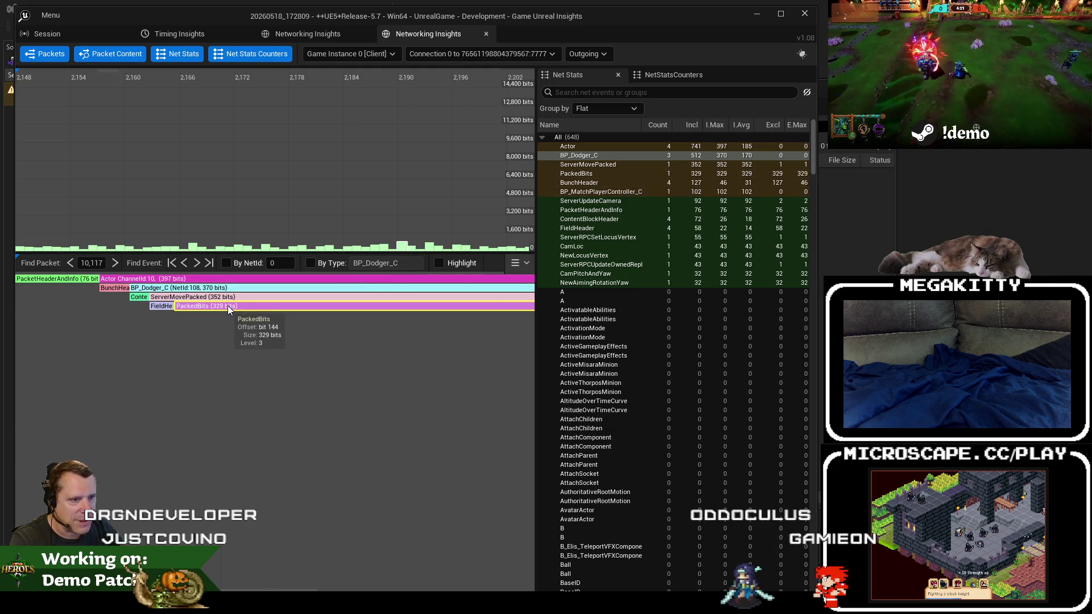
Zoom and pan the packet's later bunches to select ServerUpdateCamera, then go to Visual Studio.
{"action": "scroll", "coordinate": [228, 306], "scroll_direction": "down", "scroll_amount": 2}
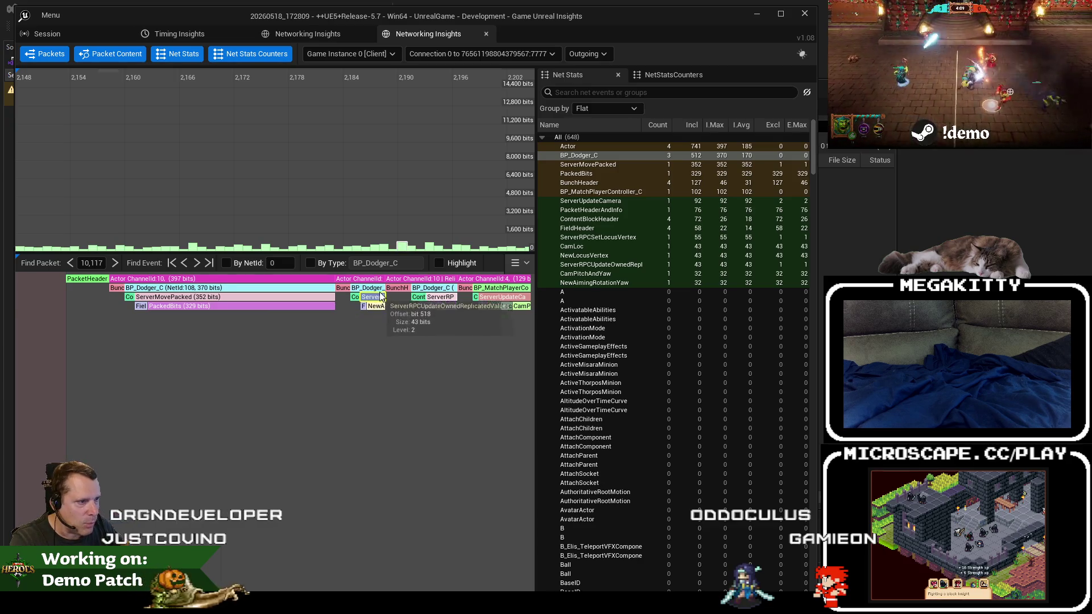
{"action": "scroll", "coordinate": [381, 296], "scroll_direction": "up", "scroll_amount": 3}
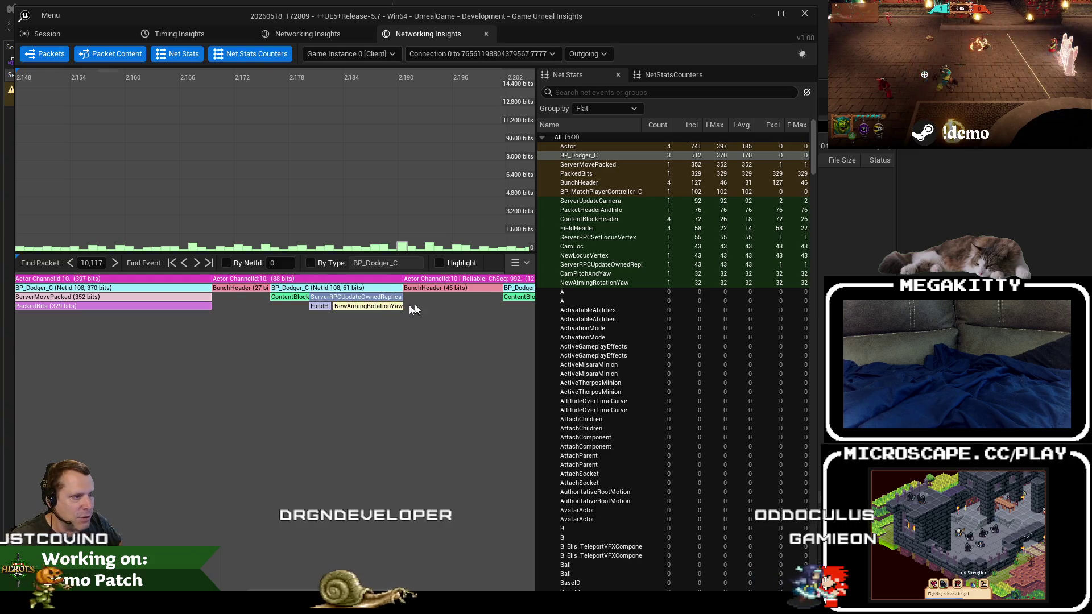
{"action": "scroll", "coordinate": [421, 307], "scroll_direction": "up", "scroll_amount": 1}
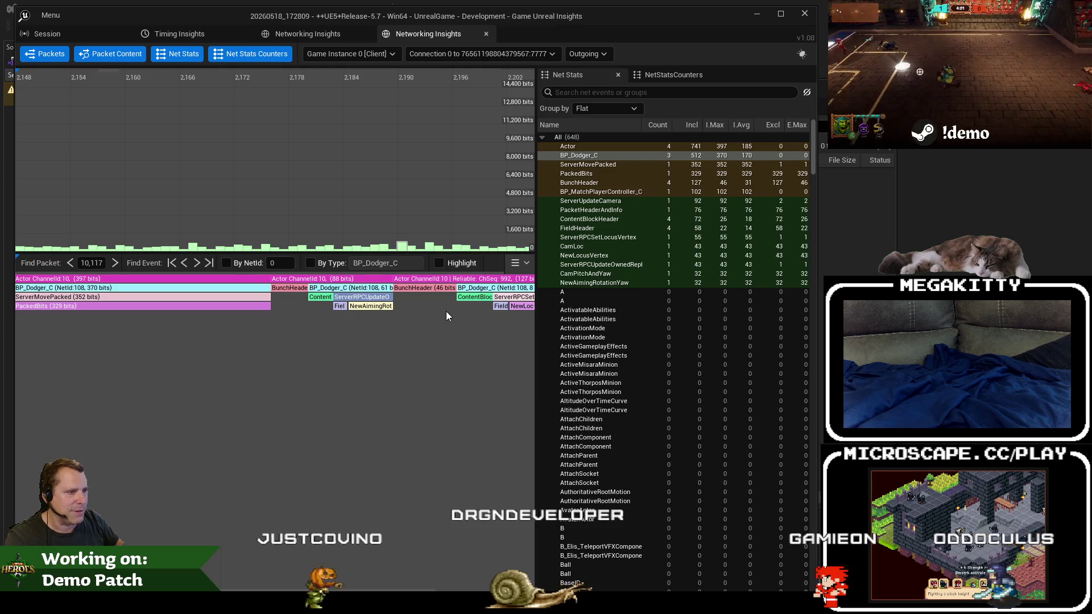
{"action": "left_click_drag", "start_coordinate": [443, 307], "coordinate": [287, 304]}
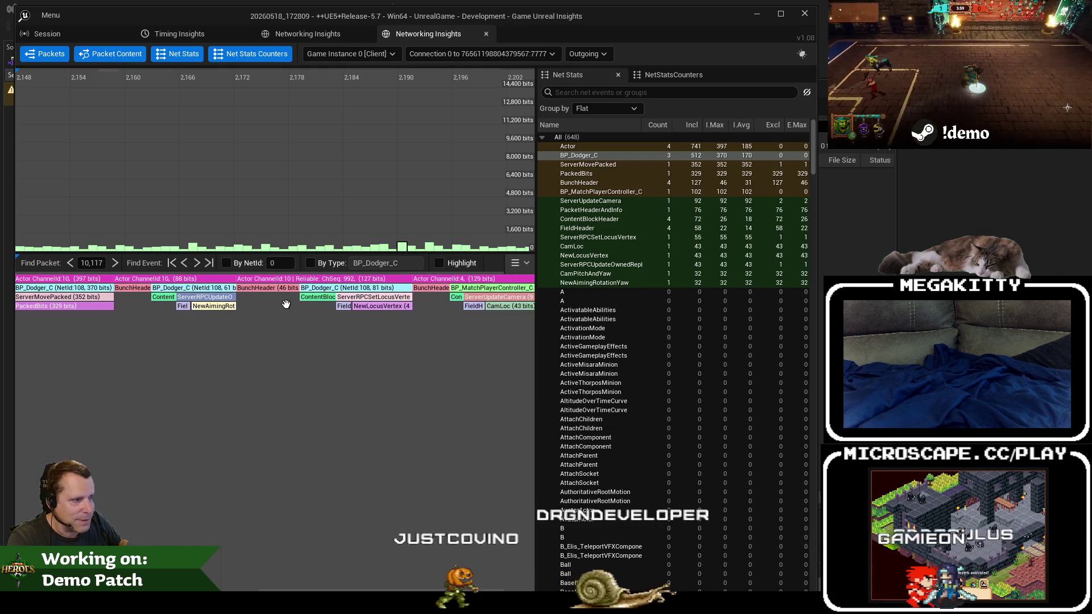
{"action": "scroll", "coordinate": [364, 310], "scroll_direction": "up", "scroll_amount": 1}
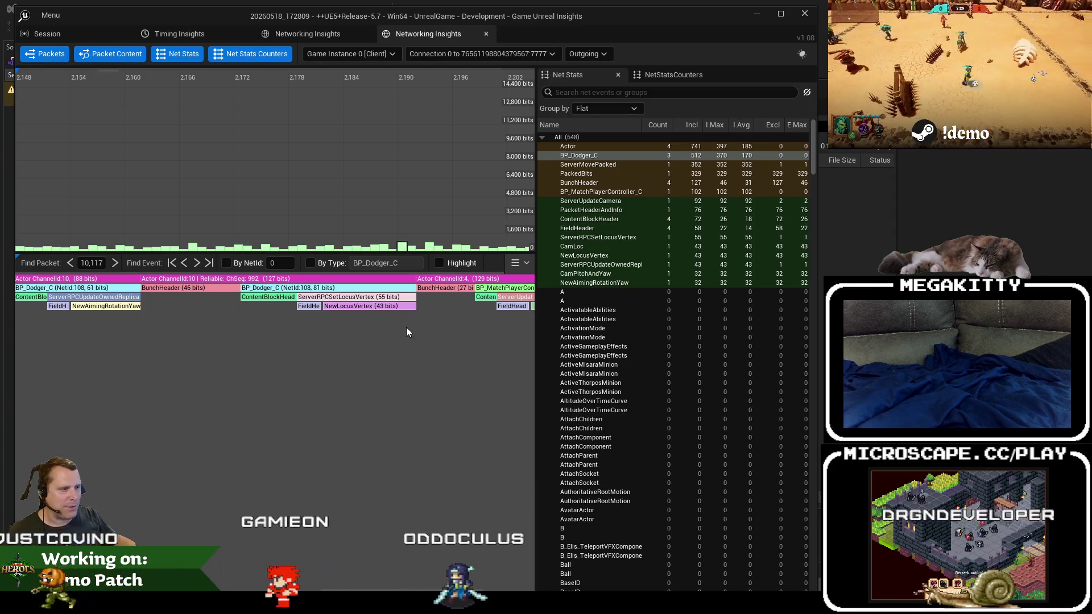
{"action": "left_click_drag", "start_coordinate": [420, 317], "coordinate": [247, 317]}
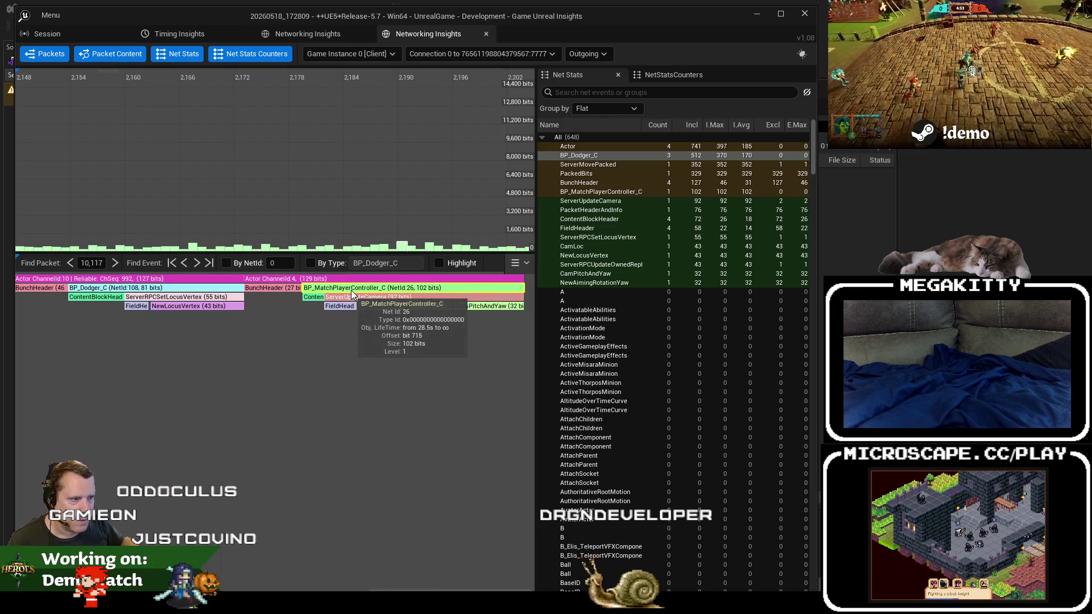
{"action": "left_click", "coordinate": [347, 301]}
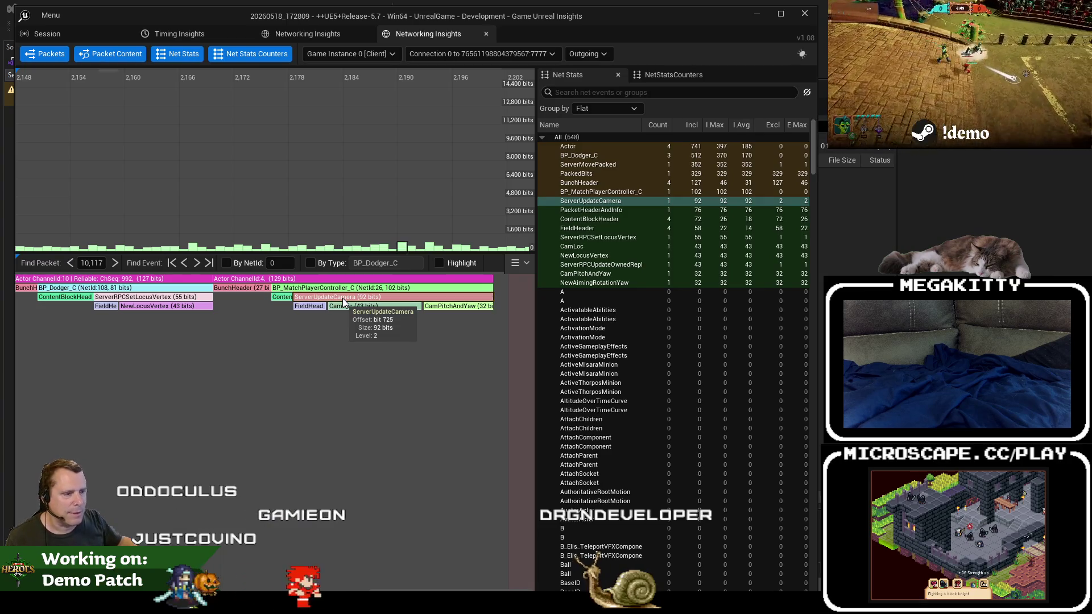
{"action": "key", "text": "alt+Tab"}
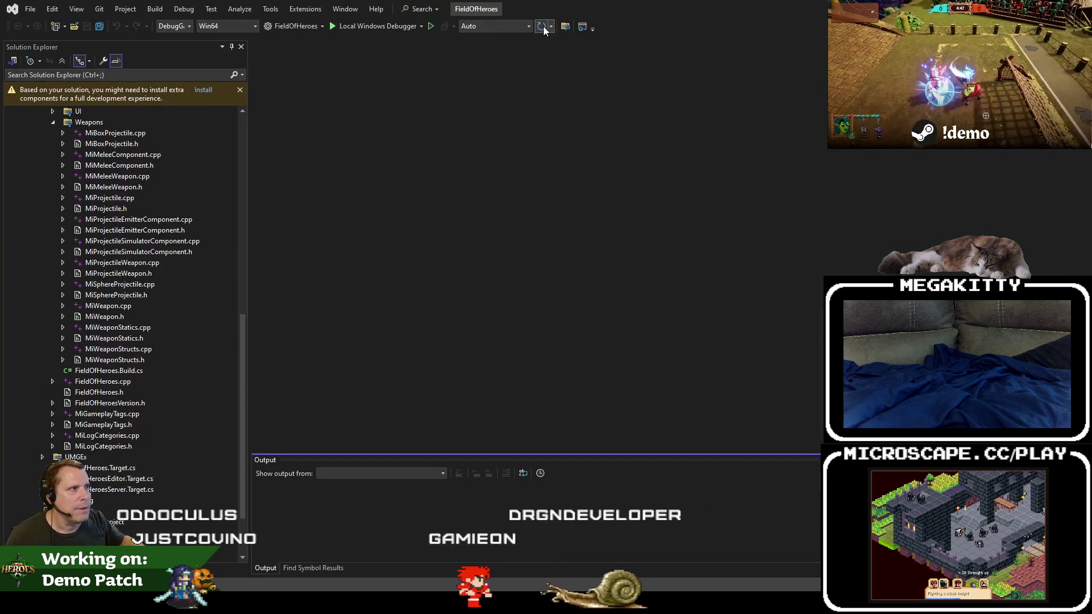
Search the game project for serverupdatecamera and close the opened projectile source file.
{"action": "left_click", "coordinate": [566, 27]}
{"action": "type", "text": "serveru"}
{"action": "type", "text": "camera"}
{"action": "key", "text": "Return"}
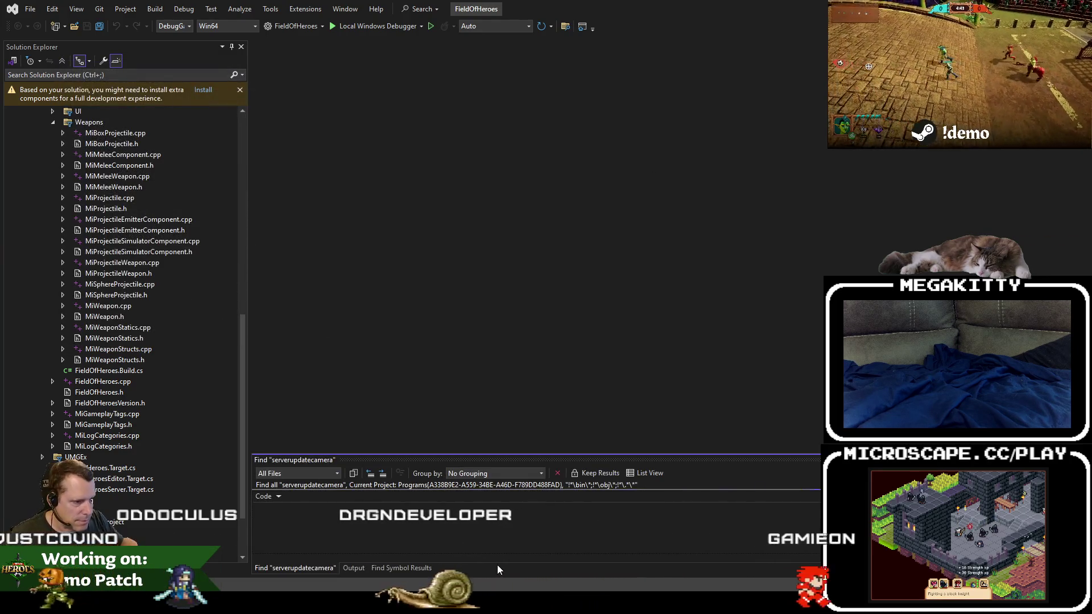
{"action": "left_click", "coordinate": [566, 27]}
{"action": "key", "text": "Return"}
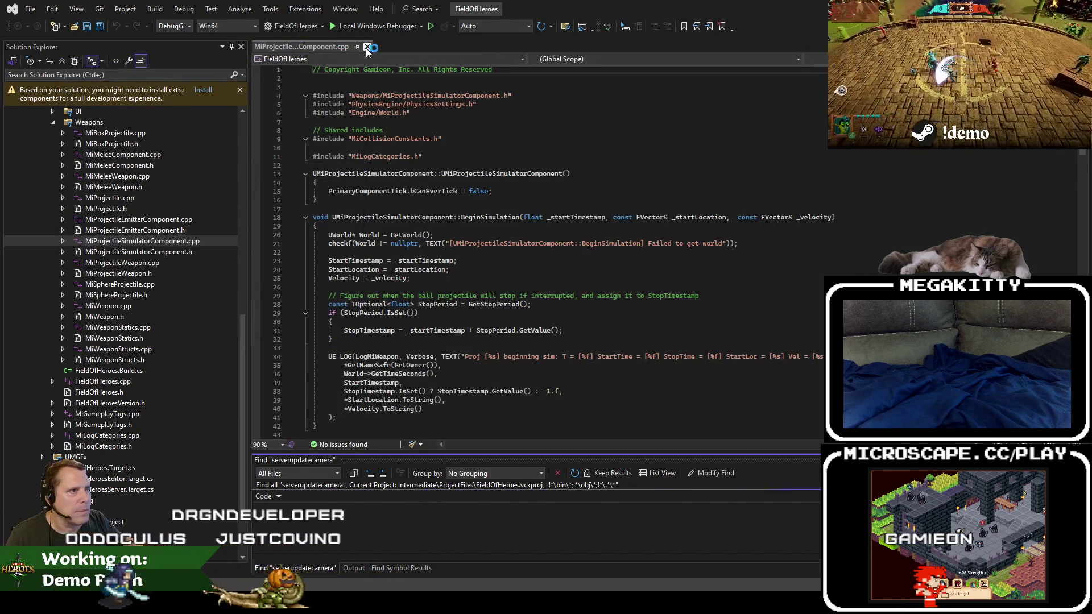
{"action": "left_click", "coordinate": [367, 48]}
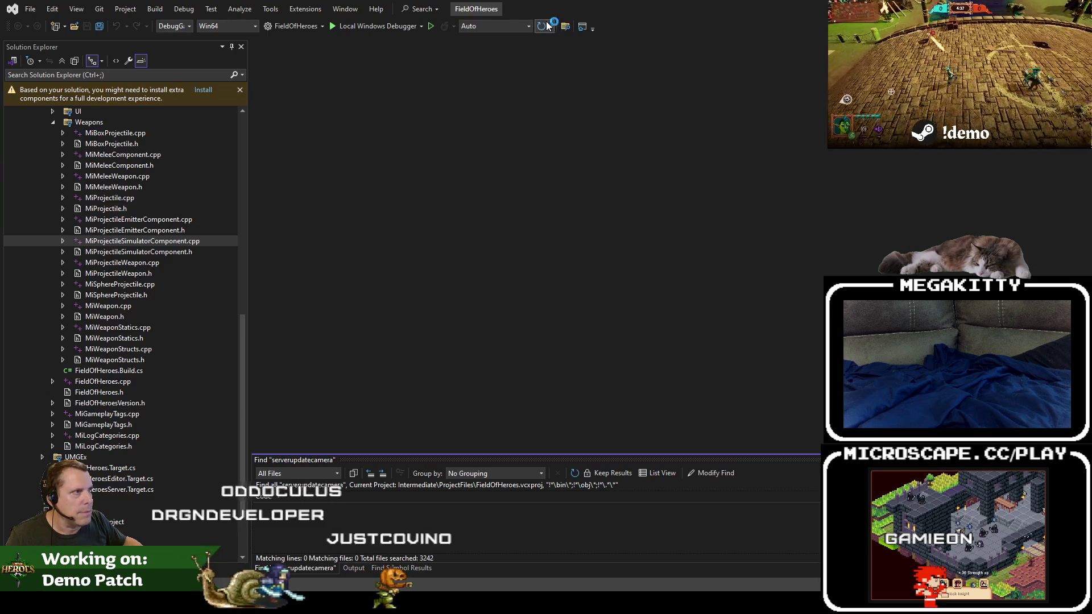
Rerun the serverupdatecamera search across the Entire solution, listing 21 lines in 8 files.
{"action": "key", "text": "ctrl+shift+f"}
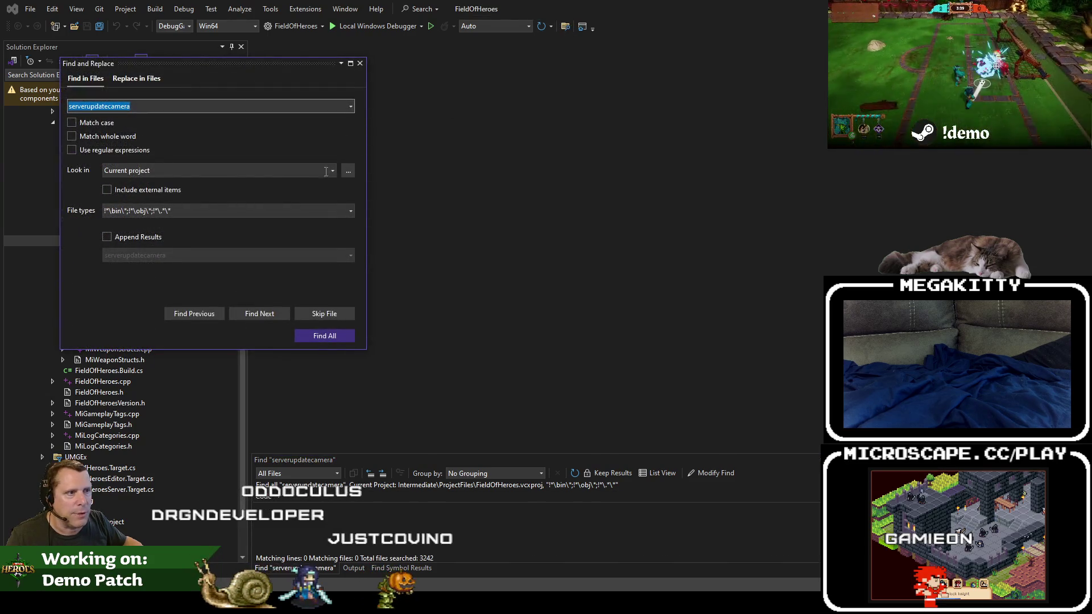
{"action": "left_click", "coordinate": [332, 171]}
{"action": "left_click", "coordinate": [274, 183]}
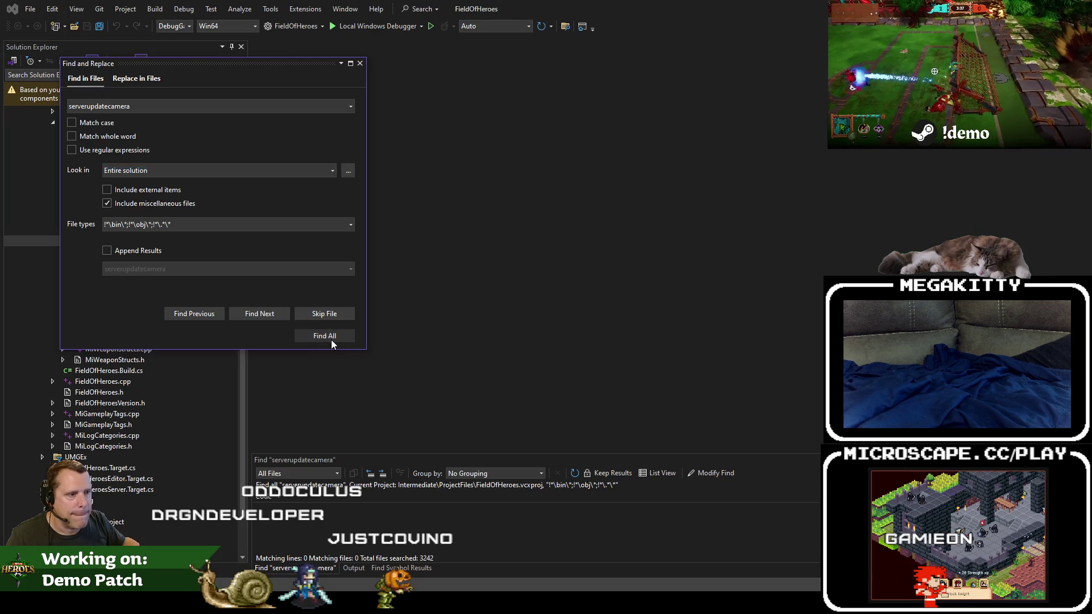
{"action": "left_click", "coordinate": [331, 339]}
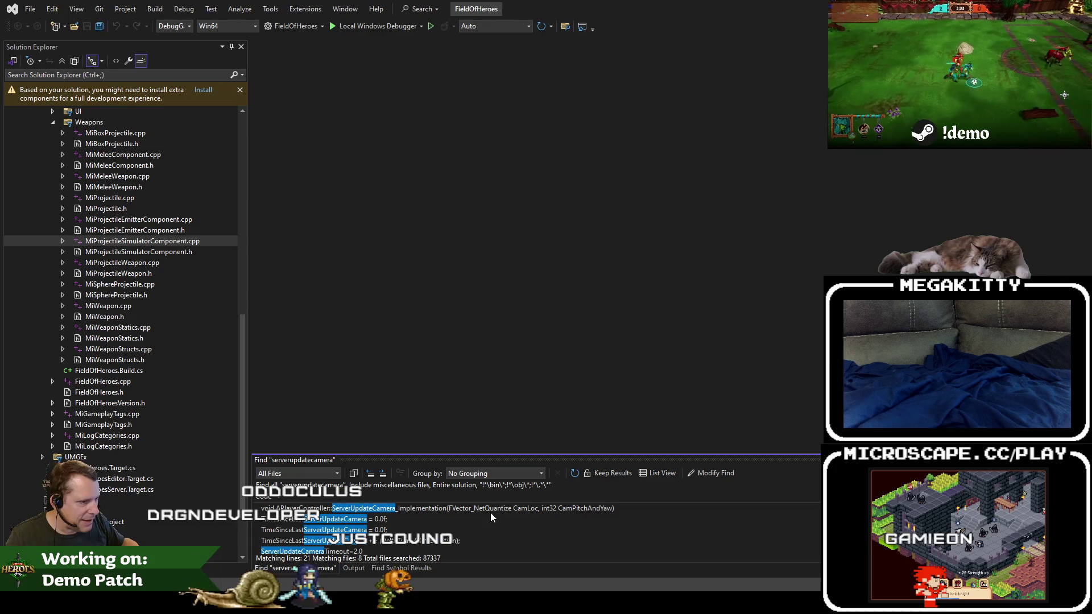
{"action": "scroll", "coordinate": [490, 513], "scroll_direction": "down", "scroll_amount": 2}
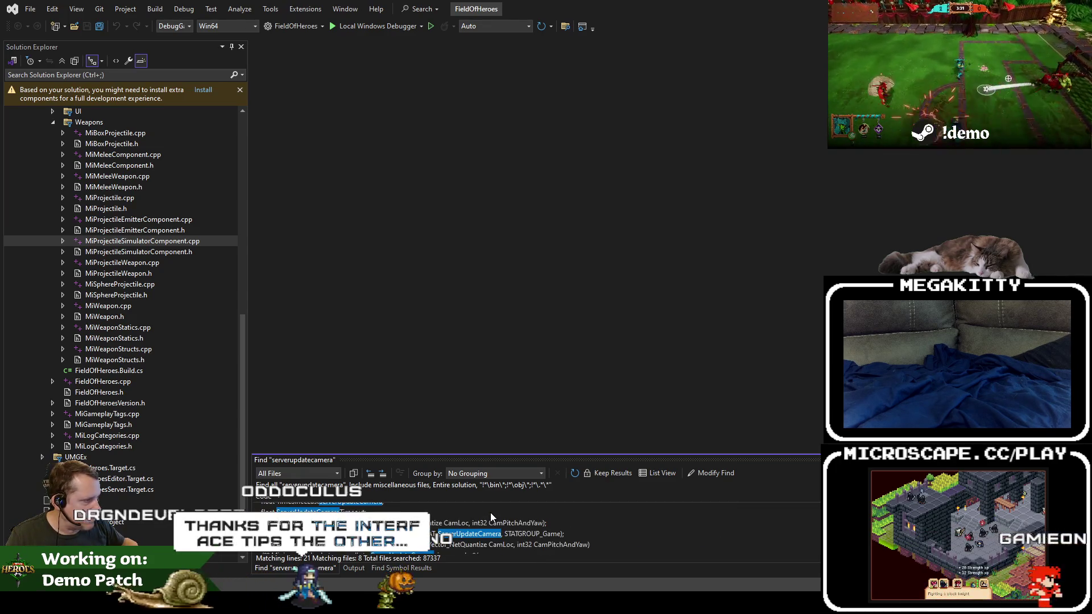
{"action": "scroll", "coordinate": [490, 513], "scroll_direction": "down", "scroll_amount": 2}
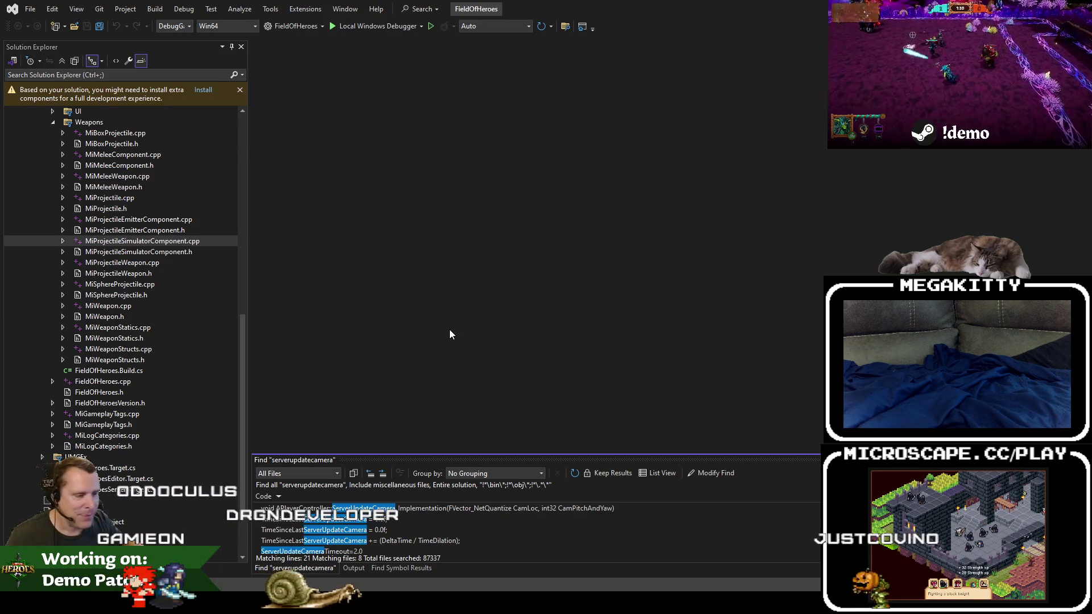
{"action": "mouse_move", "coordinate": [354, 603]}
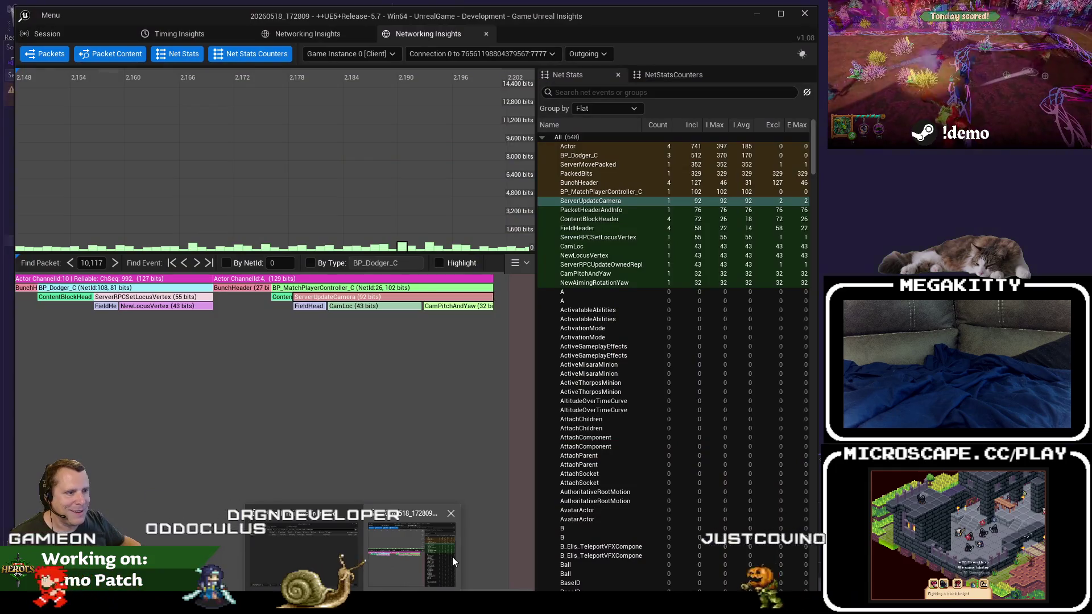
Bring the Unreal Insights session window forward and show its Timing Insights view.
{"action": "left_click", "coordinate": [273, 555]}
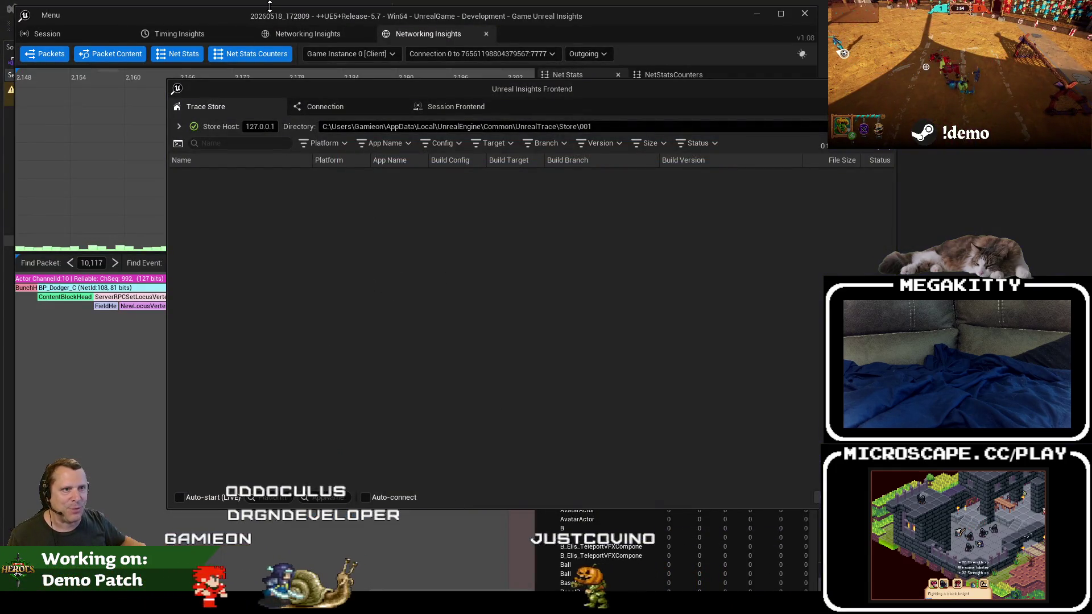
{"action": "left_click", "coordinate": [206, 12]}
{"action": "left_click", "coordinate": [193, 32]}
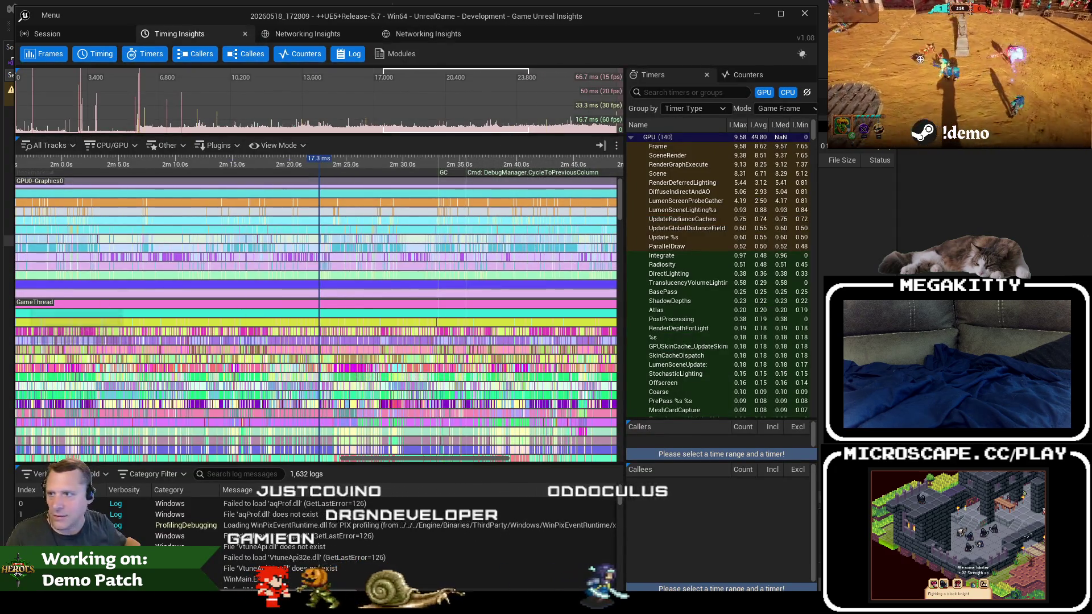
{"action": "mouse_move", "coordinate": [353, 234]}
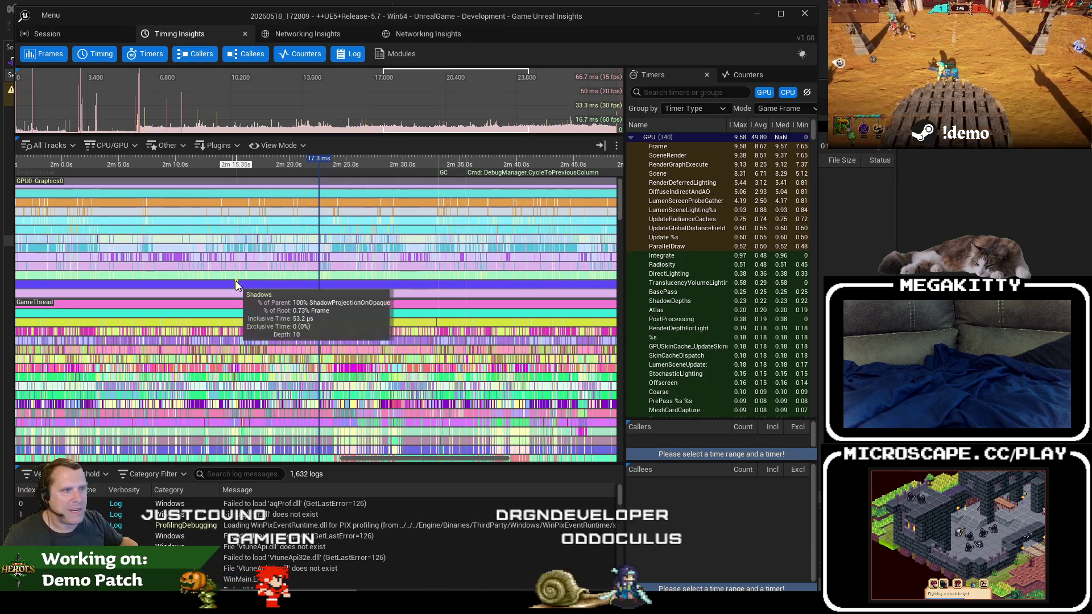
{"action": "mouse_move", "coordinate": [238, 272]}
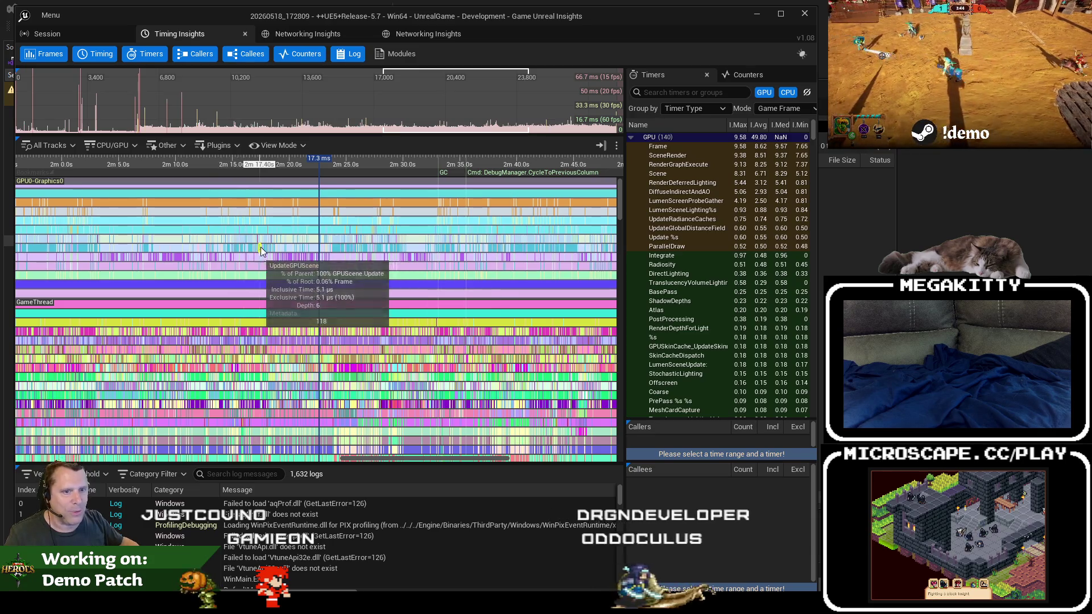
{"action": "mouse_move", "coordinate": [295, 340]}
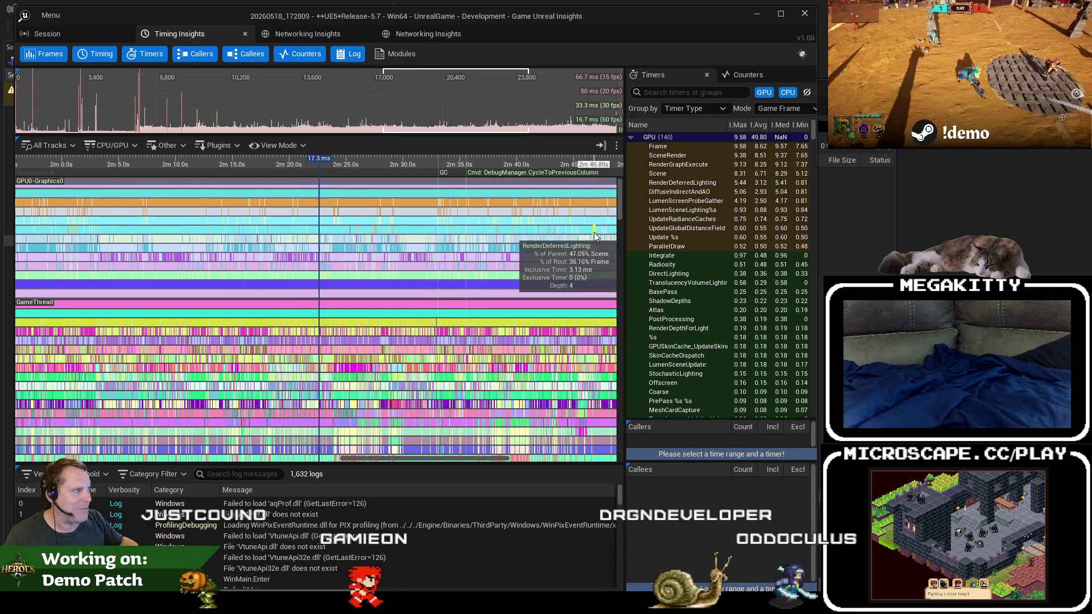
Jump the timing tracks through the capture, ending on the 2m0s–2m50s range.
{"action": "left_click", "coordinate": [406, 129]}
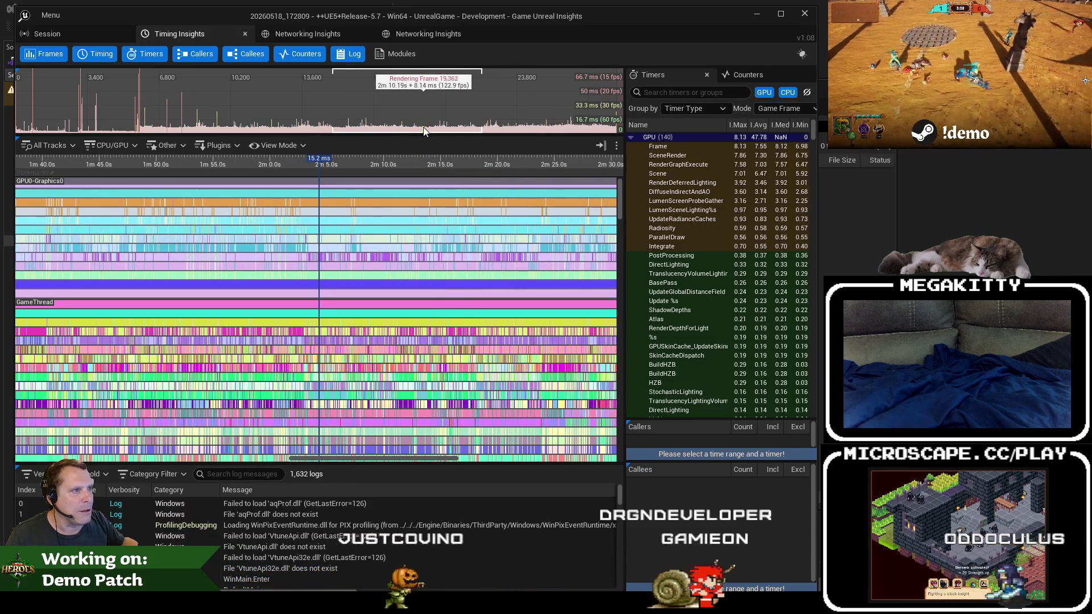
{"action": "left_click", "coordinate": [423, 129]}
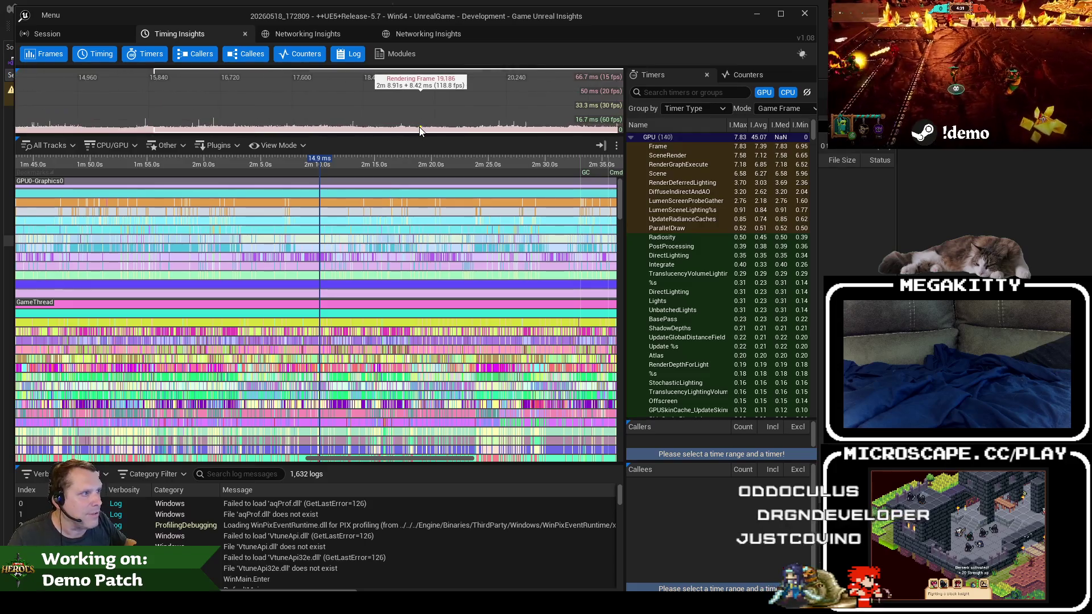
{"action": "scroll", "coordinate": [410, 128], "scroll_direction": "down", "scroll_amount": 4}
{"action": "scroll", "coordinate": [468, 130], "scroll_direction": "down", "scroll_amount": 2}
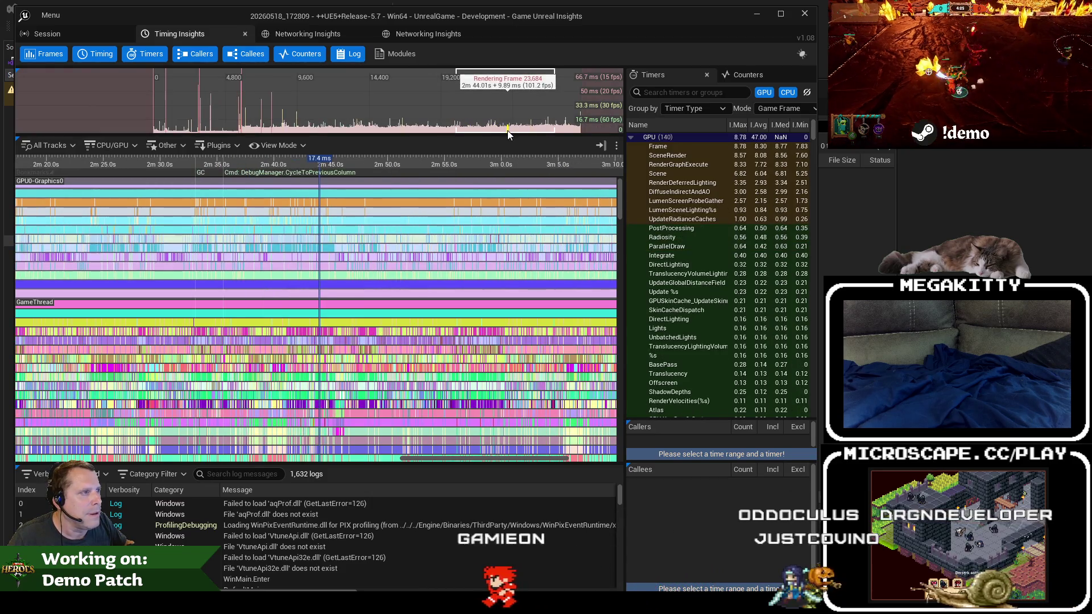
{"action": "left_click", "coordinate": [509, 133]}
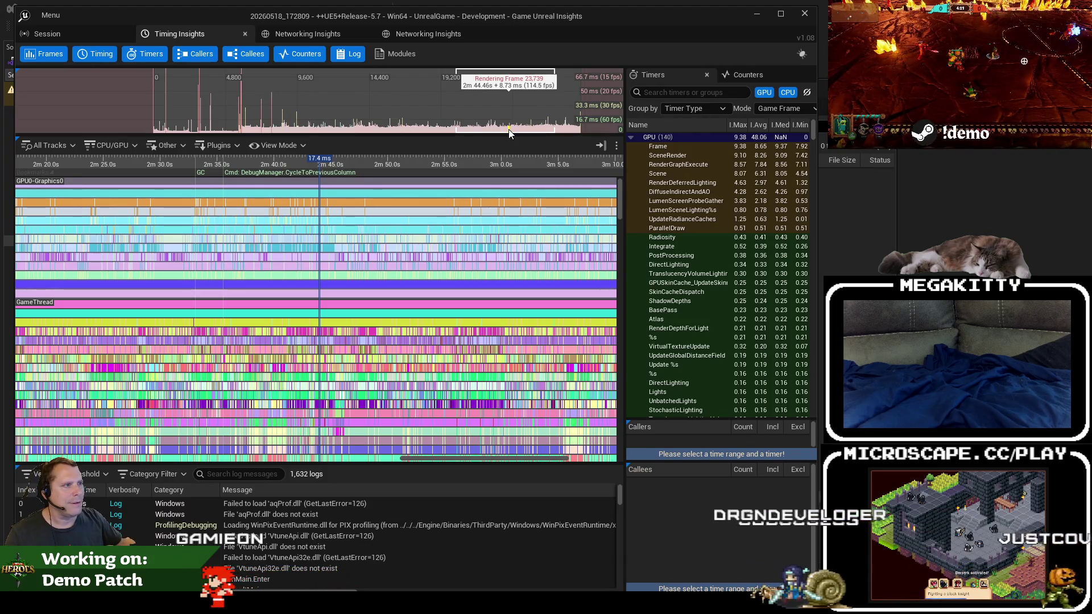
{"action": "left_click", "coordinate": [497, 130]}
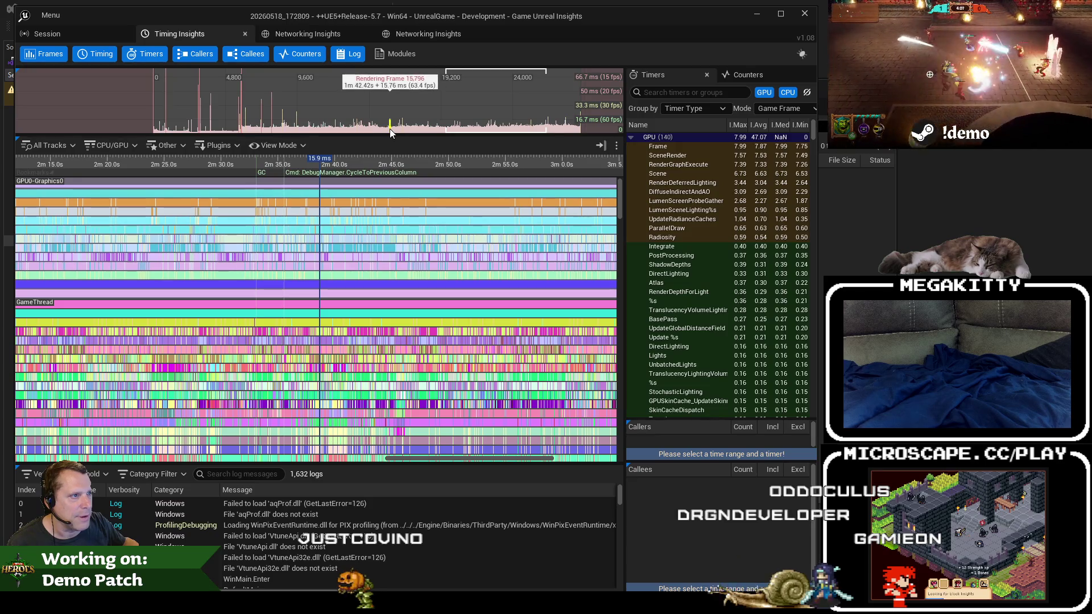
{"action": "left_click", "coordinate": [463, 134]}
{"action": "left_click", "coordinate": [476, 135]}
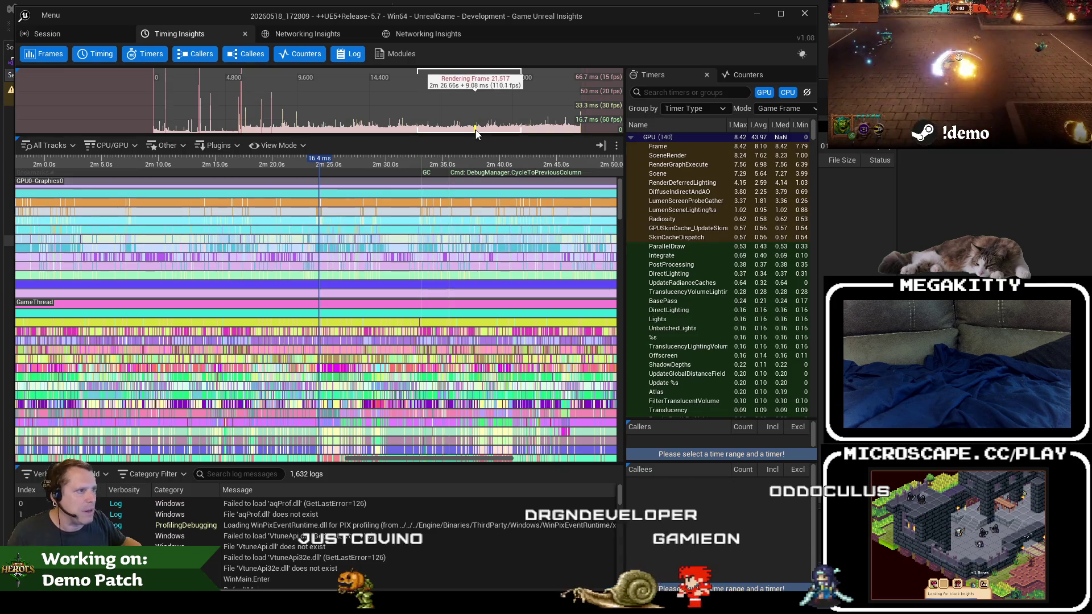
Select a five-second range around 2m25s and zoom into frames 19,920–19,921.
{"action": "left_click", "coordinate": [476, 134]}
{"action": "left_click_drag", "start_coordinate": [291, 164], "coordinate": [349, 164]}
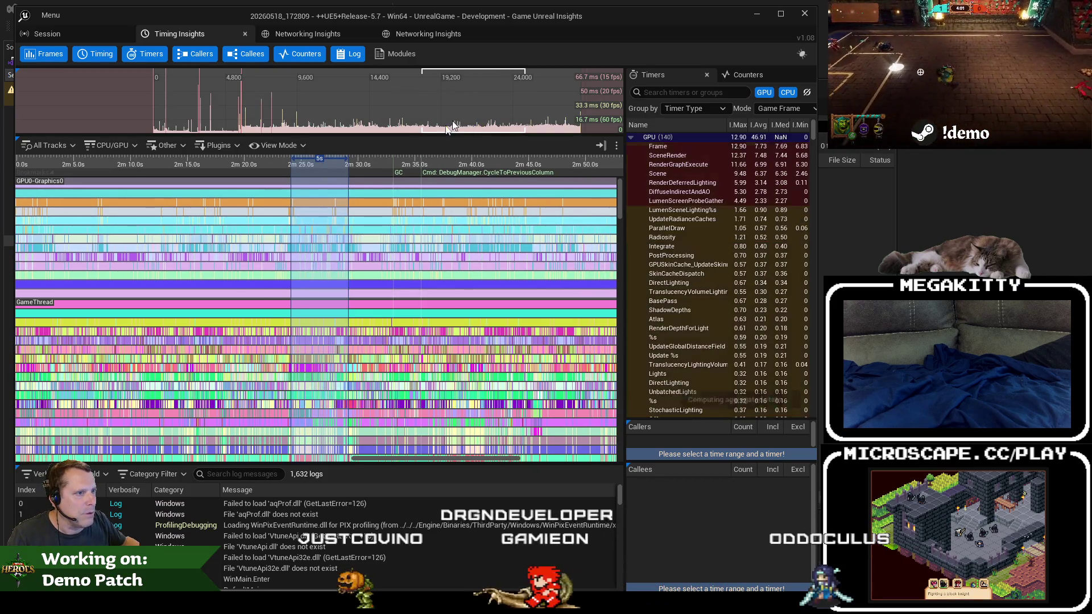
{"action": "scroll", "coordinate": [308, 203], "scroll_direction": "up", "scroll_amount": 15}
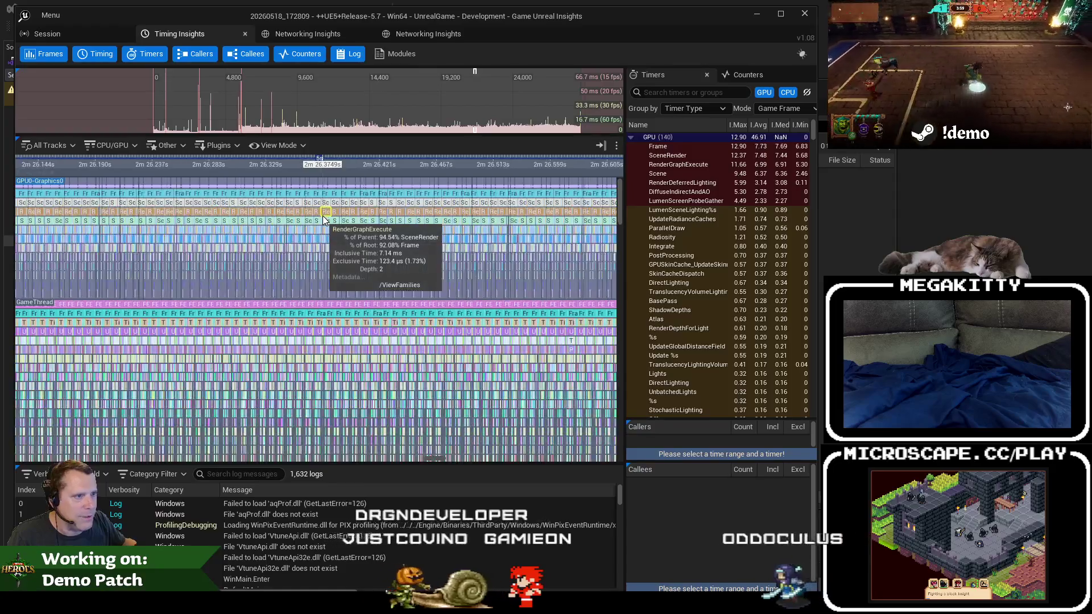
{"action": "scroll", "coordinate": [322, 216], "scroll_direction": "up", "scroll_amount": 4}
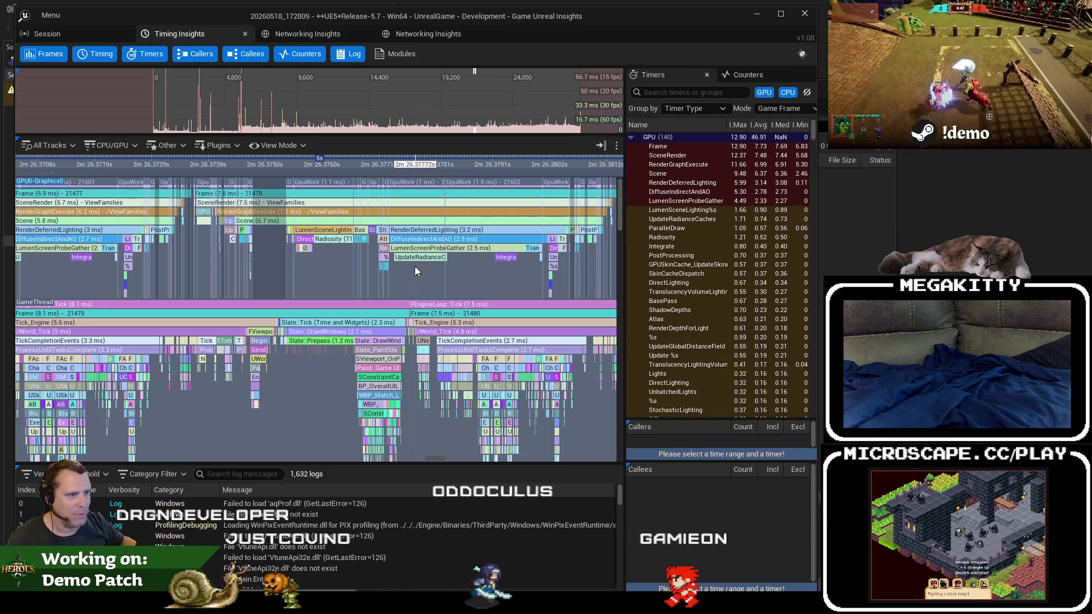
{"action": "scroll", "coordinate": [404, 266], "scroll_direction": "up", "scroll_amount": 2}
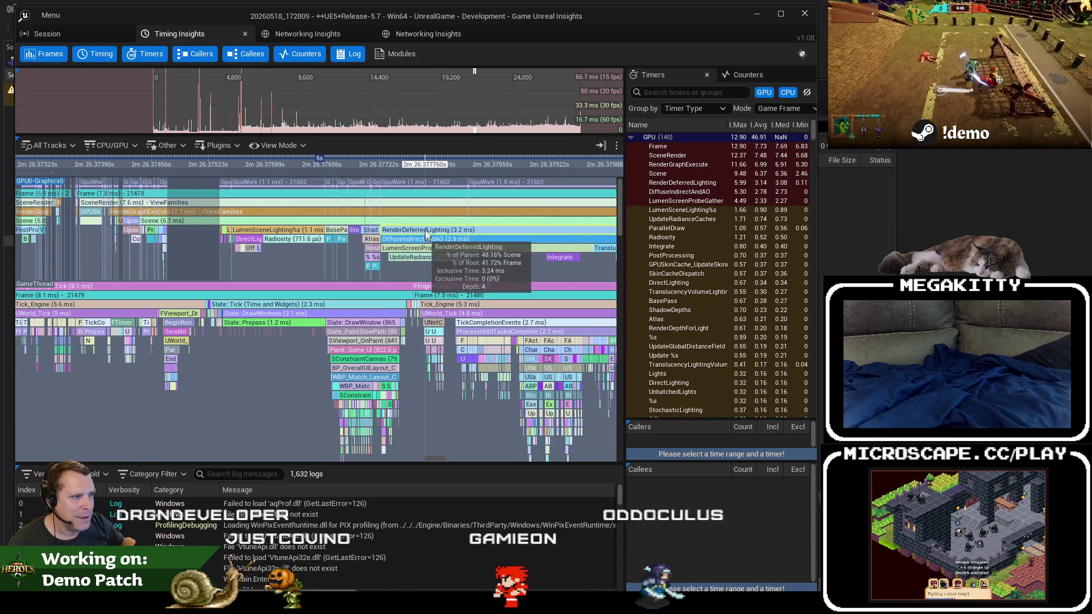
{"action": "scroll", "coordinate": [349, 118], "scroll_direction": "up", "scroll_amount": 8}
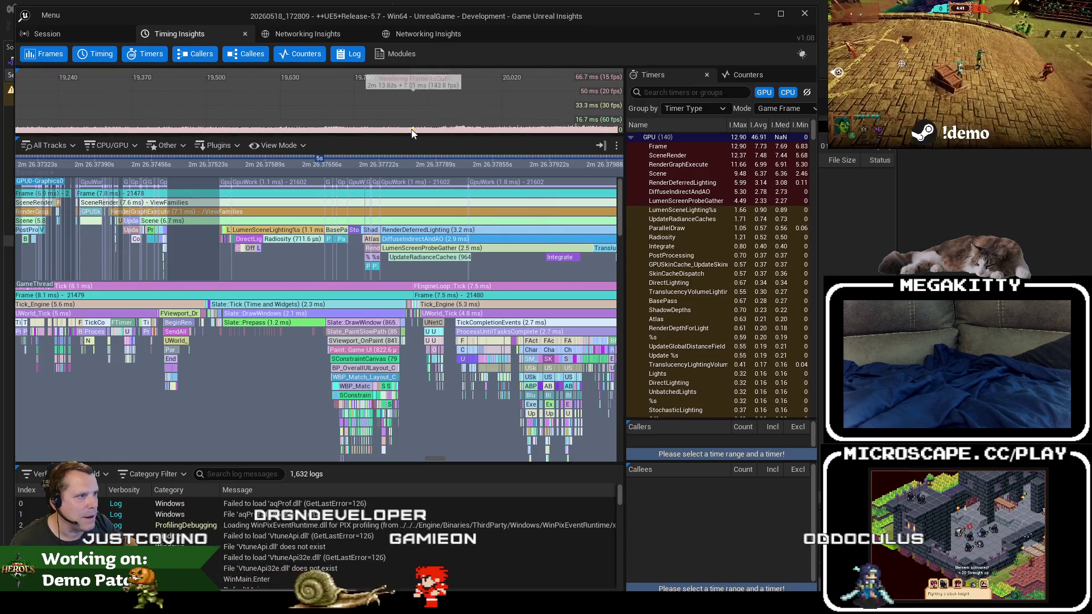
{"action": "left_click", "coordinate": [445, 129]}
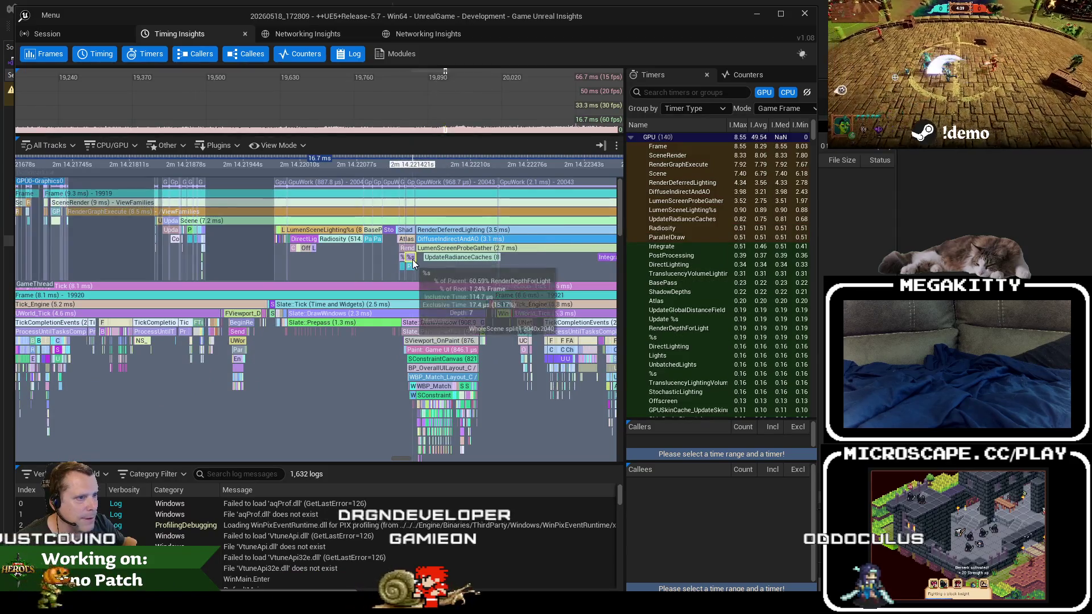
{"action": "left_click", "coordinate": [446, 131]}
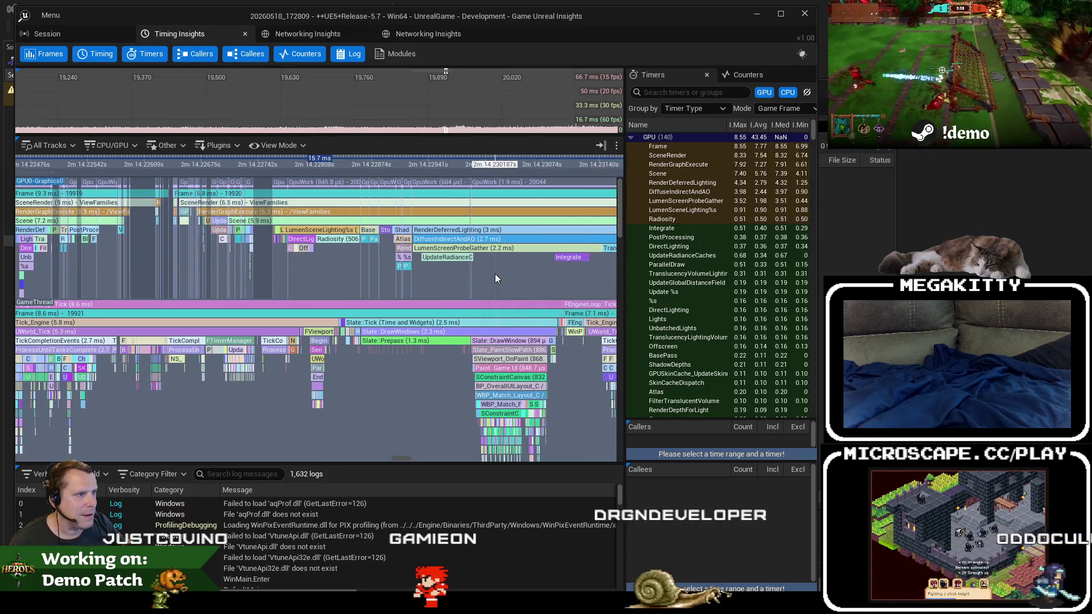
{"action": "scroll", "coordinate": [449, 130], "scroll_direction": "up", "scroll_amount": 5}
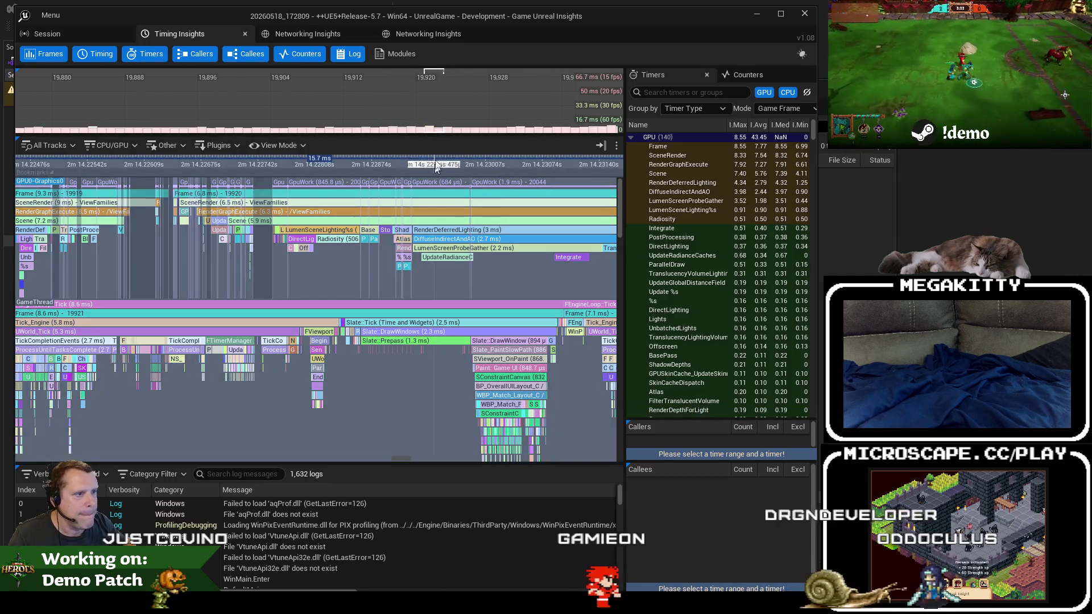
Try and clear the 15.7 ms frame range, then pan down to the RHIThread track.
{"action": "left_click", "coordinate": [558, 285]}
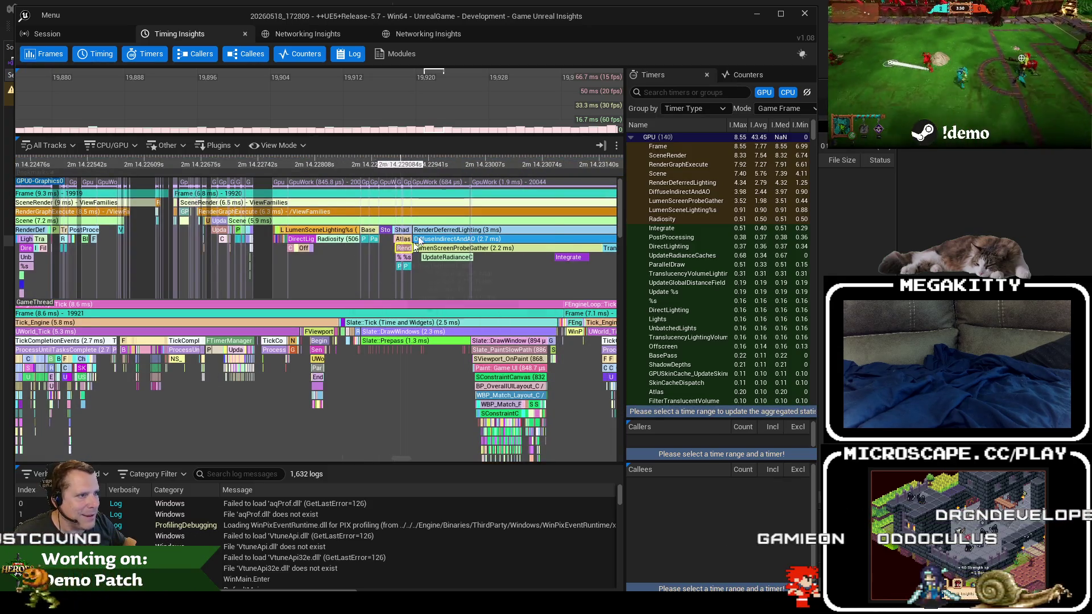
{"action": "left_click", "coordinate": [432, 131]}
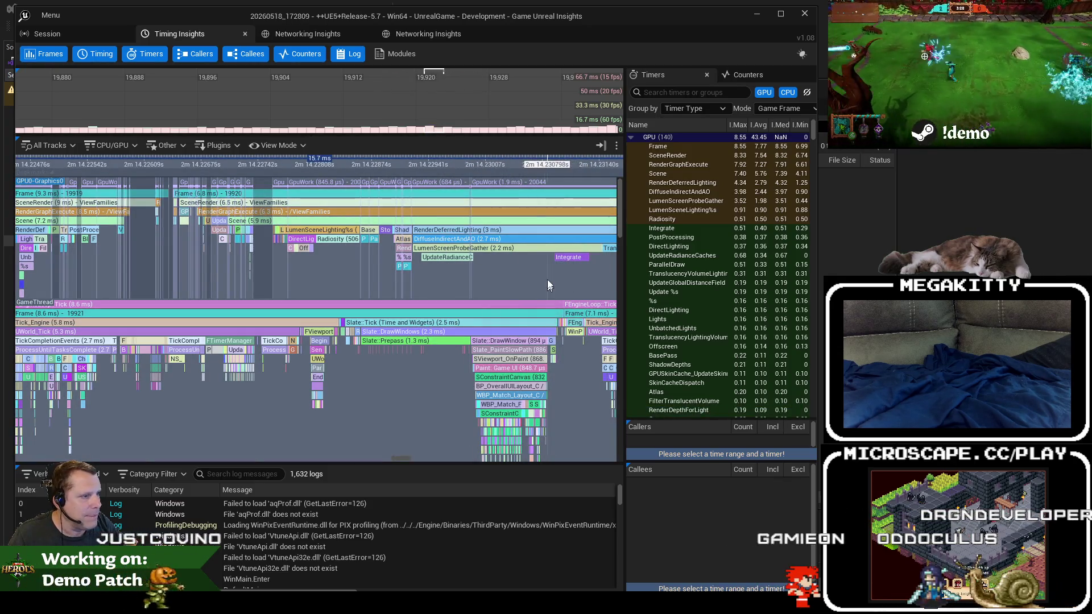
{"action": "left_click", "coordinate": [547, 285]}
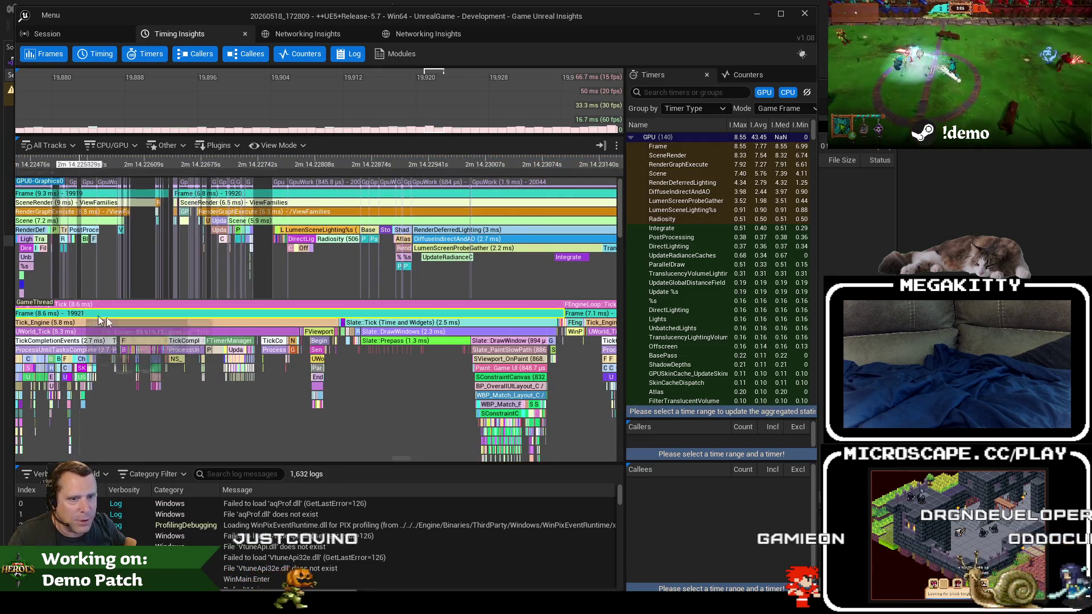
{"action": "left_click_drag", "start_coordinate": [300, 294], "coordinate": [213, 226]}
{"action": "scroll", "coordinate": [363, 352], "scroll_direction": "up", "scroll_amount": 1}
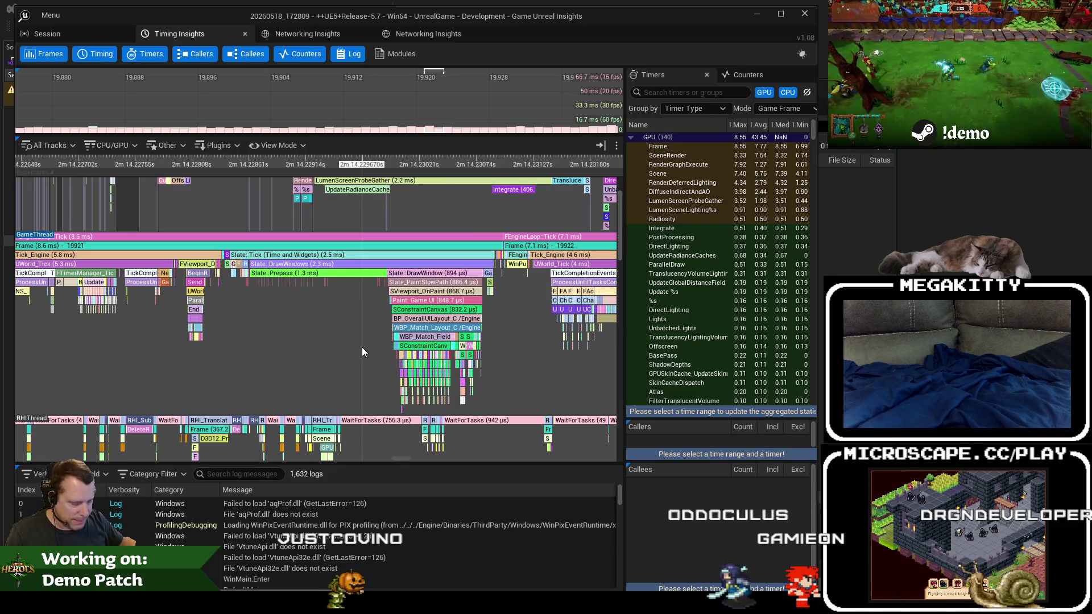
{"action": "scroll", "coordinate": [361, 351], "scroll_direction": "up", "scroll_amount": 3}
Follow the GameThread events, recentring on frame 19,921 and panning to frames 19,921–19,922.
{"action": "left_click_drag", "start_coordinate": [358, 353], "coordinate": [275, 349]}
{"action": "scroll", "coordinate": [305, 356], "scroll_direction": "up", "scroll_amount": 1}
{"action": "scroll", "coordinate": [276, 349], "scroll_direction": "down", "scroll_amount": 7}
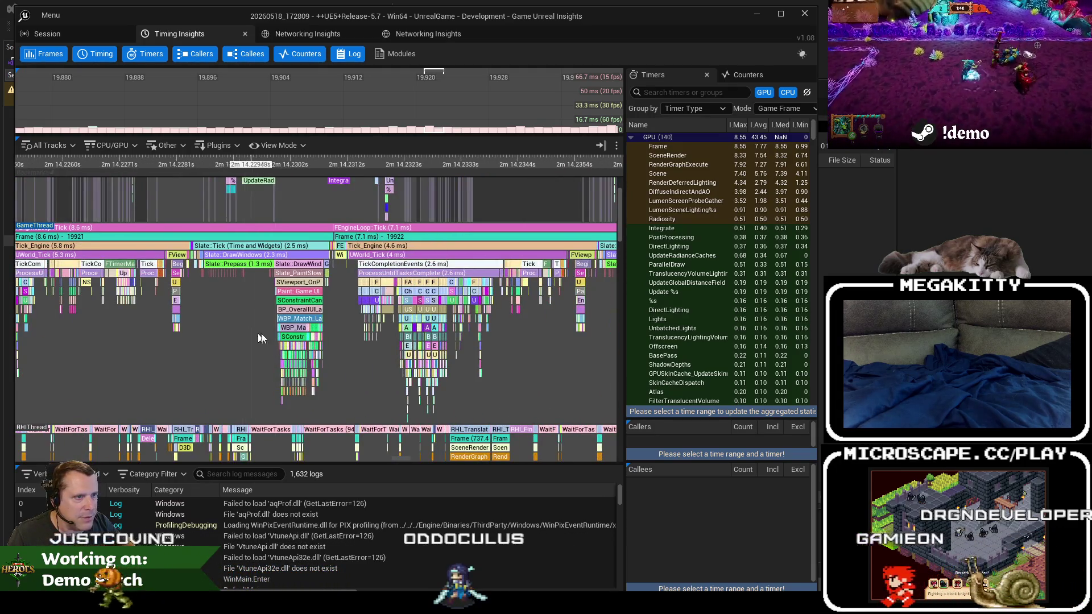
{"action": "left_click", "coordinate": [429, 131]}
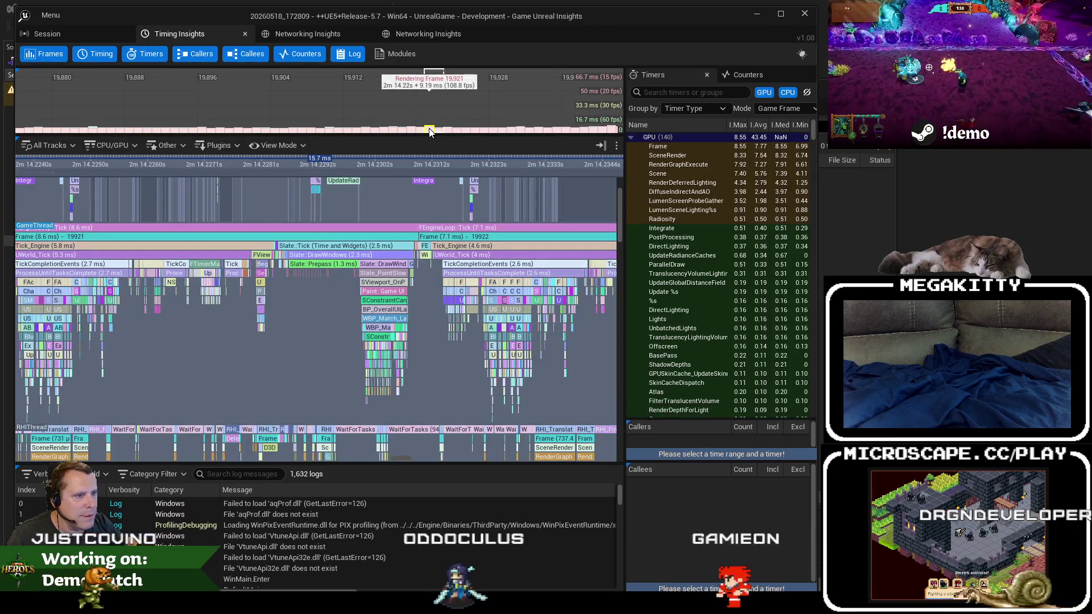
{"action": "scroll", "coordinate": [220, 336], "scroll_direction": "down", "scroll_amount": 5}
{"action": "scroll", "coordinate": [196, 285], "scroll_direction": "up", "scroll_amount": 5}
{"action": "left_click_drag", "start_coordinate": [132, 275], "coordinate": [203, 274]}
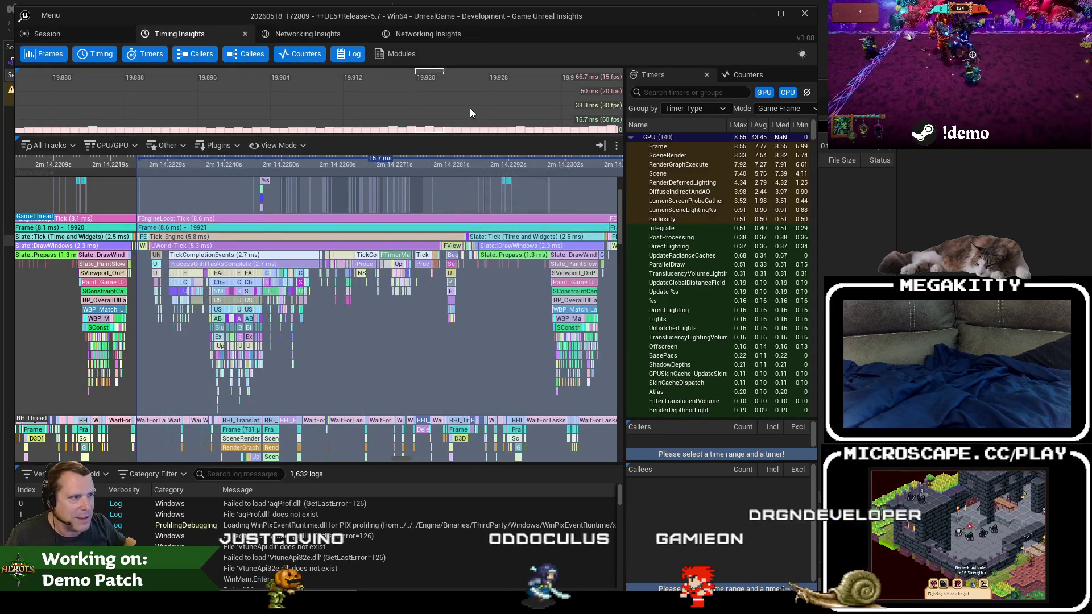
{"action": "left_click_drag", "start_coordinate": [508, 319], "coordinate": [320, 318]}
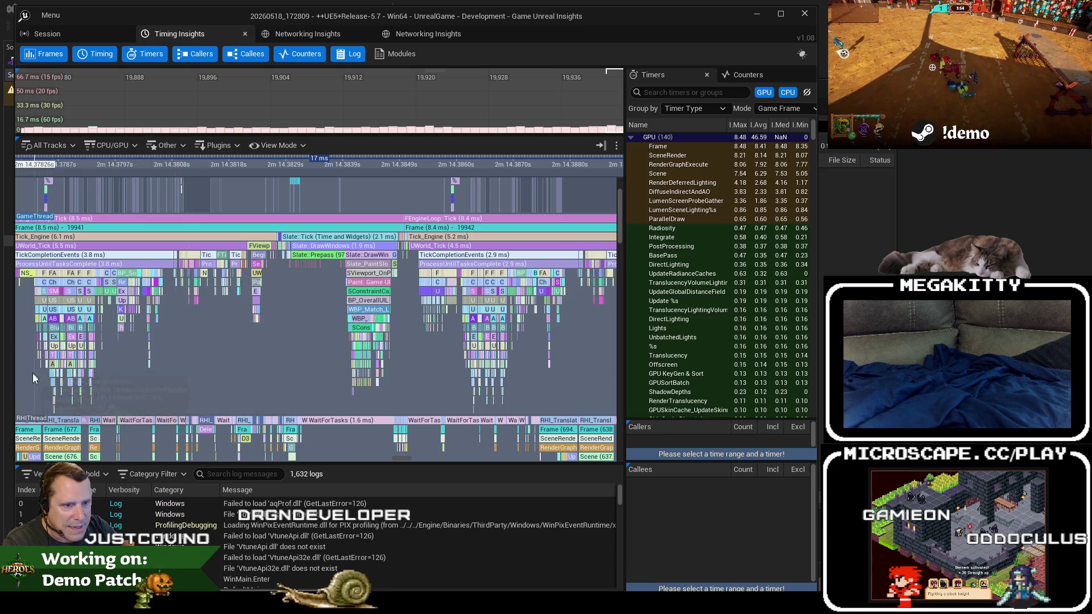
Zoom into frame 19,941's ABP_Horus update until UpdateMovementValues (42.3 µs) and CalculateVelocityBlend show.
{"action": "scroll", "coordinate": [33, 370], "scroll_direction": "up", "scroll_amount": 10}
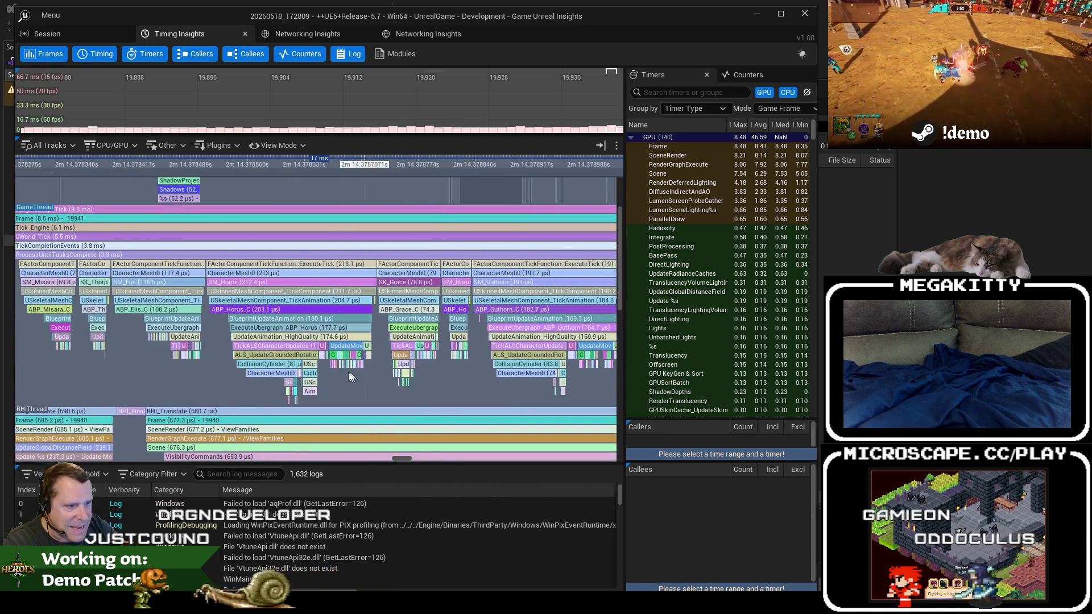
{"action": "scroll", "coordinate": [267, 364], "scroll_direction": "up", "scroll_amount": 2}
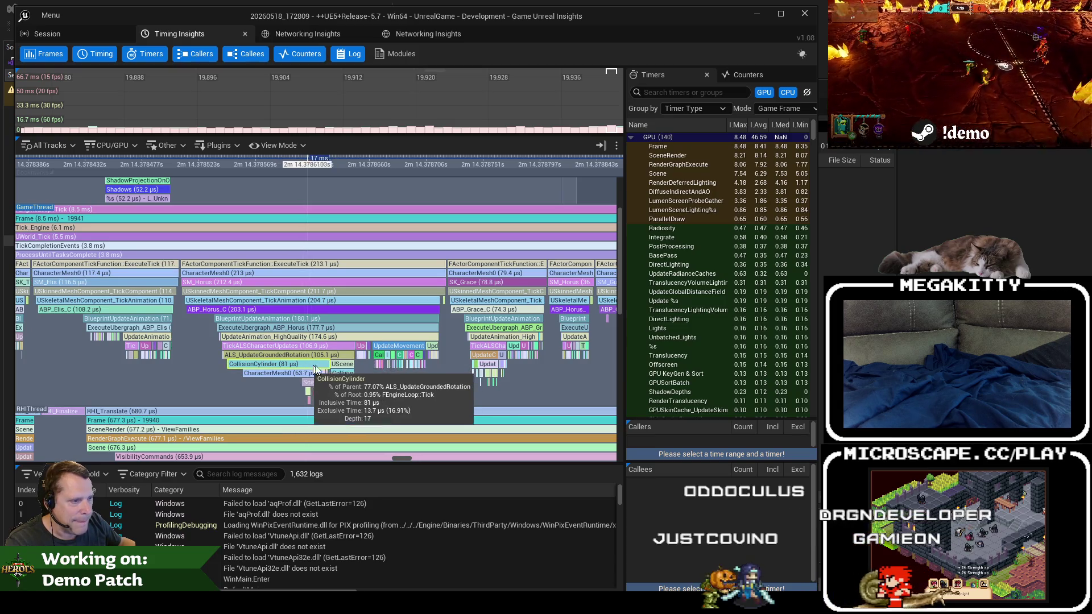
{"action": "scroll", "coordinate": [376, 352], "scroll_direction": "up", "scroll_amount": 10}
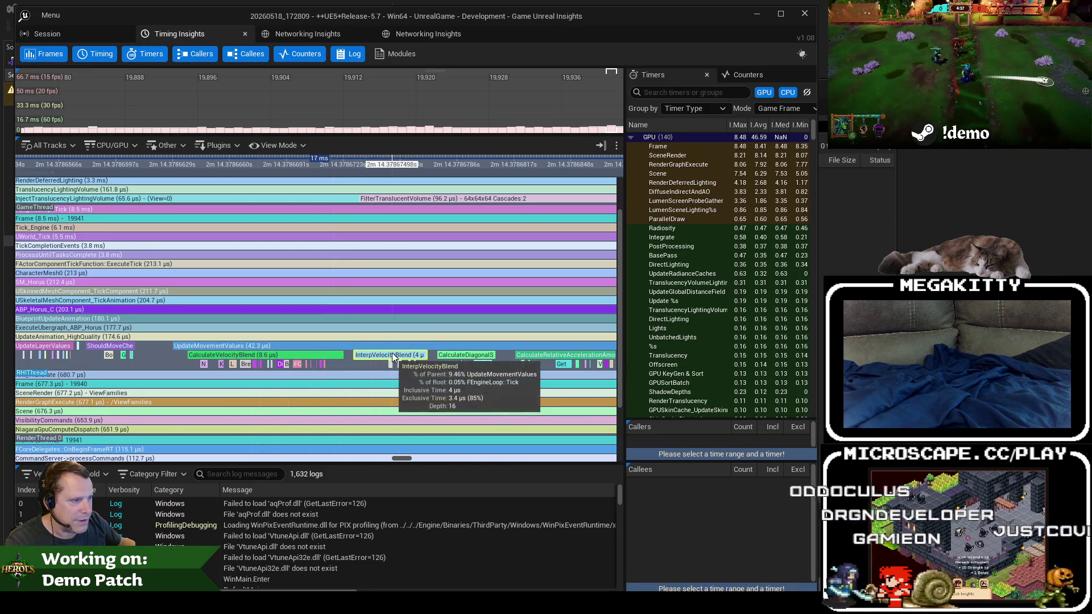
Zoom and pan the frame timeline and select CollisionCylinder: 53 calls totalling 600.2 µs.
{"action": "scroll", "coordinate": [262, 351], "scroll_direction": "up", "scroll_amount": 4}
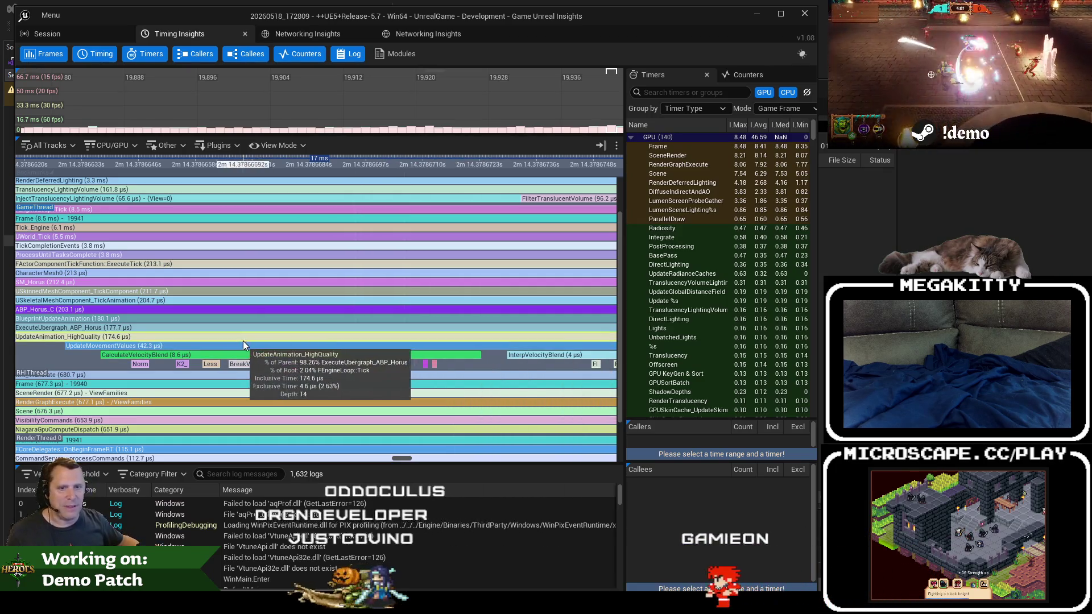
{"action": "scroll", "coordinate": [111, 354], "scroll_direction": "down", "scroll_amount": 2}
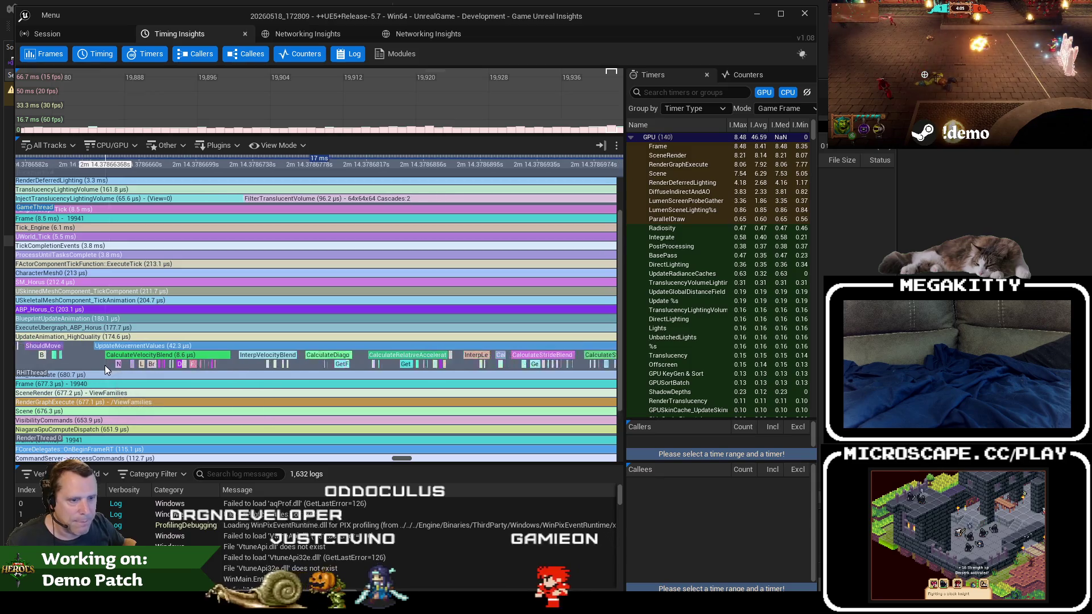
{"action": "scroll", "coordinate": [94, 361], "scroll_direction": "down", "scroll_amount": 3}
{"action": "left_click_drag", "start_coordinate": [93, 361], "coordinate": [402, 356]}
{"action": "scroll", "coordinate": [401, 356], "scroll_direction": "down", "scroll_amount": 2}
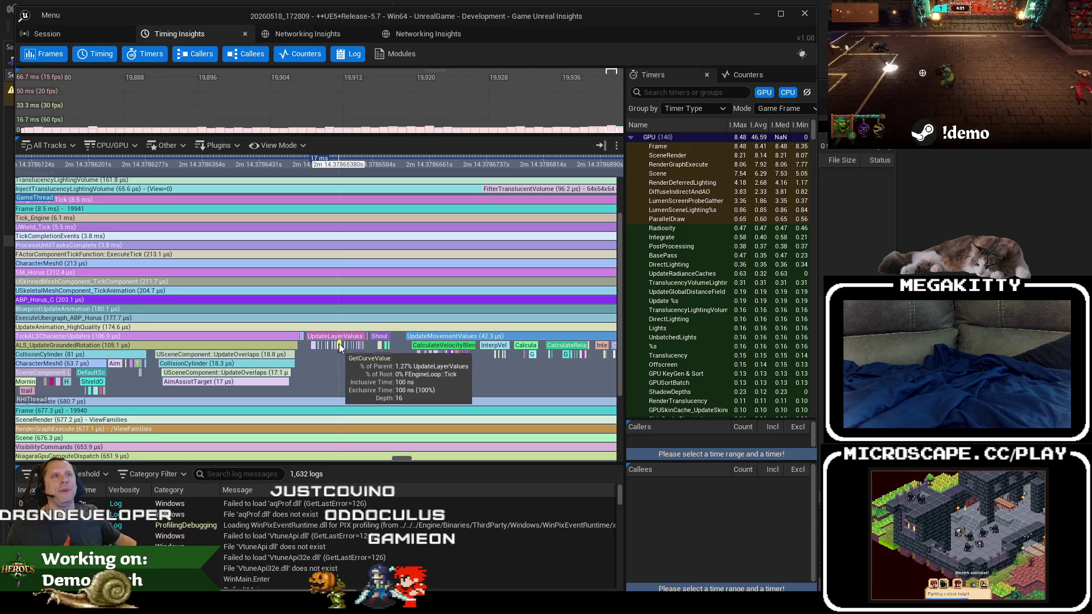
{"action": "scroll", "coordinate": [320, 364], "scroll_direction": "down", "scroll_amount": 2}
{"action": "scroll", "coordinate": [318, 371], "scroll_direction": "up", "scroll_amount": 2}
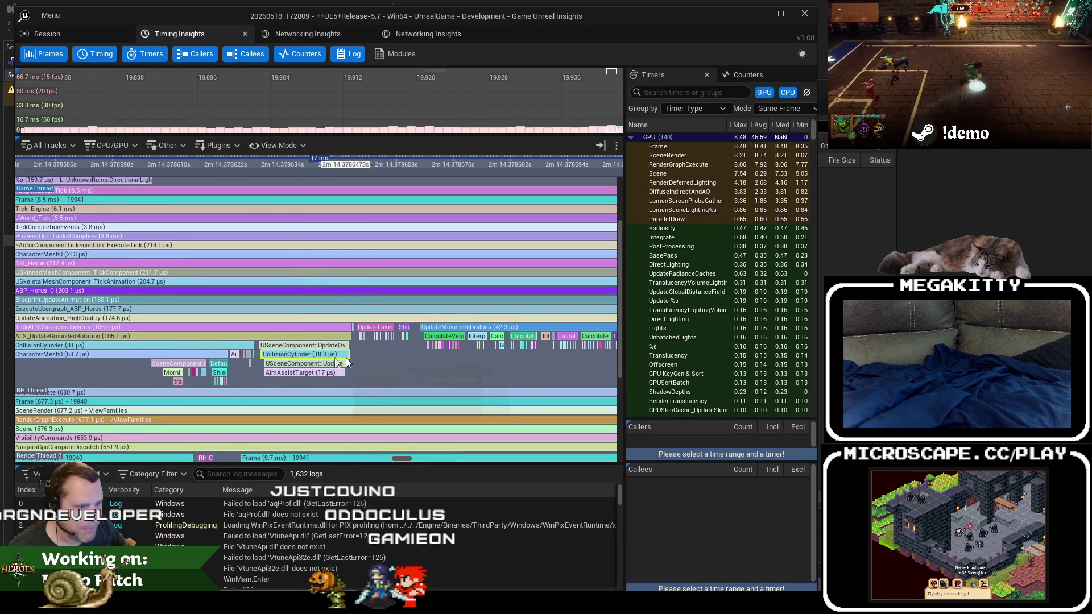
{"action": "left_click", "coordinate": [327, 355]}
{"action": "scroll", "coordinate": [304, 363], "scroll_direction": "up", "scroll_amount": 2}
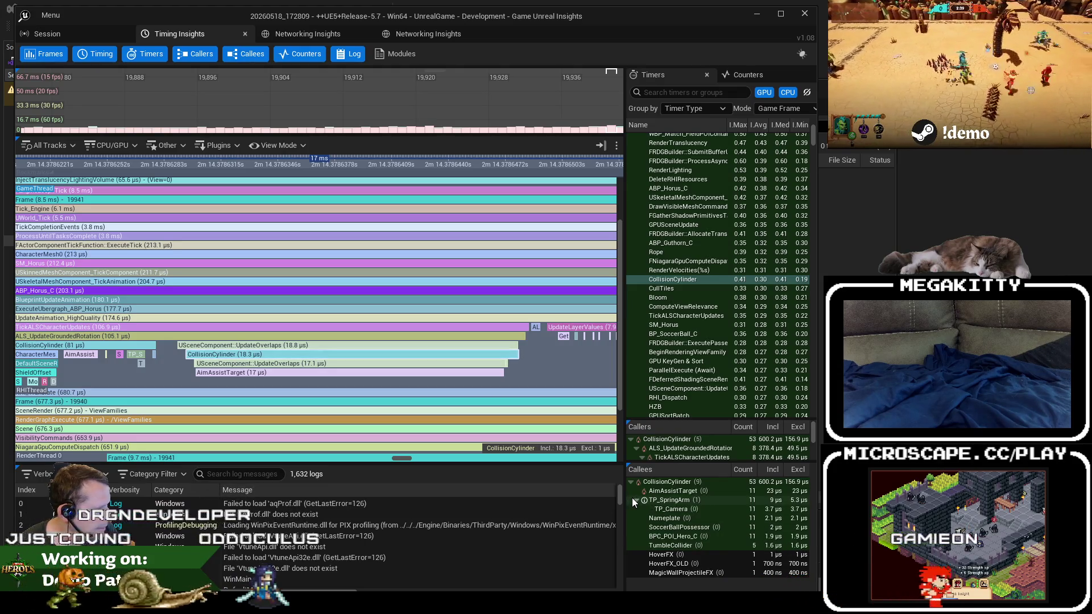
Check the CollisionCylinder root and its TP_SpringArm callee cost, then return to Visual Studio.
{"action": "left_click", "coordinate": [663, 482]}
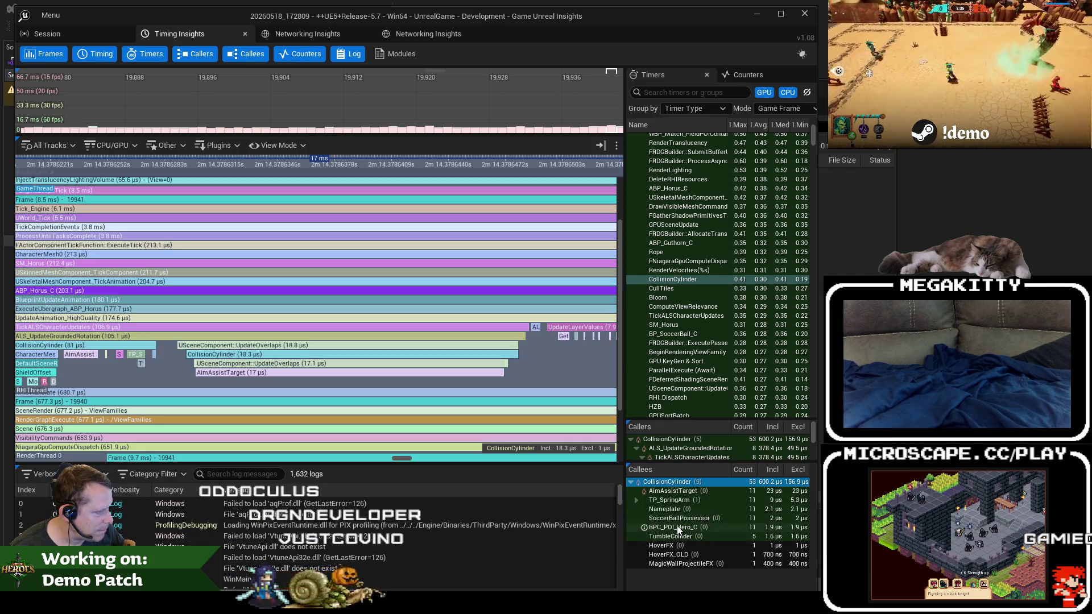
{"action": "left_click", "coordinate": [678, 504]}
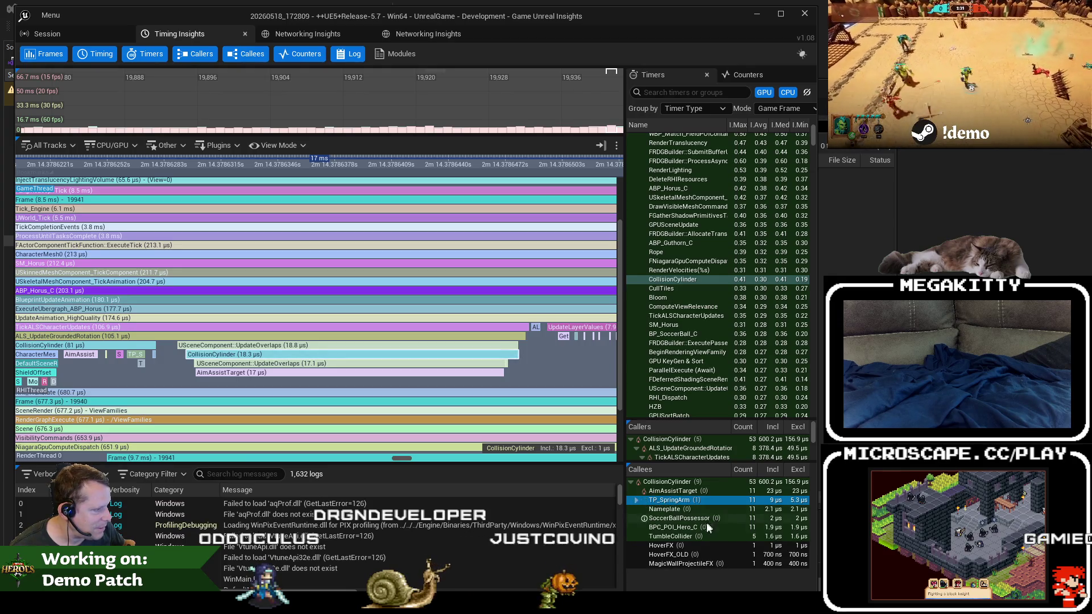
{"action": "key", "text": "alt+Tab"}
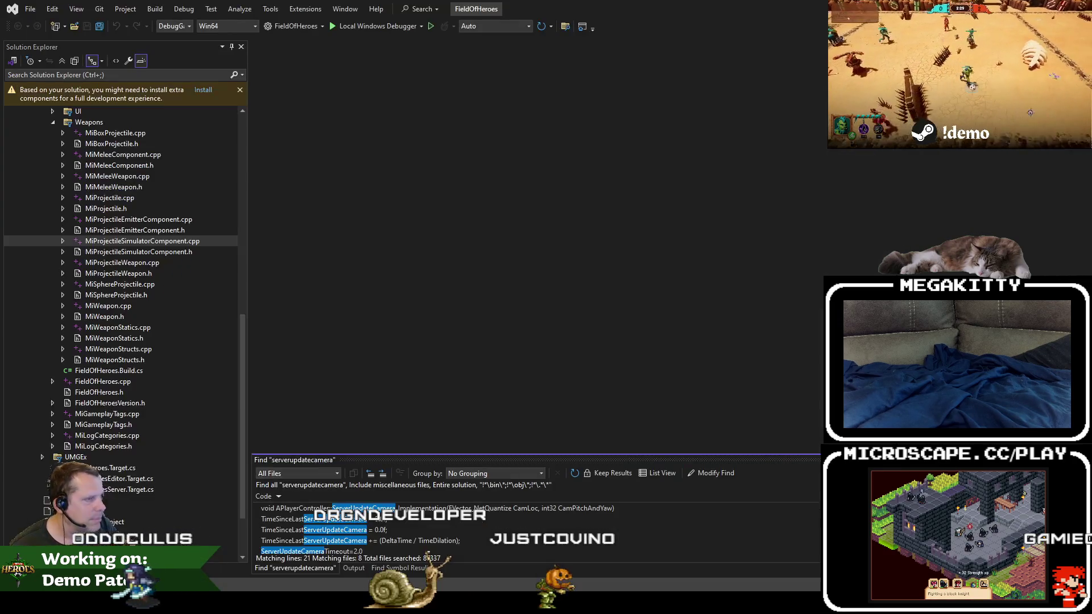
Search the Current project for "cylinder", finding 0 matches across 3,242 files.
{"action": "left_click", "coordinate": [566, 29]}
{"action": "type", "text": "cly"}
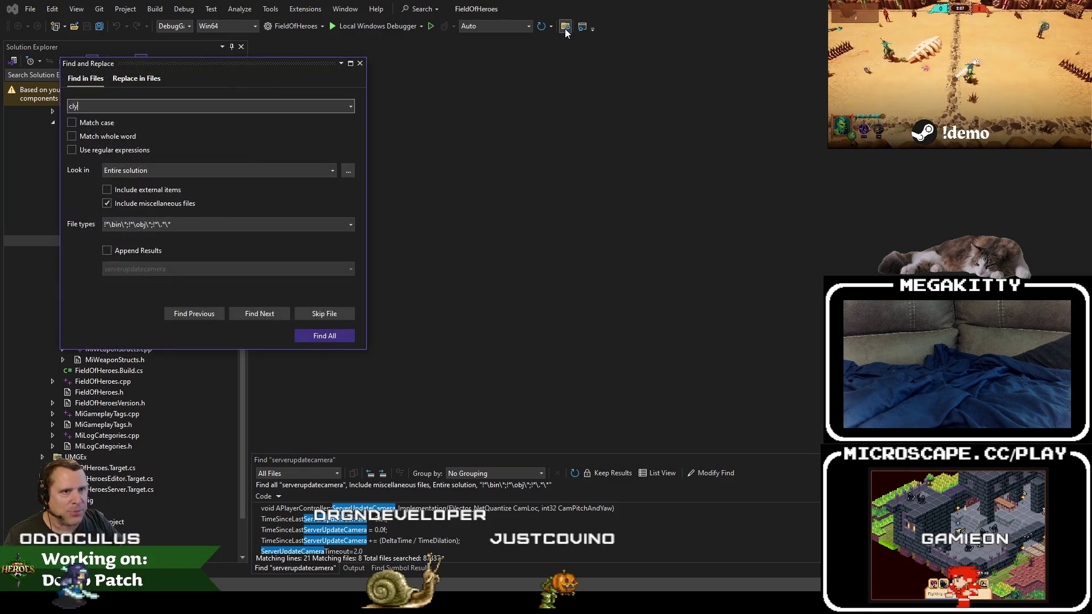
{"action": "key", "text": "BackSpace"}
{"action": "key", "text": "BackSpace"}
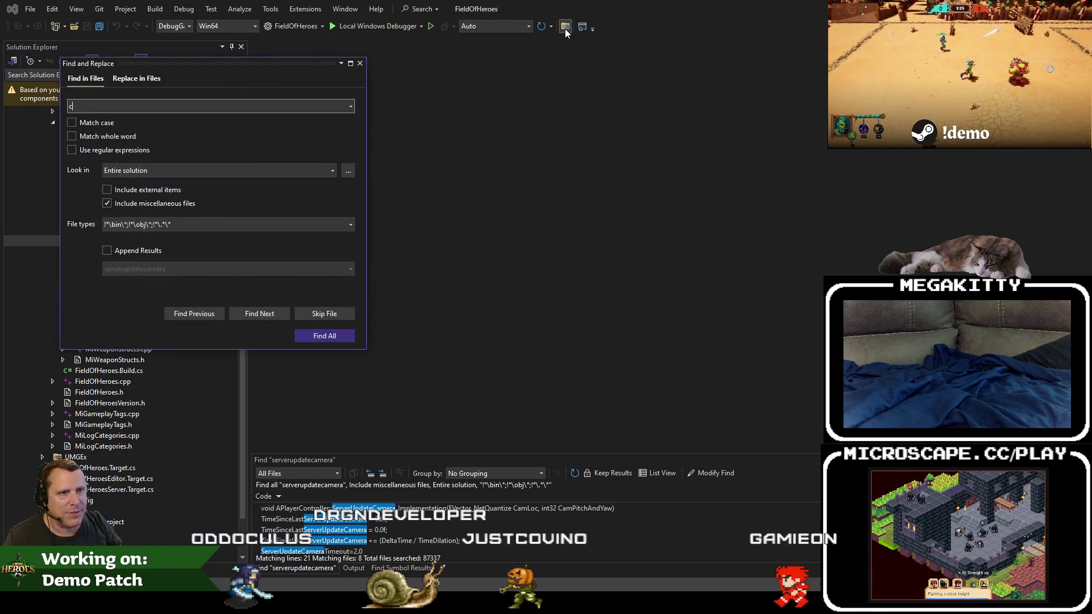
{"action": "type", "text": "ylinder"}
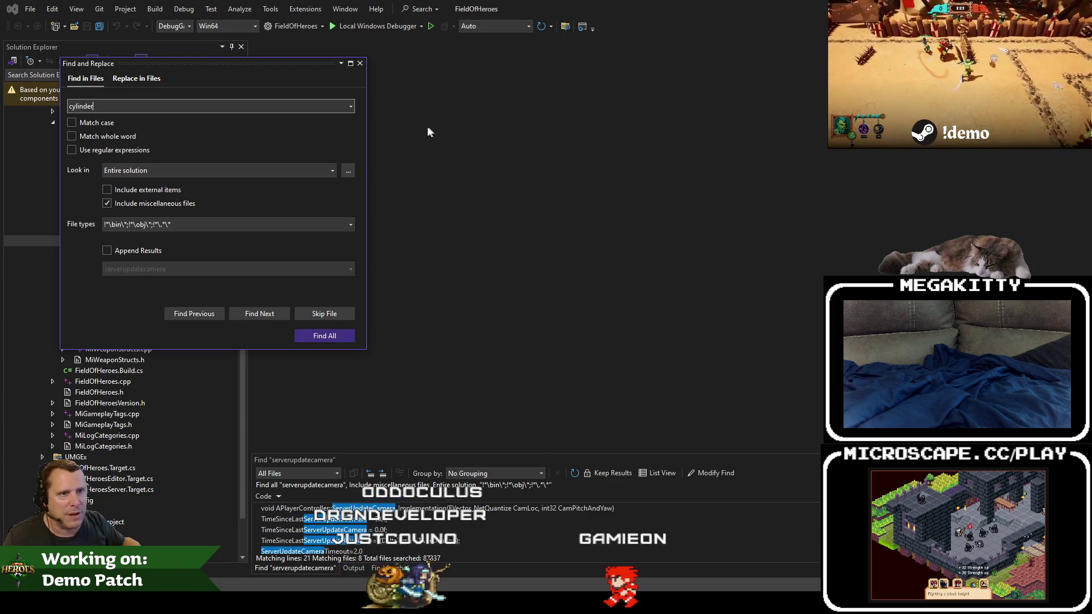
{"action": "left_click", "coordinate": [336, 170]}
{"action": "left_click", "coordinate": [312, 193]}
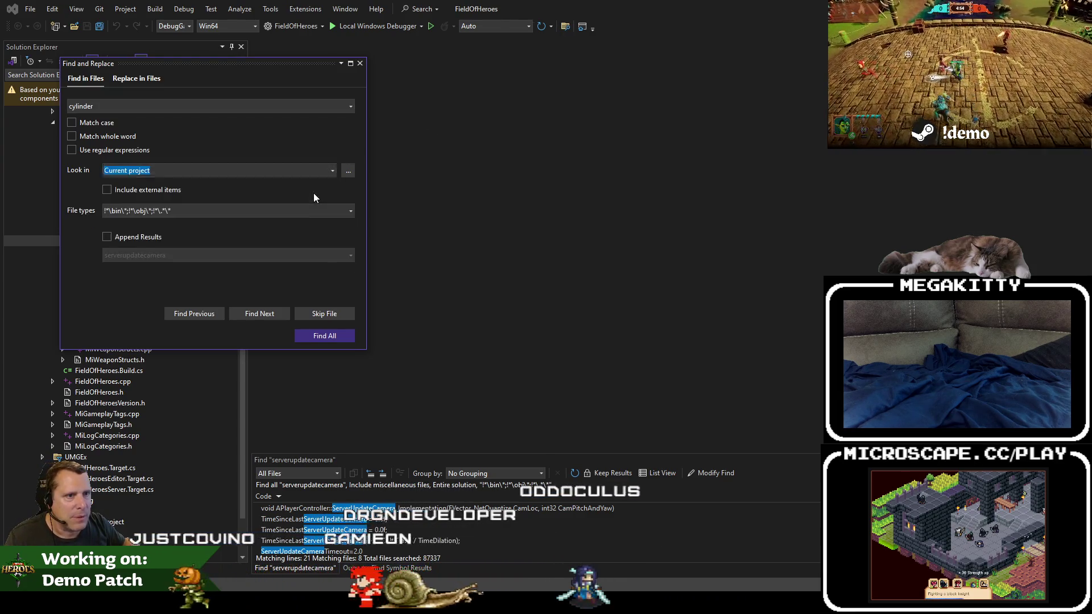
{"action": "left_click", "coordinate": [324, 339]}
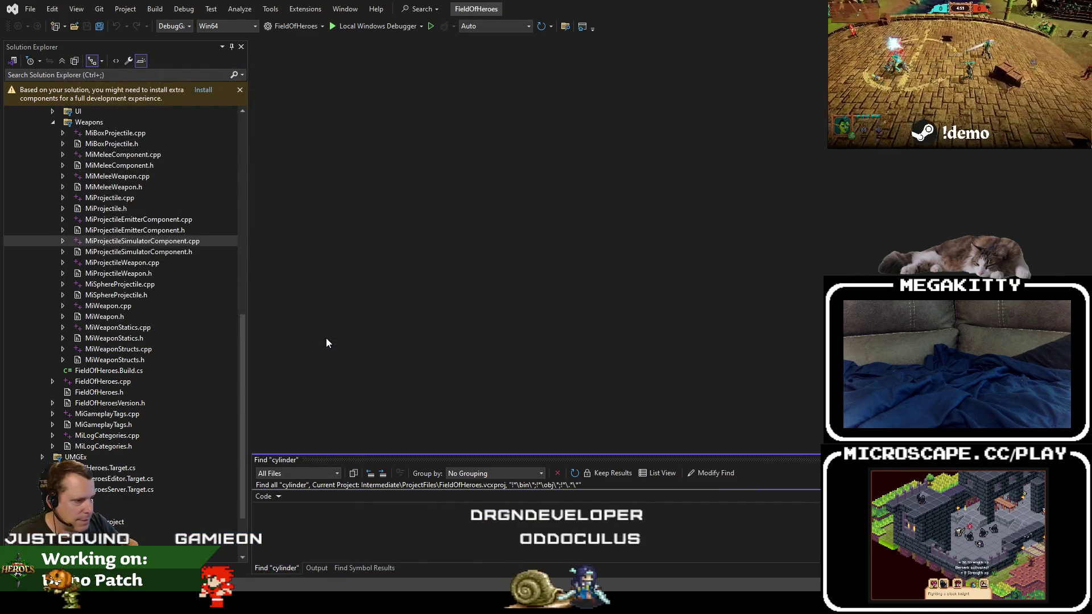
Open MiProjectileSimulatorComponent.cpp, pick a word on line 27, and start Code Search for f:capsule.
{"action": "double_click", "coordinate": [151, 241]}
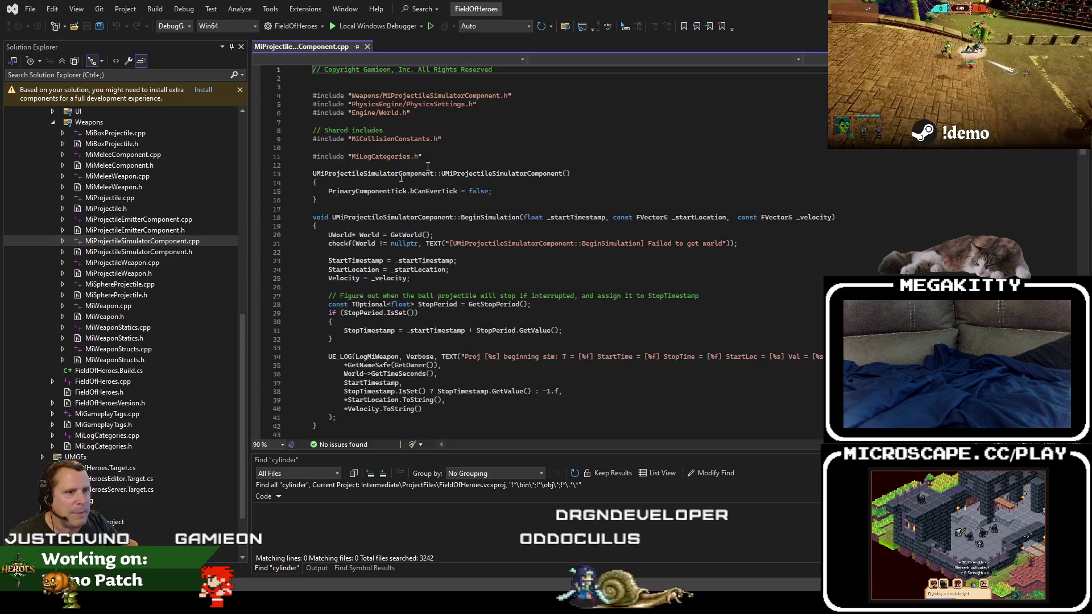
{"action": "left_click", "coordinate": [565, 26]}
{"action": "left_click", "coordinate": [566, 26]}
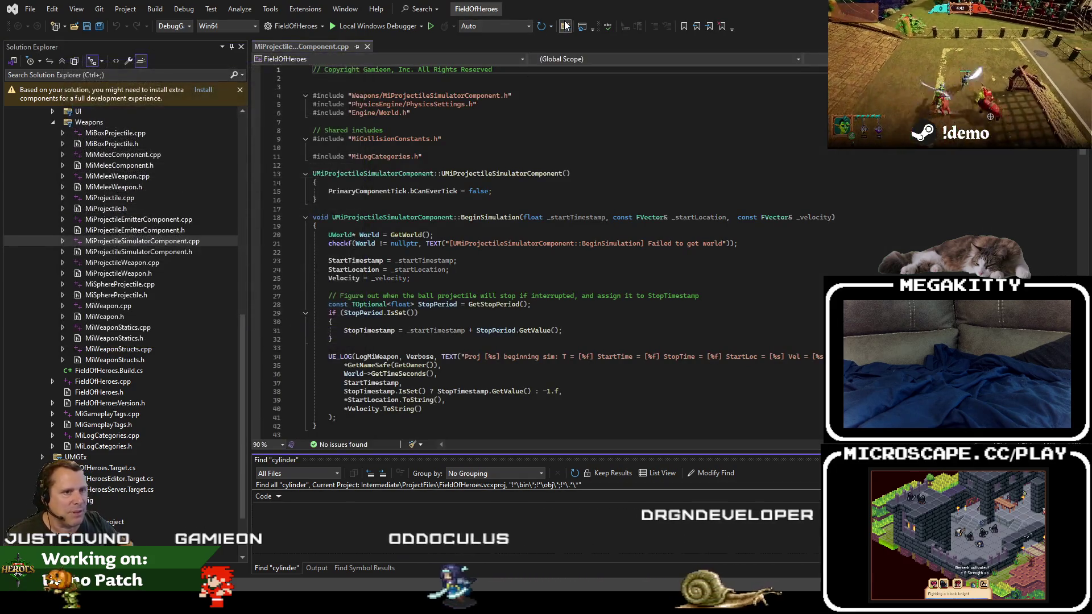
{"action": "double_click", "coordinate": [547, 296]}
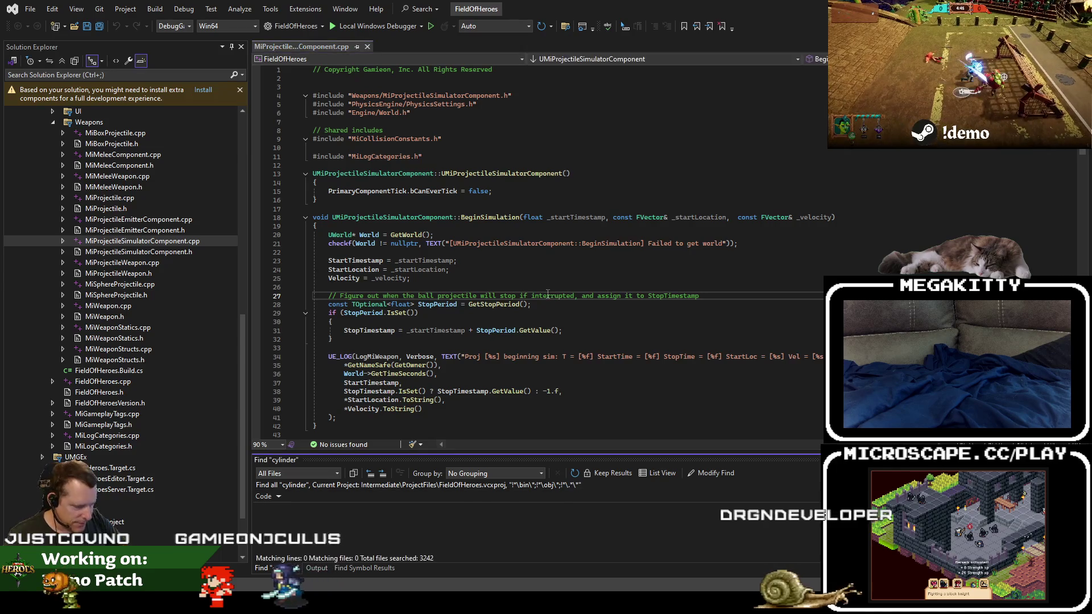
{"action": "key", "text": "ctrl+t"}
{"action": "type", "text": "f:"}
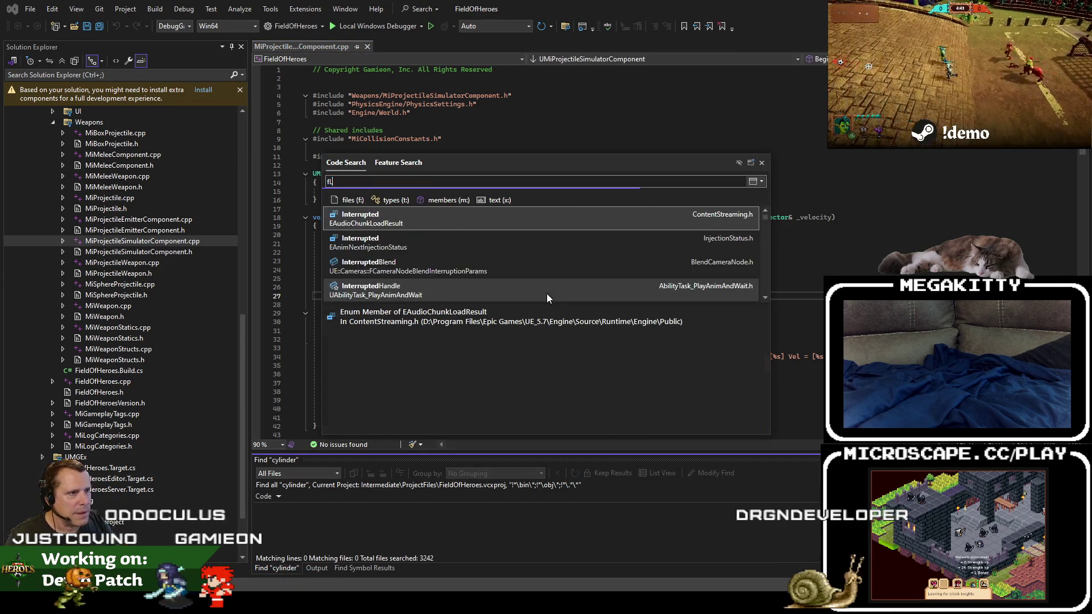
{"action": "type", "text": "capsulebox"}
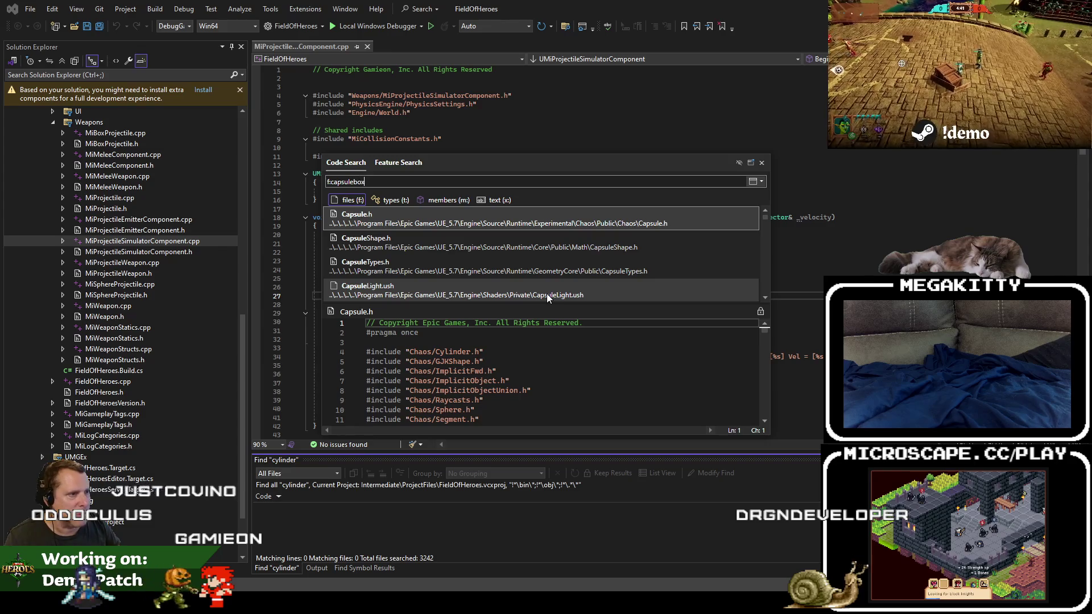
Open the engine's CapsuleComponent.h through the f:capsulecomp file query.
{"action": "key", "text": "BackSpace"}
{"action": "key", "text": "BackSpace"}
{"action": "key", "text": "BackSpace"}
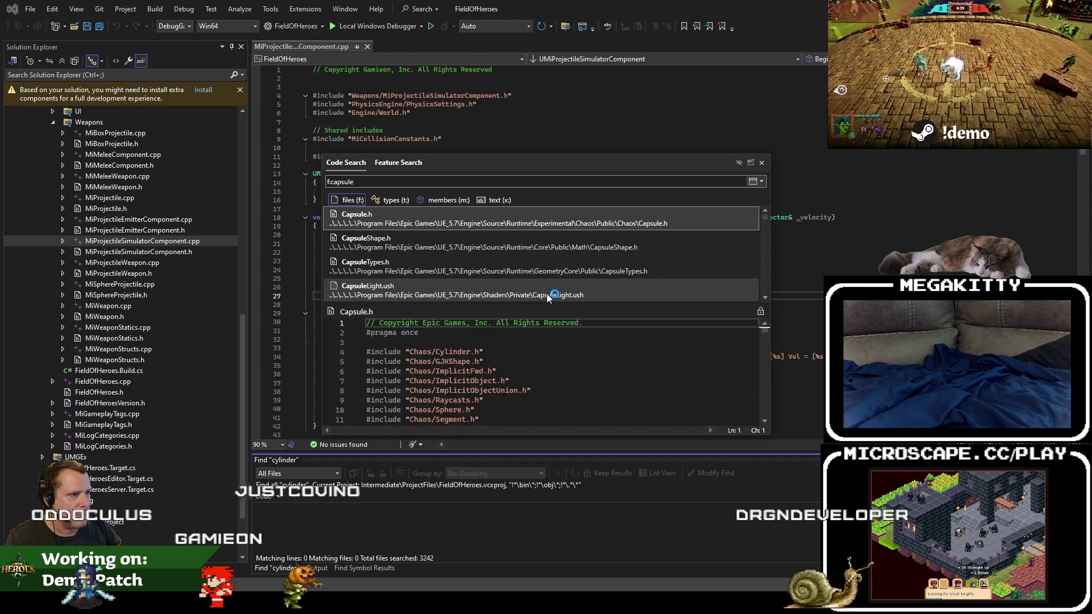
{"action": "type", "text": "comp"}
{"action": "key", "text": "Return"}
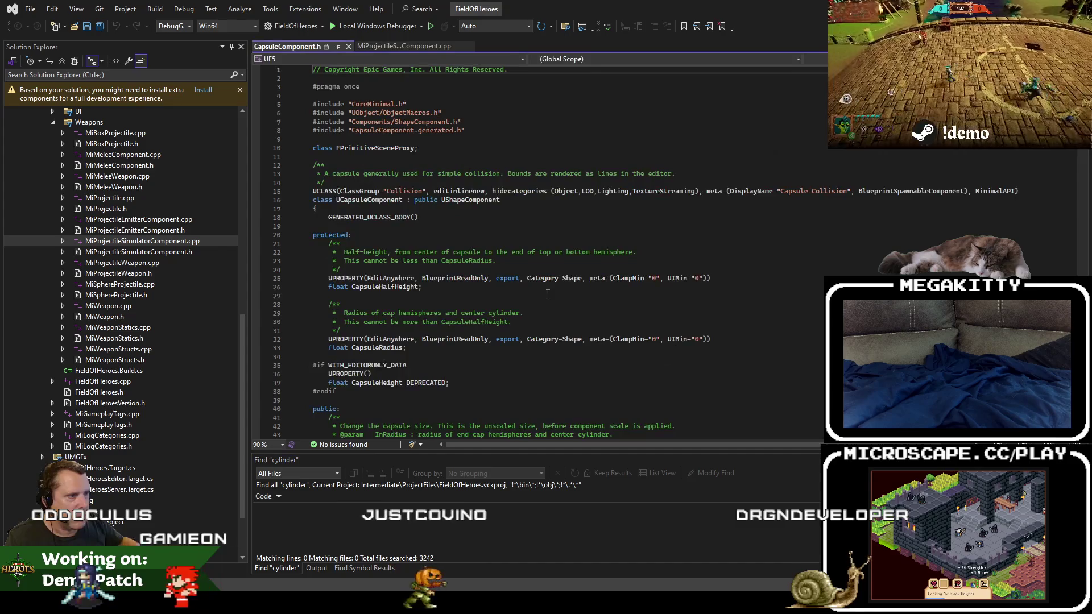
{"action": "double_click", "coordinate": [466, 201]}
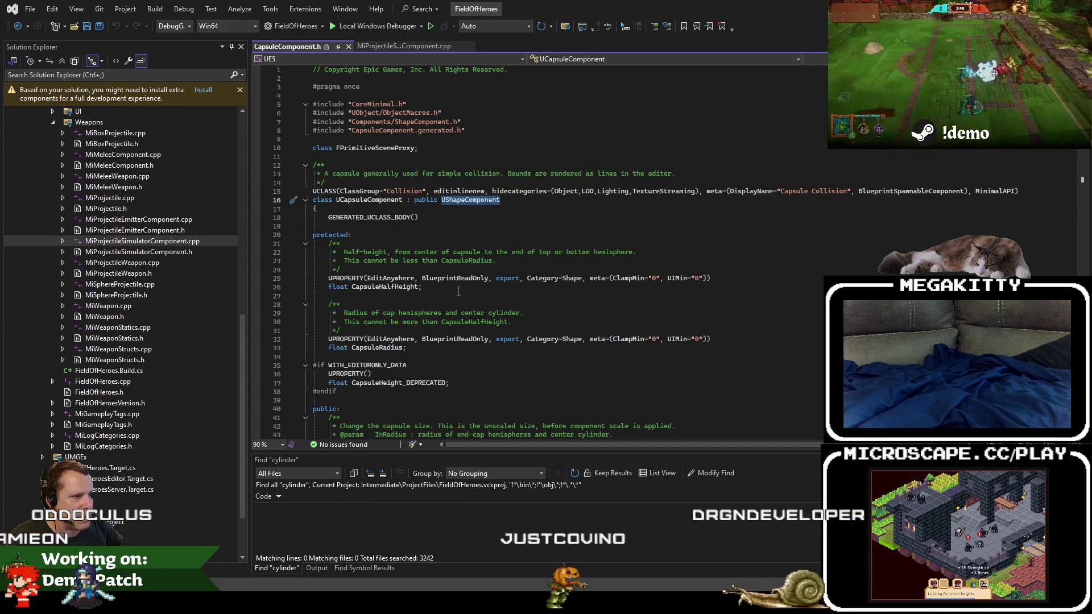
{"action": "left_click", "coordinate": [491, 243]}
Step through CapsuleComponent.h's cylinder mentions down to the capsule half-height comments.
{"action": "key", "text": "ctrl+f"}
{"action": "type", "text": "cl"}
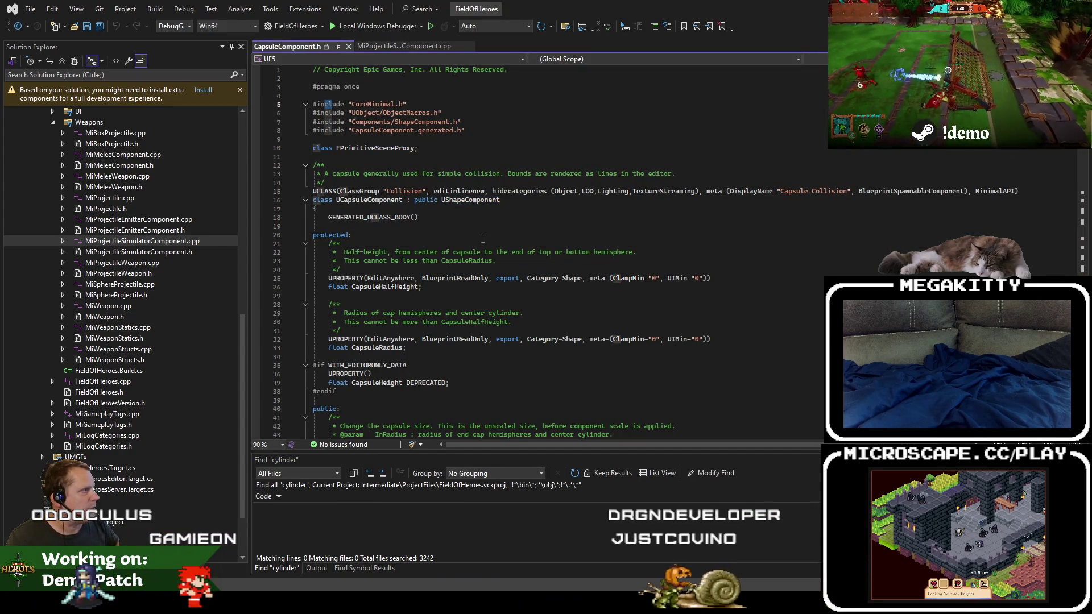
{"action": "type", "text": "yl"}
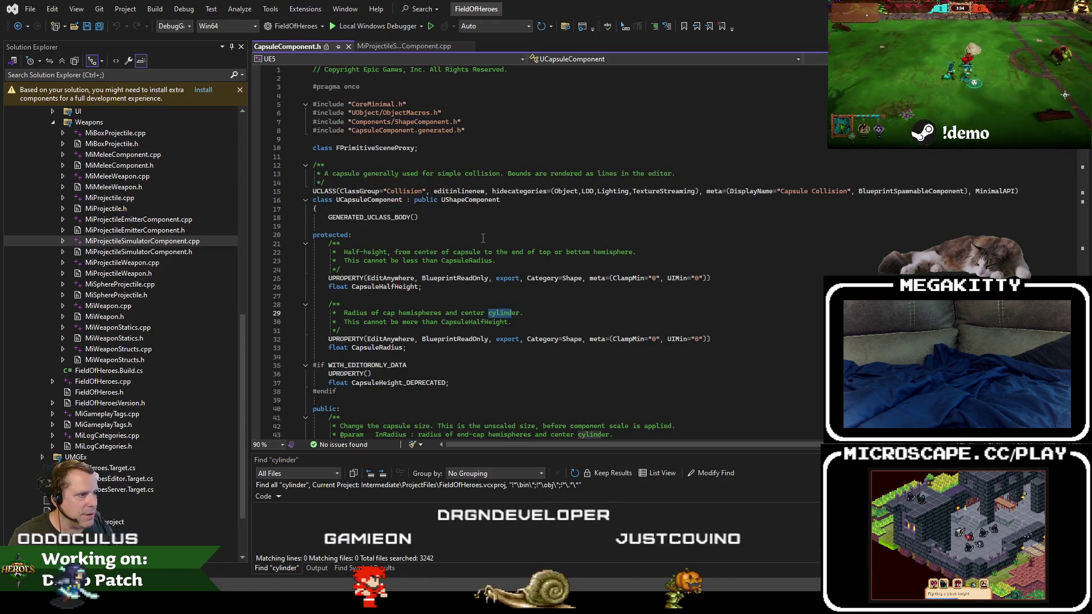
{"action": "key", "text": "F3"}
{"action": "key", "text": "F3"}
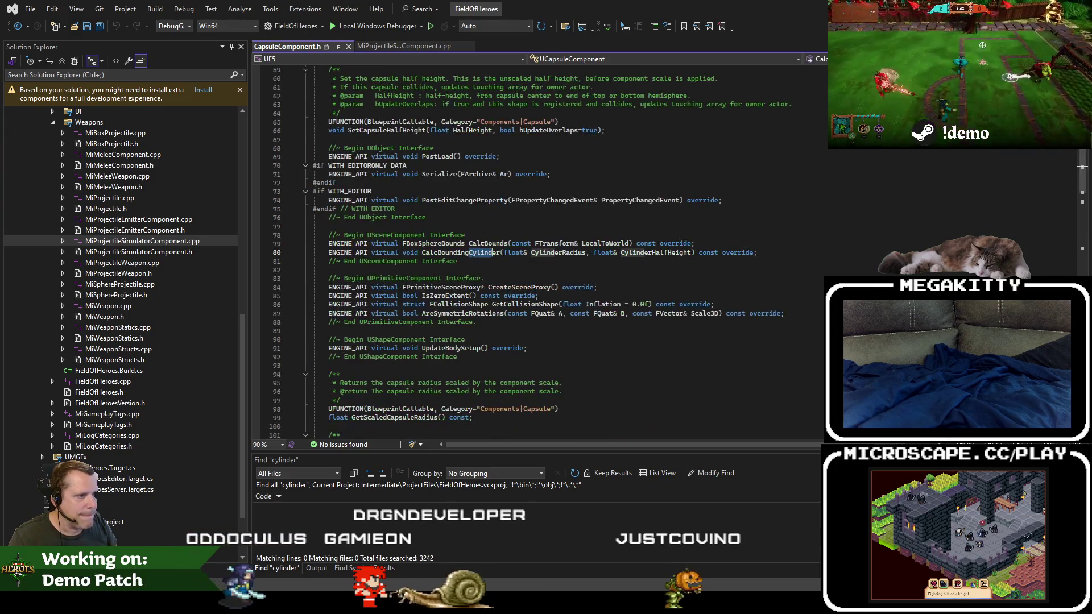
{"action": "key", "text": "F3"}
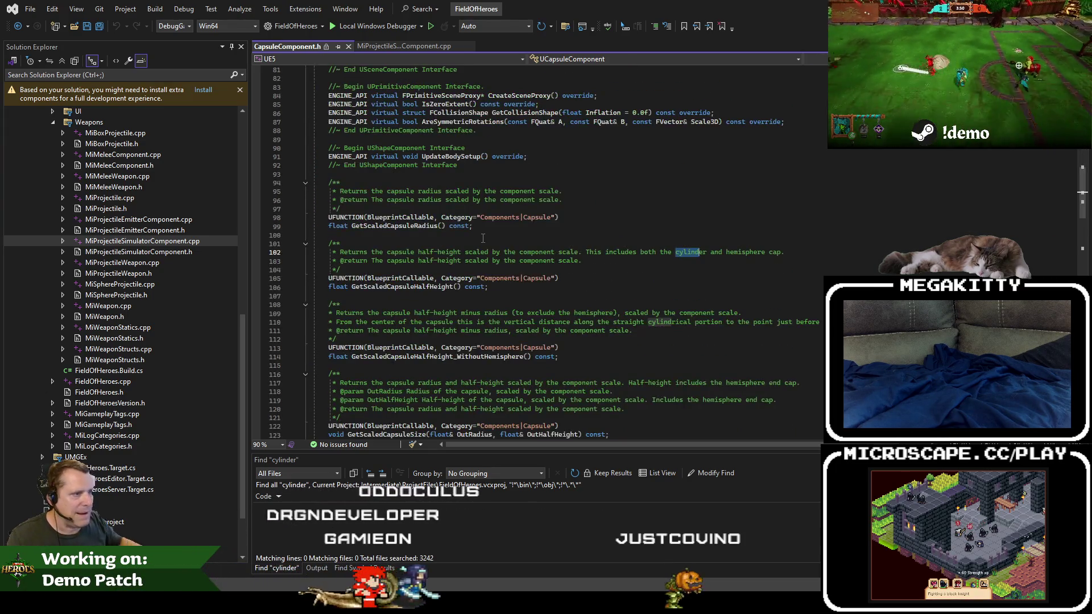
{"action": "left_click", "coordinate": [456, 331]}
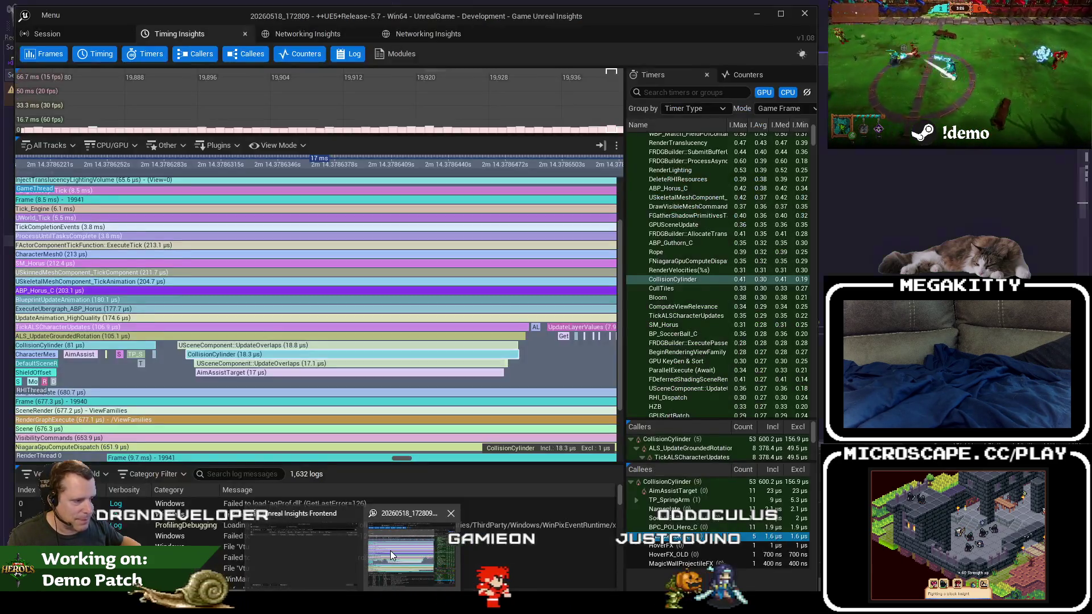
Run a project-wide Visual Studio search for 'collisioncylinder'.
{"action": "left_click", "coordinate": [390, 551]}
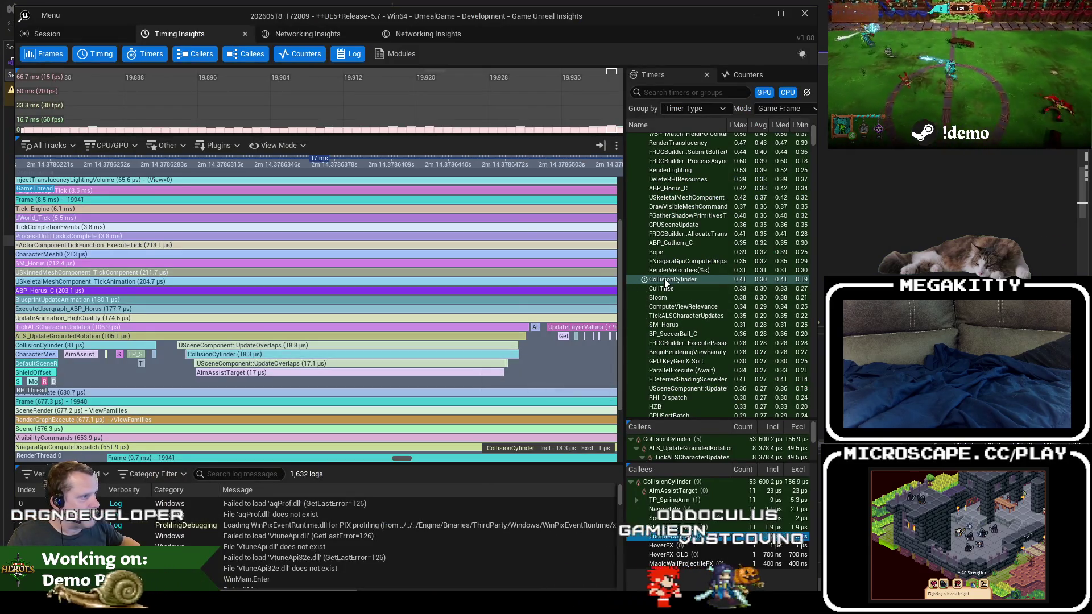
{"action": "key", "text": "alt+Tab"}
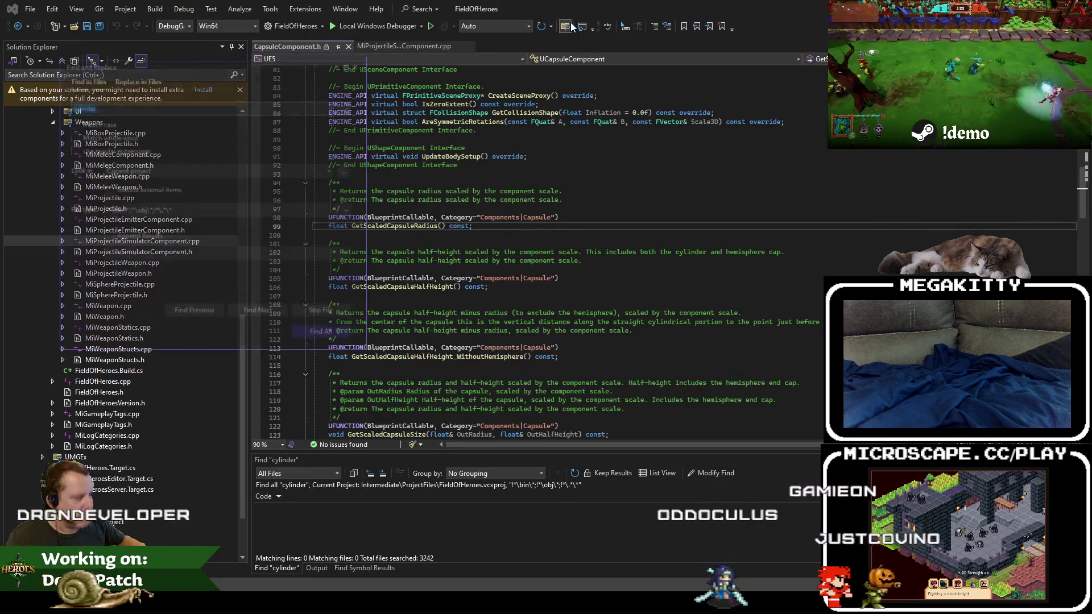
{"action": "type", "text": "collisioncylinder"}
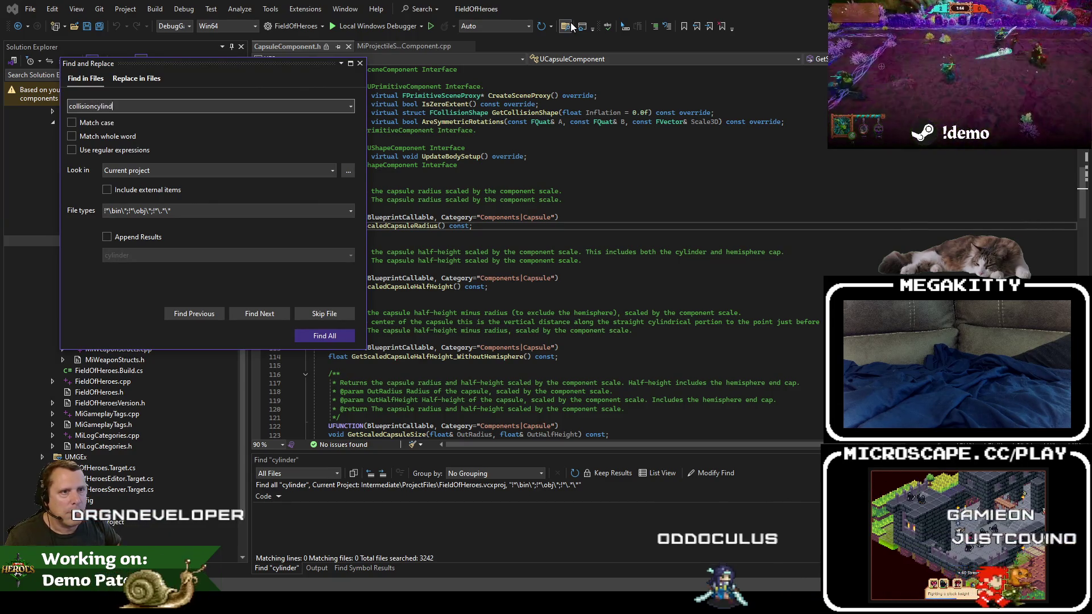
{"action": "key", "text": "Return"}
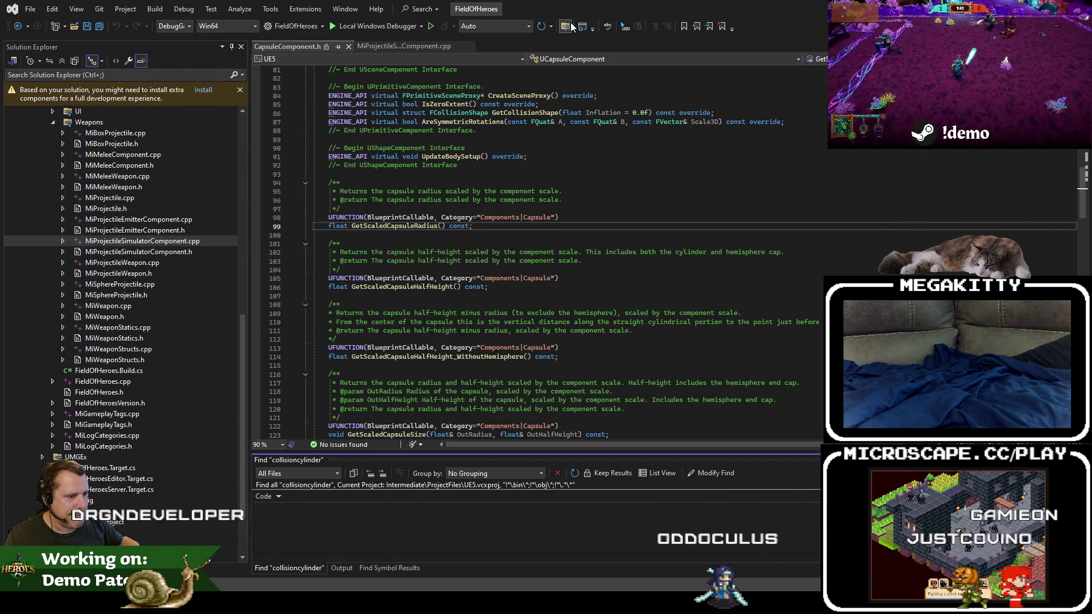
{"action": "left_click", "coordinate": [572, 26]}
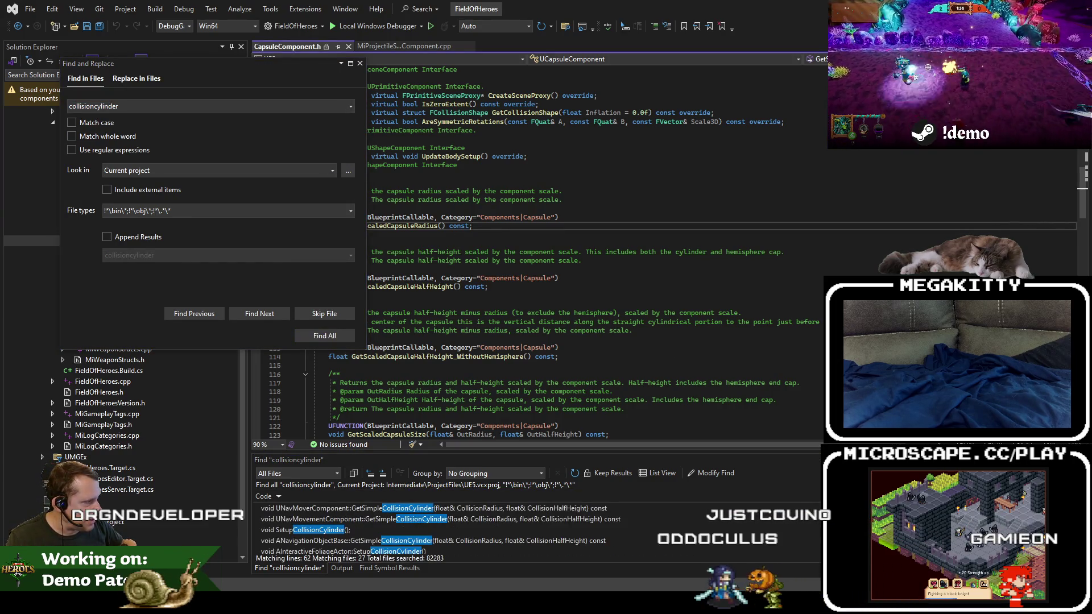
Scroll through the 62 matches, opening the NavCollision.h CylinderCollision result.
{"action": "scroll", "coordinate": [426, 527], "scroll_direction": "down", "scroll_amount": 3}
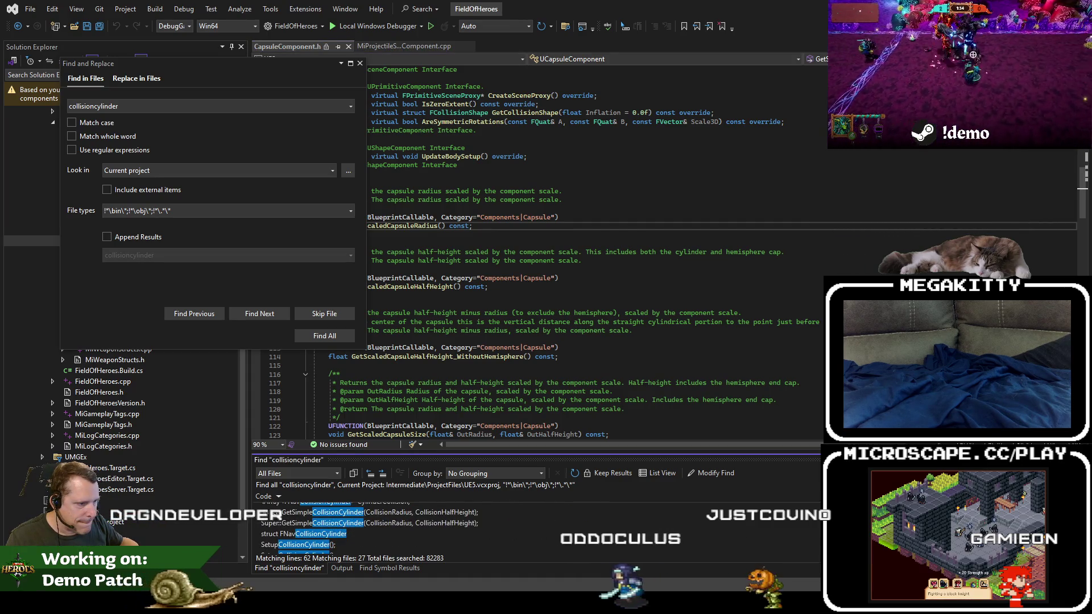
{"action": "double_click", "coordinate": [543, 509]}
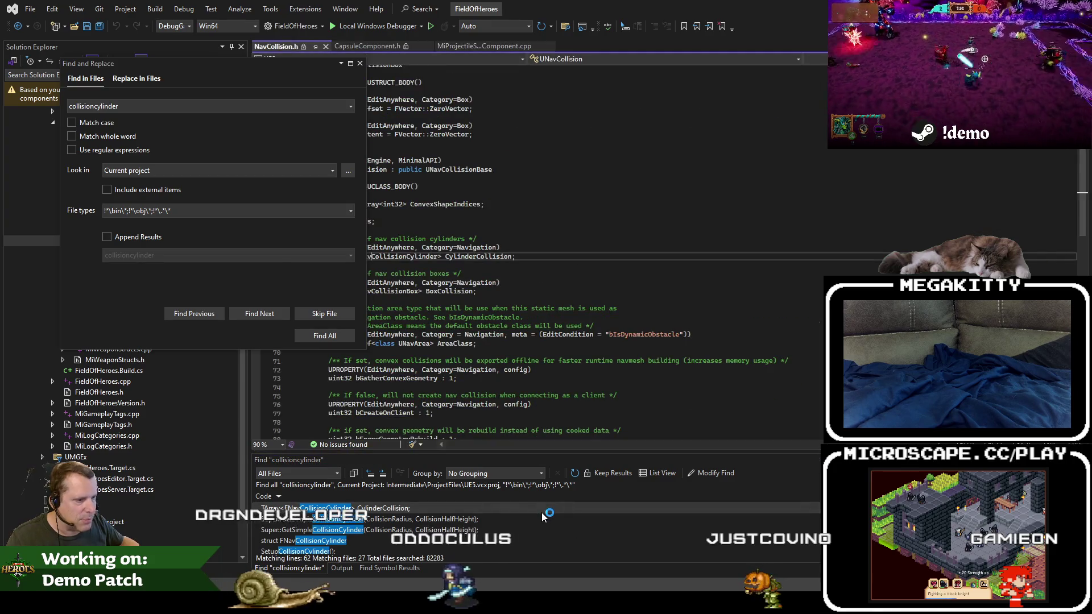
{"action": "left_click", "coordinate": [360, 63]}
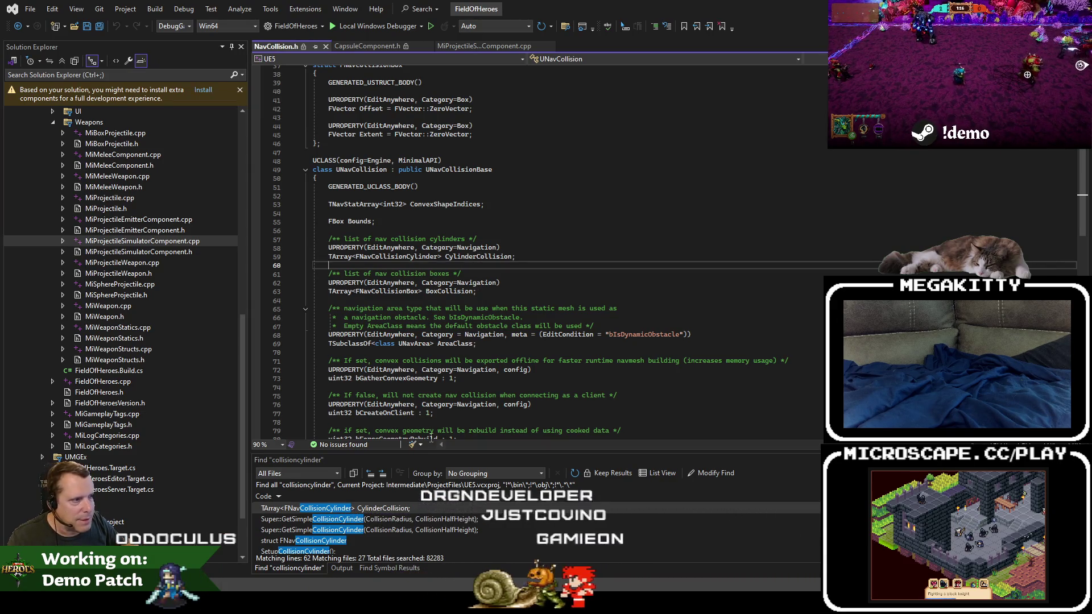
{"action": "scroll", "coordinate": [438, 537], "scroll_direction": "down", "scroll_amount": 5}
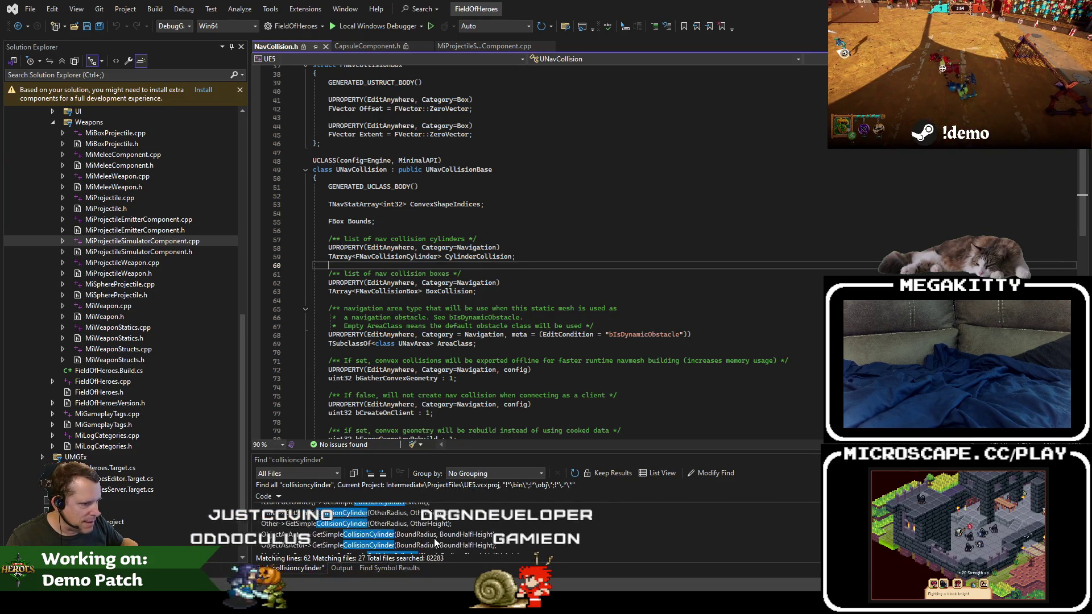
{"action": "scroll", "coordinate": [438, 537], "scroll_direction": "down", "scroll_amount": 5}
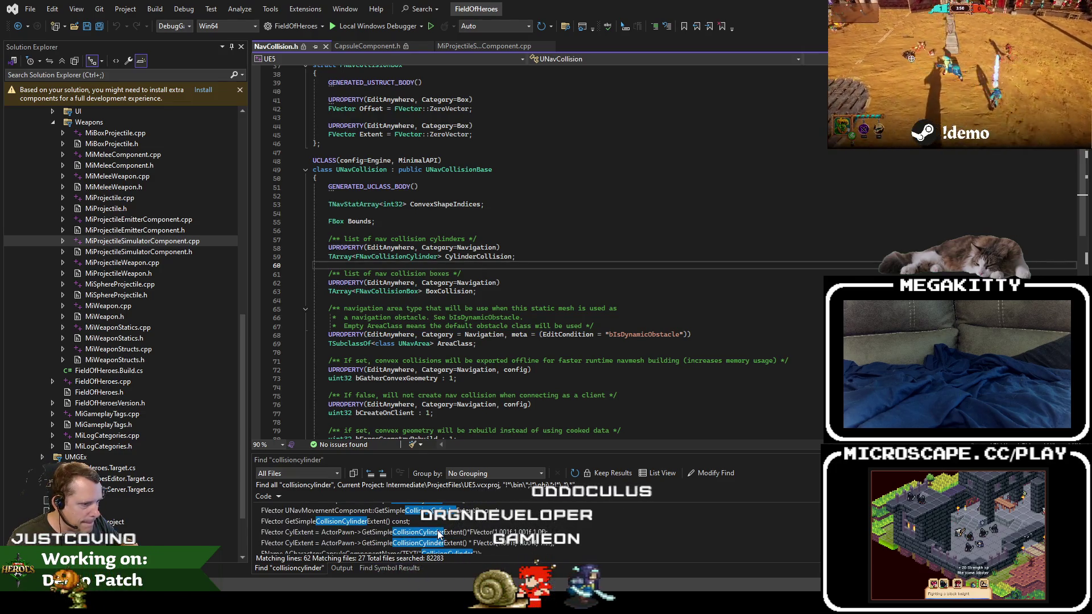
{"action": "scroll", "coordinate": [439, 535], "scroll_direction": "down", "scroll_amount": 3}
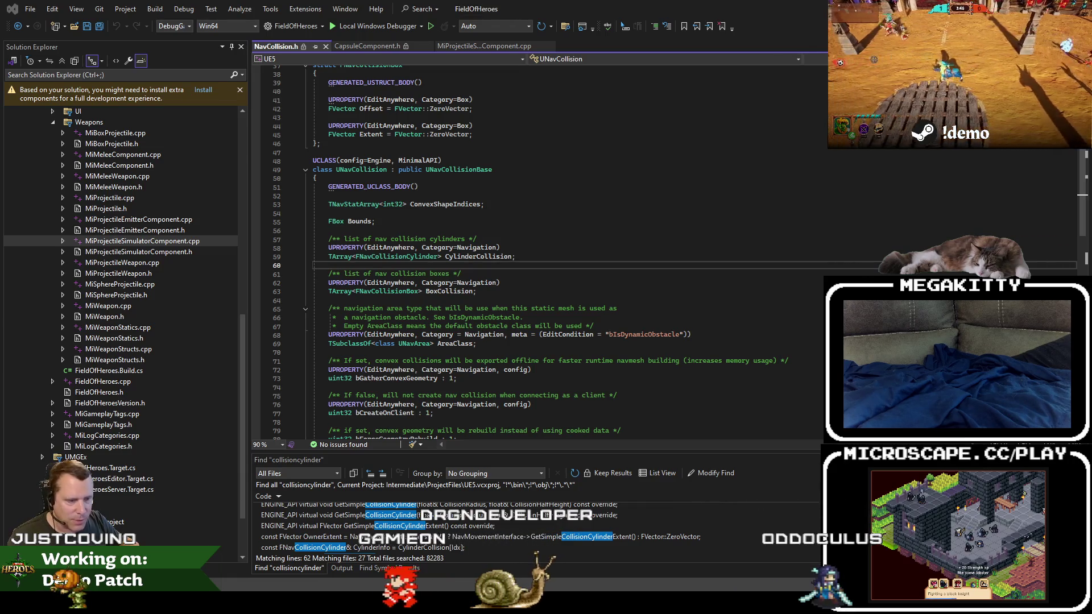
{"action": "key", "text": "alt+Tab"}
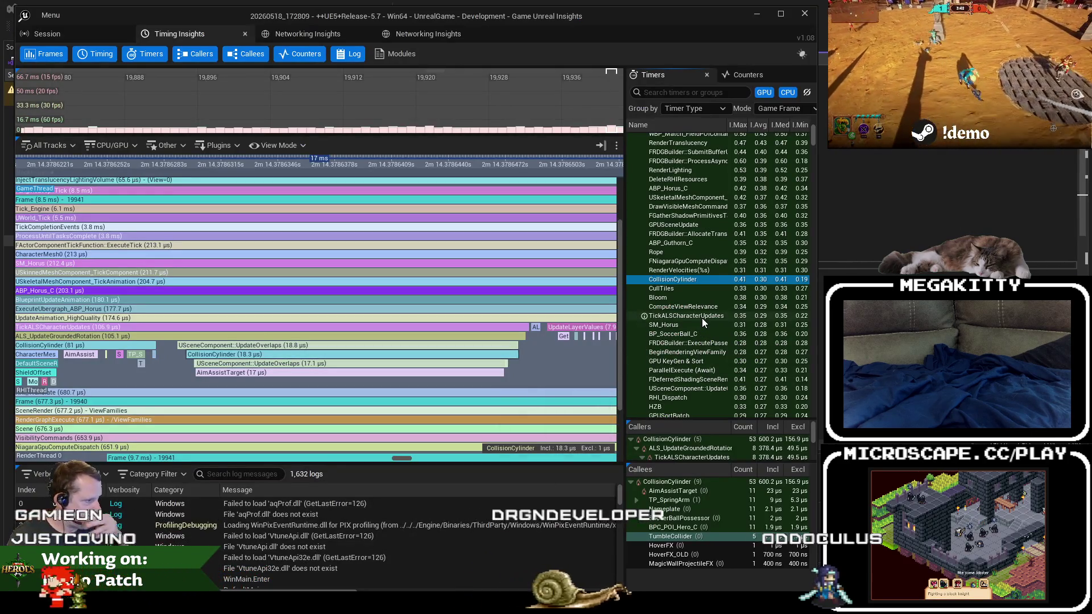
Pan and zoom the Timing view across CollisionCylinder overlaps to the AimAssistTarget and MorningStarMesh events.
{"action": "mouse_move", "coordinate": [433, 348]}
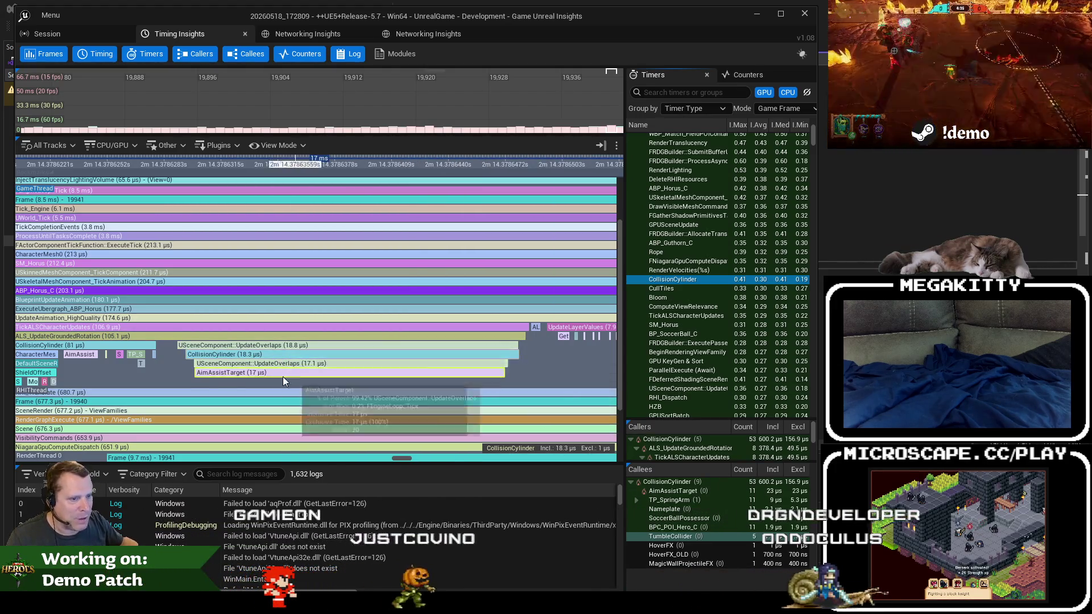
{"action": "left_click_drag", "start_coordinate": [142, 392], "coordinate": [243, 388]}
{"action": "mouse_move", "coordinate": [346, 369]}
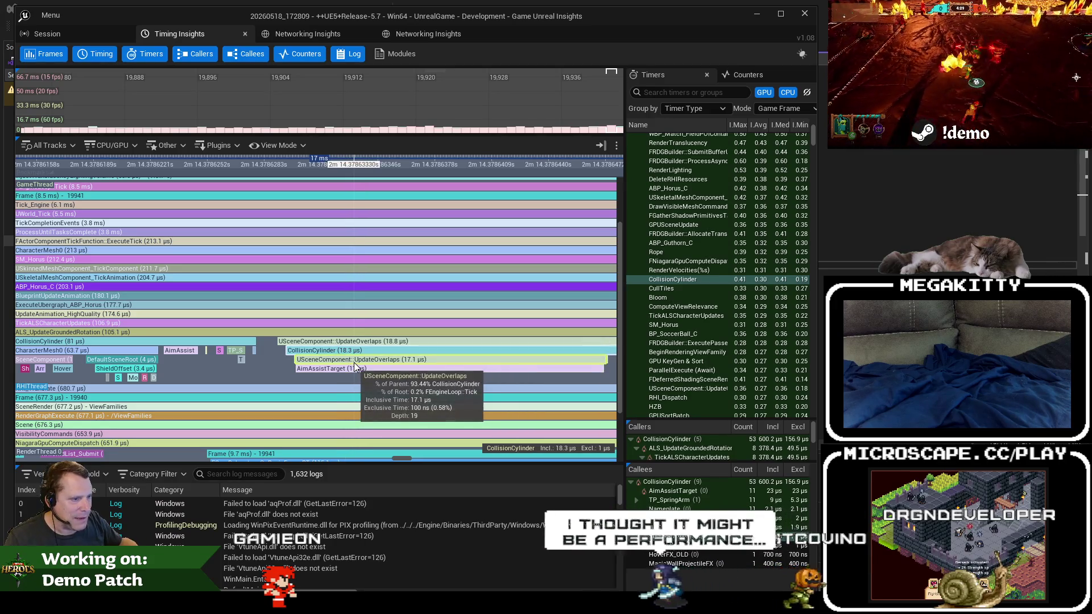
{"action": "mouse_move", "coordinate": [367, 352]}
{"action": "left_click_drag", "start_coordinate": [239, 371], "coordinate": [392, 370]}
{"action": "scroll", "coordinate": [442, 368], "scroll_direction": "down", "scroll_amount": 4}
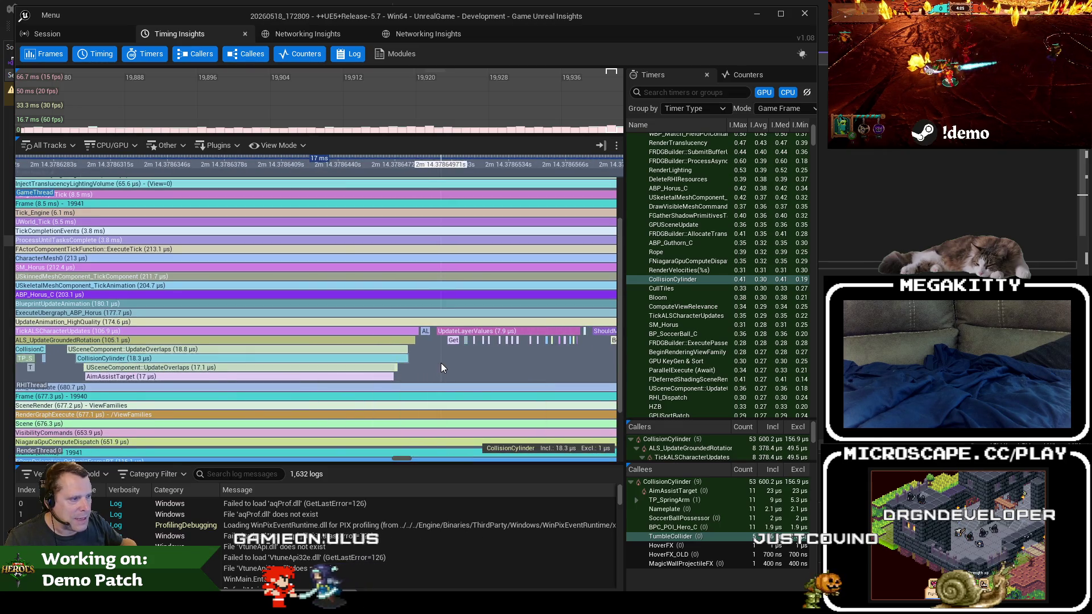
{"action": "scroll", "coordinate": [155, 380], "scroll_direction": "down", "scroll_amount": 5}
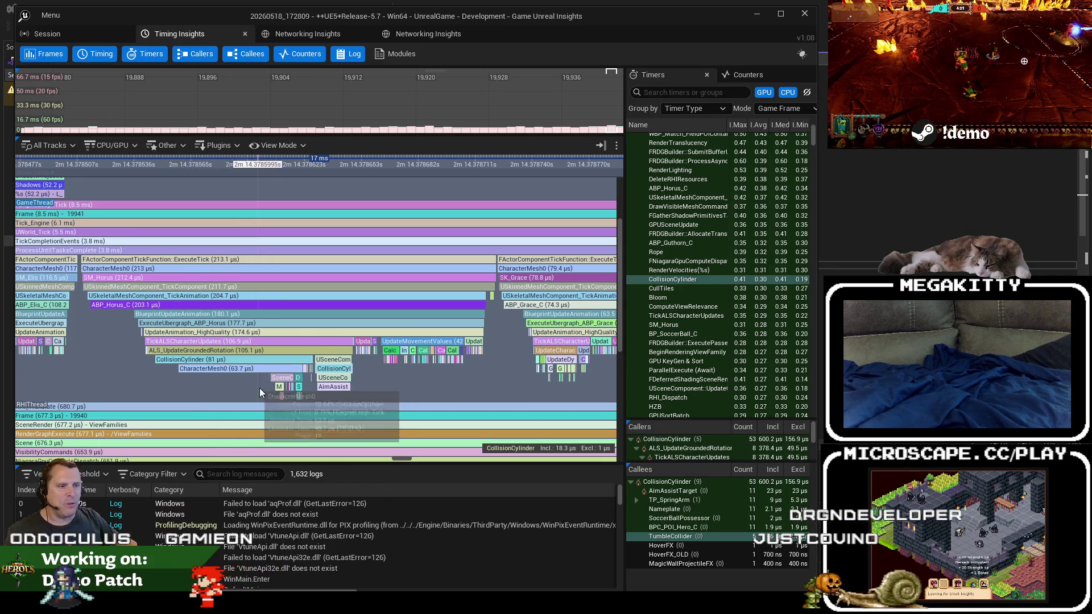
{"action": "scroll", "coordinate": [281, 394], "scroll_direction": "up", "scroll_amount": 1}
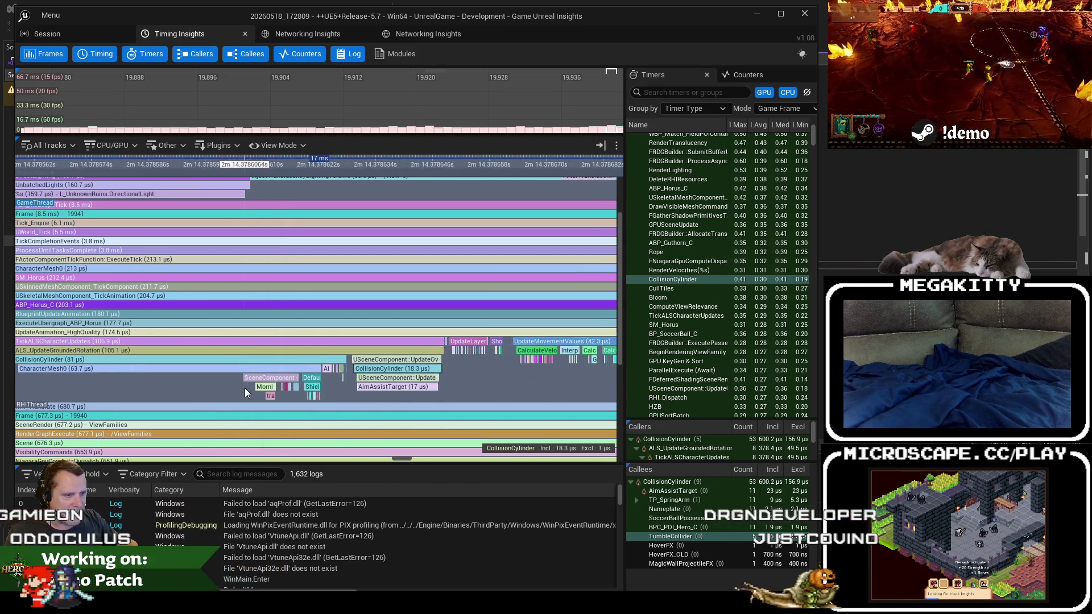
{"action": "scroll", "coordinate": [245, 388], "scroll_direction": "up", "scroll_amount": 4}
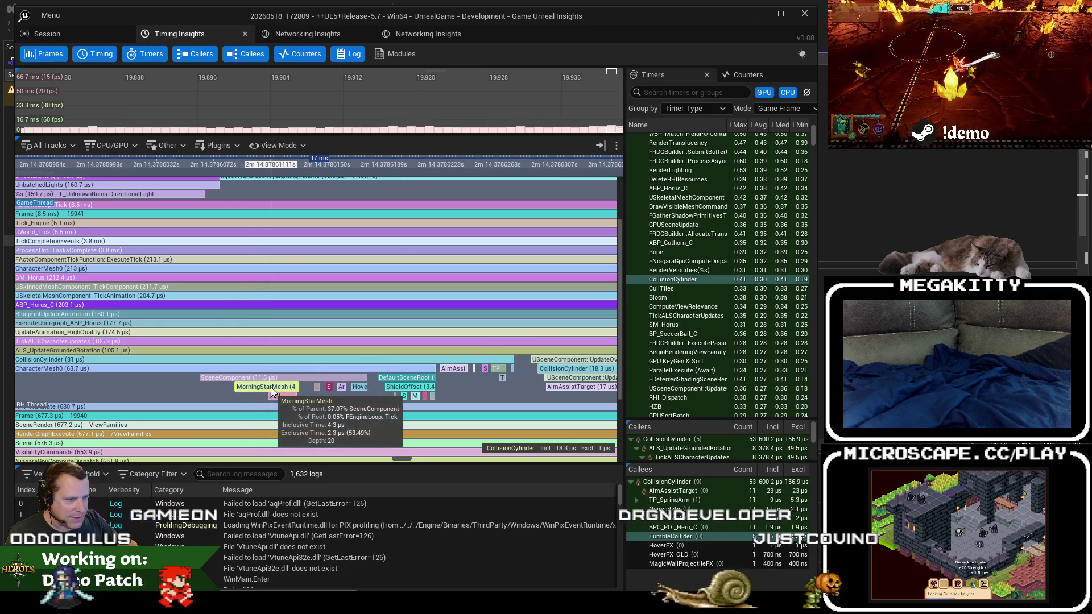
{"action": "scroll", "coordinate": [272, 393], "scroll_direction": "up", "scroll_amount": 2}
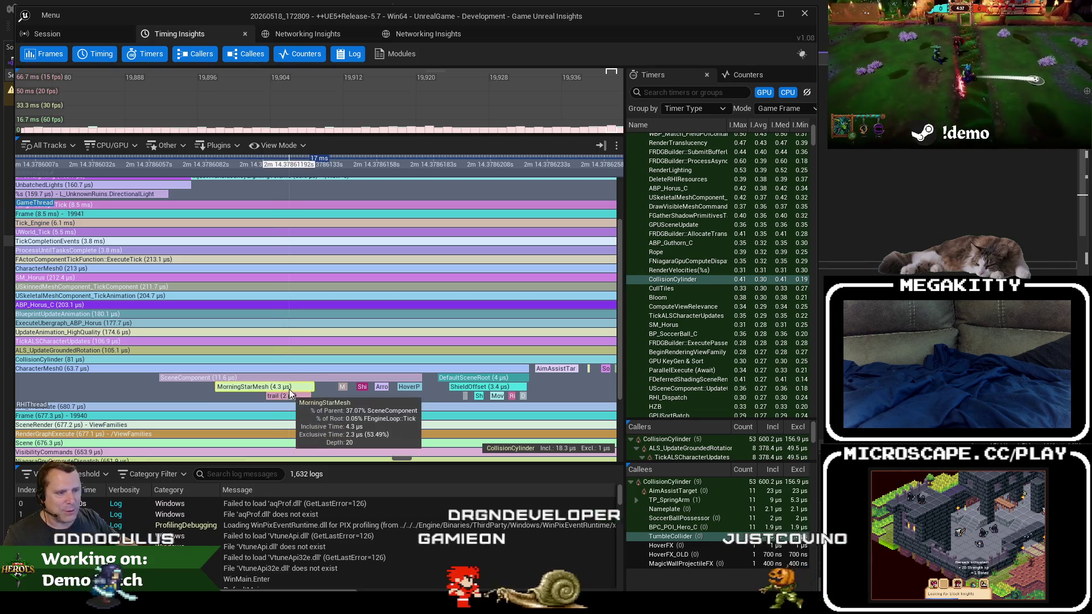
{"action": "scroll", "coordinate": [289, 387], "scroll_direction": "down", "scroll_amount": 3}
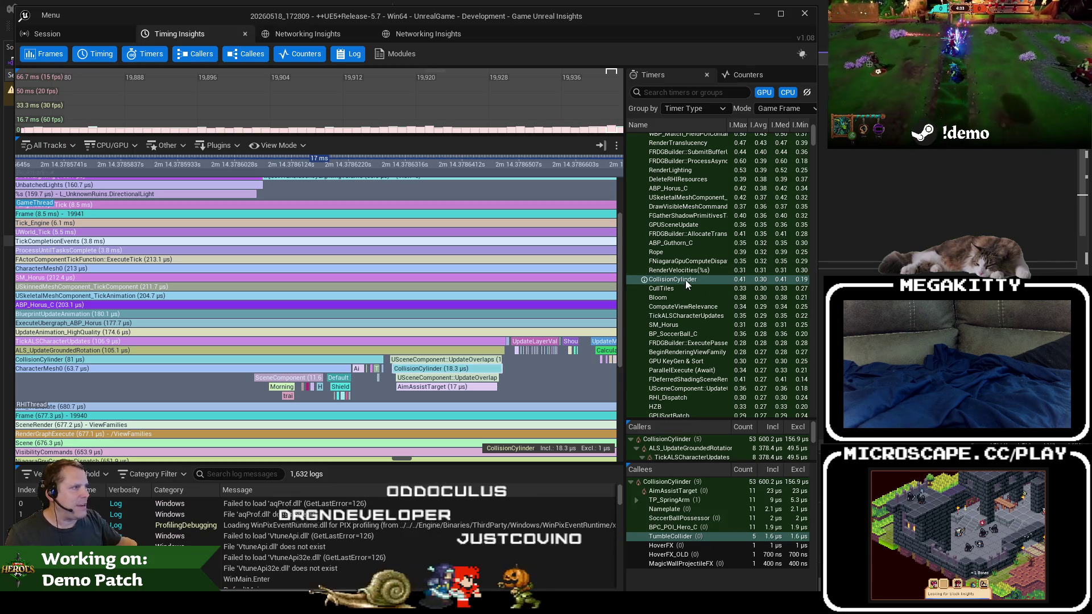
{"action": "left_click", "coordinate": [842, 178]}
Search for "CollisionCylinder" in quotes and open the Character.cpp match at CapsuleComponentName.
{"action": "key", "text": "ctrl+shift+f"}
{"action": "type", "text": "\"CollisionC"}
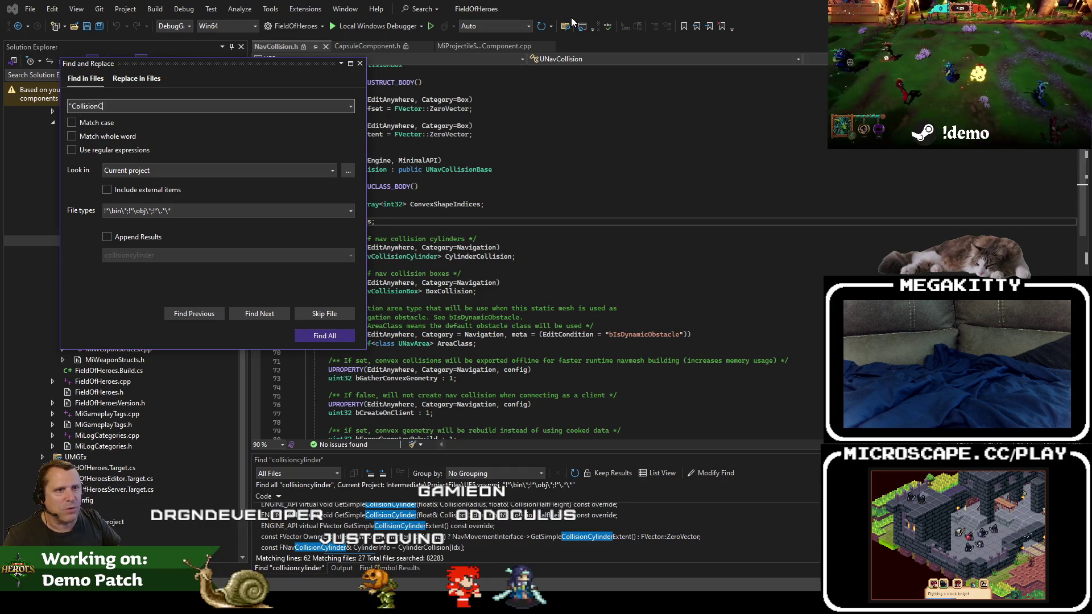
{"action": "type", "text": "\""}
{"action": "key", "text": "Return"}
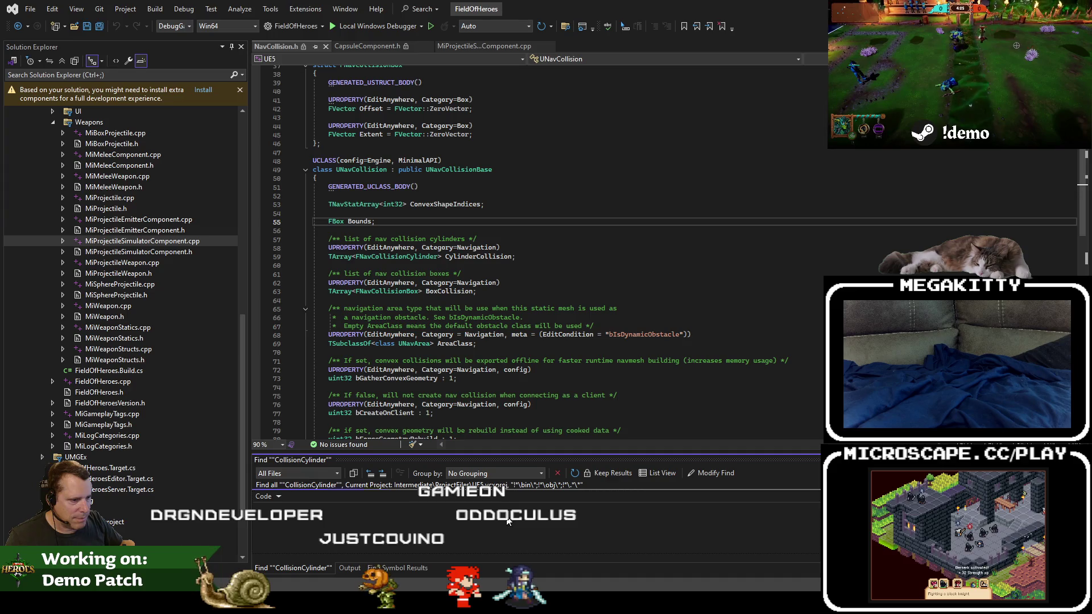
{"action": "left_click", "coordinate": [475, 360]}
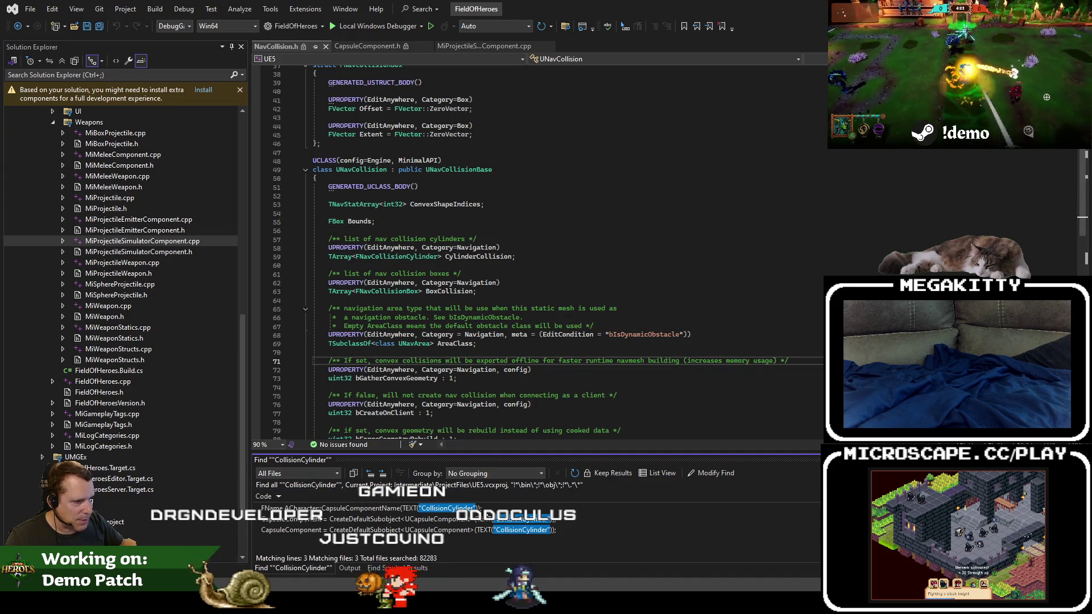
{"action": "double_click", "coordinate": [484, 509]}
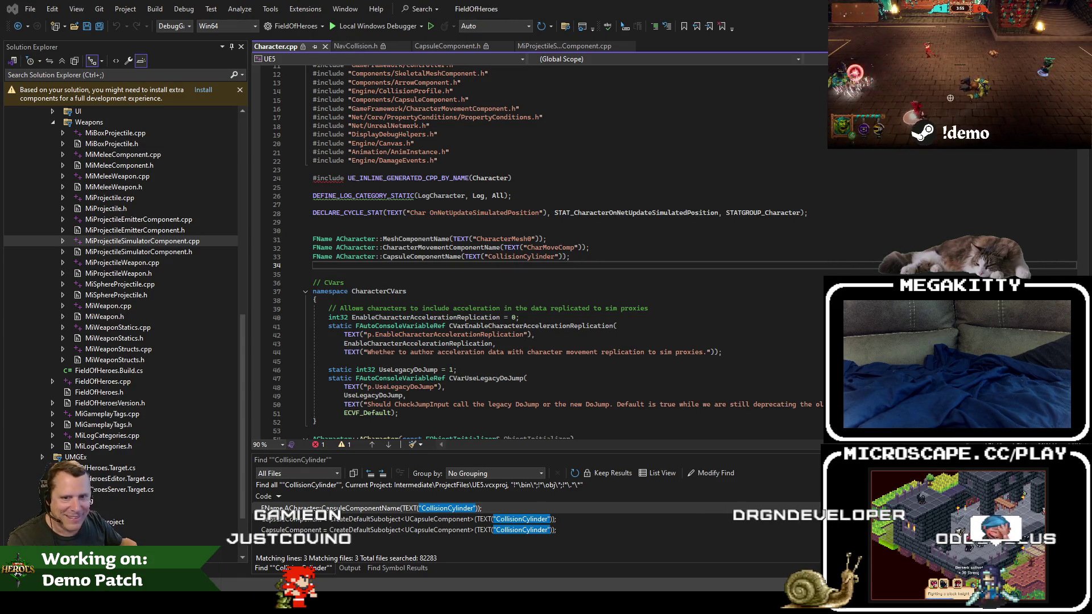
{"action": "key", "text": "alt+Tab"}
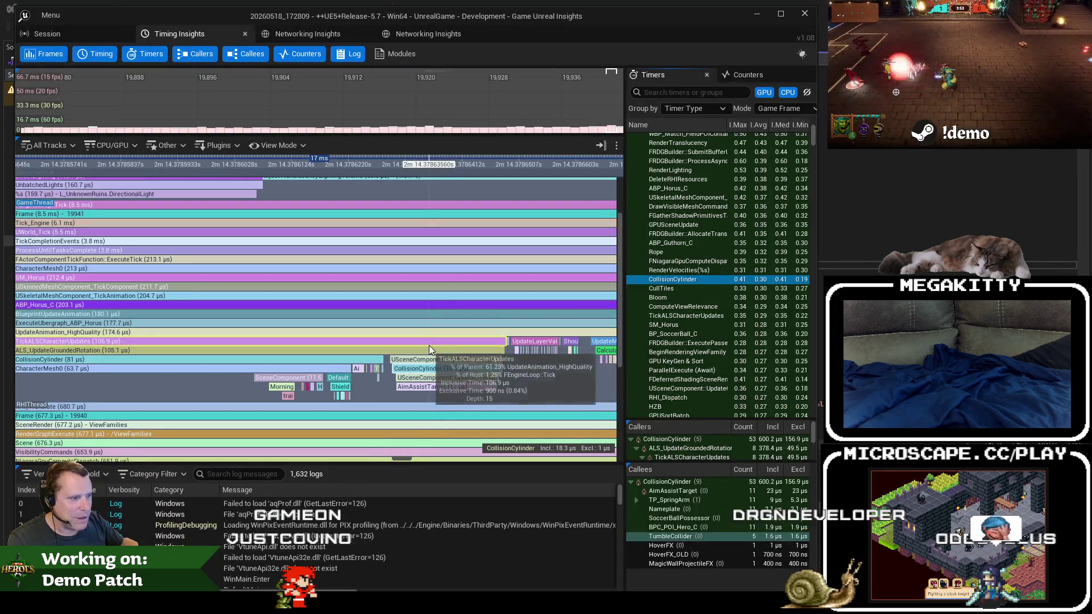
Pan and zoom the GameThread track to the UpdateMovementValues animation events.
{"action": "left_click_drag", "start_coordinate": [589, 391], "coordinate": [394, 398]}
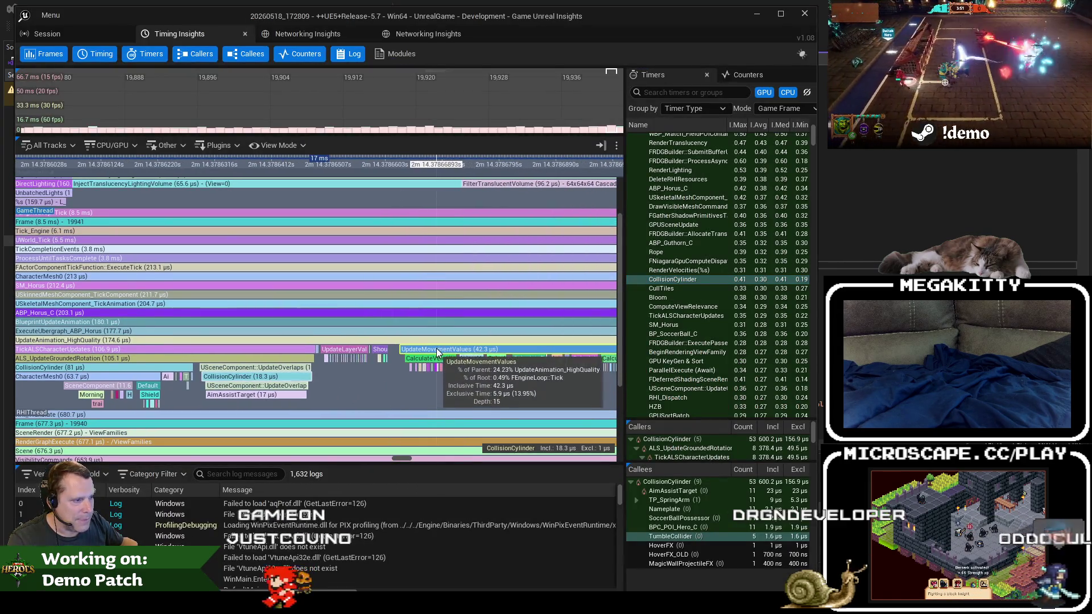
{"action": "left_click_drag", "start_coordinate": [455, 360], "coordinate": [336, 363]}
{"action": "scroll", "coordinate": [336, 363], "scroll_direction": "up", "scroll_amount": 1}
{"action": "scroll", "coordinate": [336, 363], "scroll_direction": "up", "scroll_amount": 2}
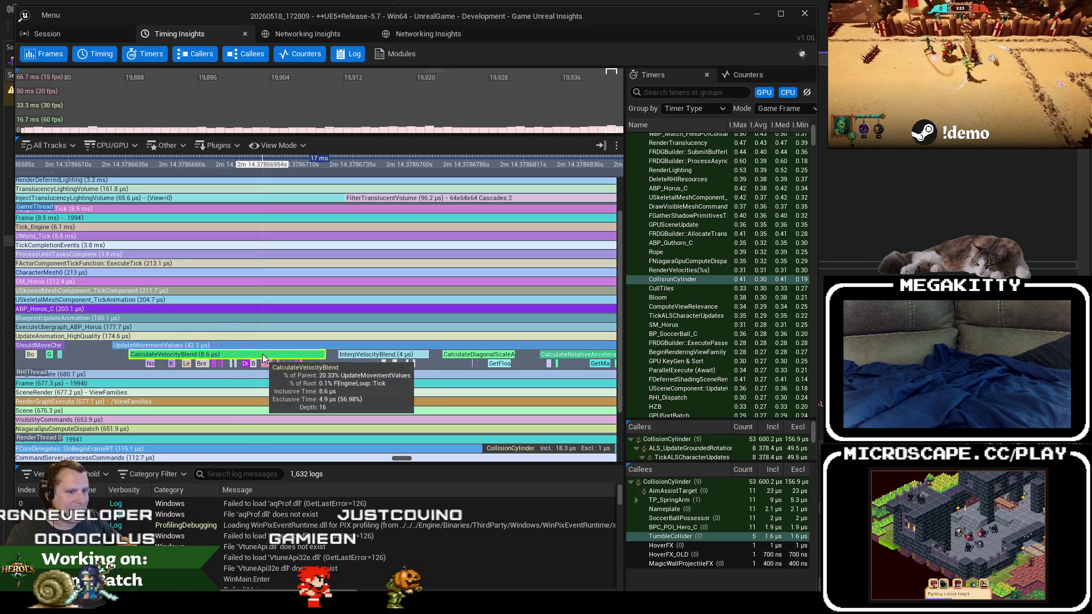
{"action": "scroll", "coordinate": [262, 353], "scroll_direction": "down", "scroll_amount": 5}
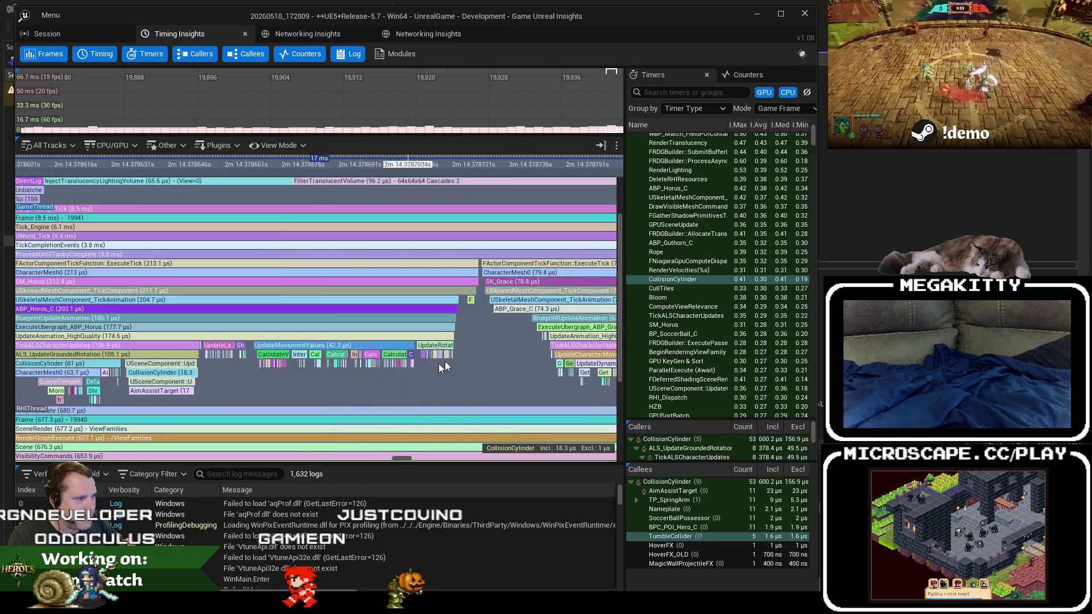
{"action": "scroll", "coordinate": [447, 348], "scroll_direction": "up", "scroll_amount": 8}
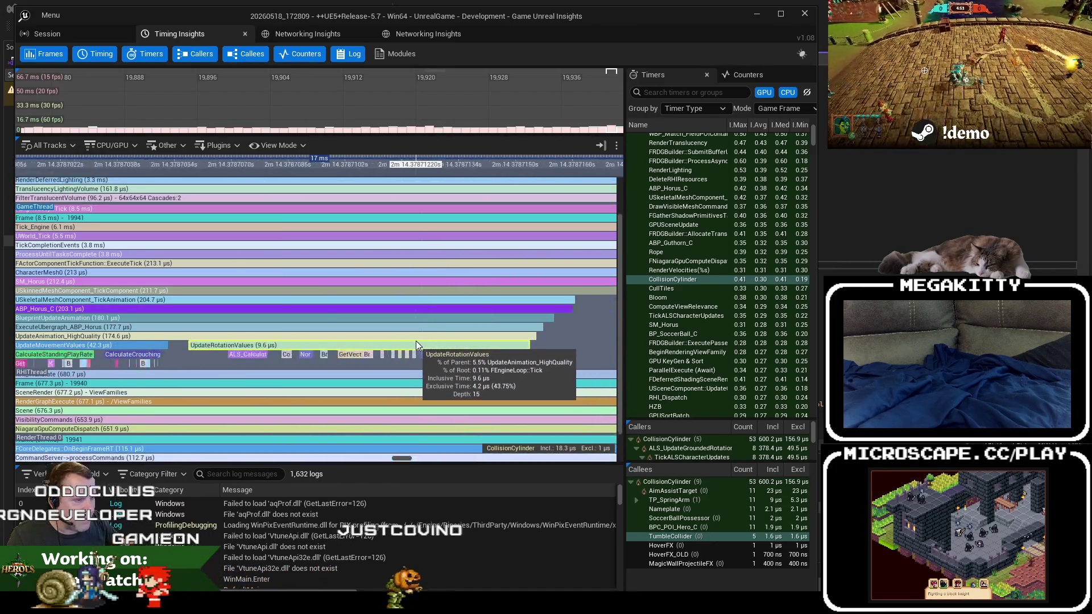
{"action": "scroll", "coordinate": [158, 356], "scroll_direction": "down", "scroll_amount": 2}
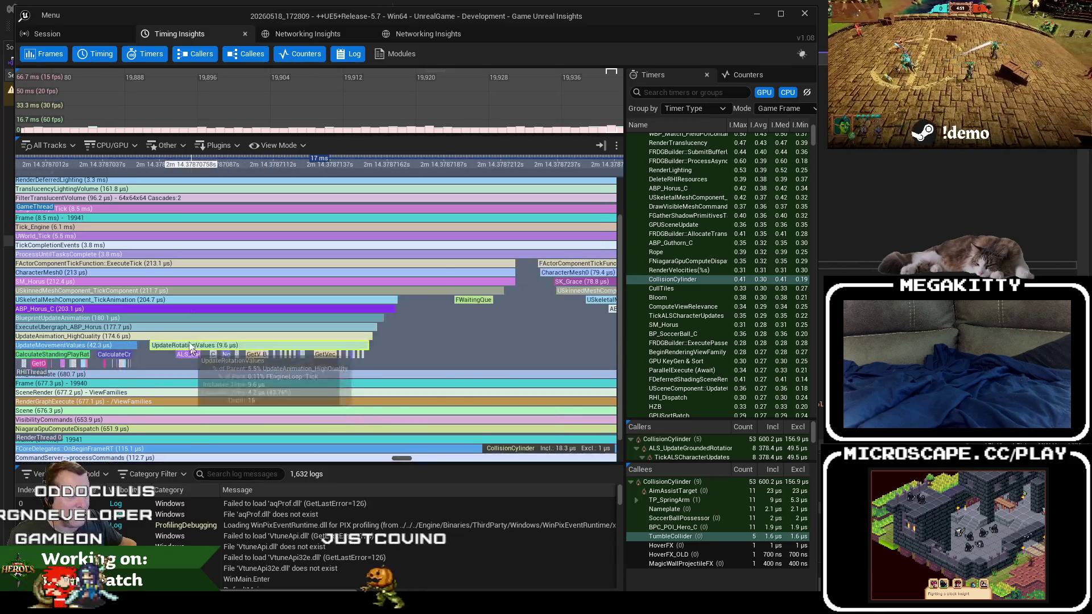
{"action": "mouse_move", "coordinate": [226, 393]}
{"action": "left_mouse_down"}
{"action": "mouse_move", "coordinate": [254, 367]}
{"action": "mouse_move", "coordinate": [401, 378]}
{"action": "left_mouse_up"}
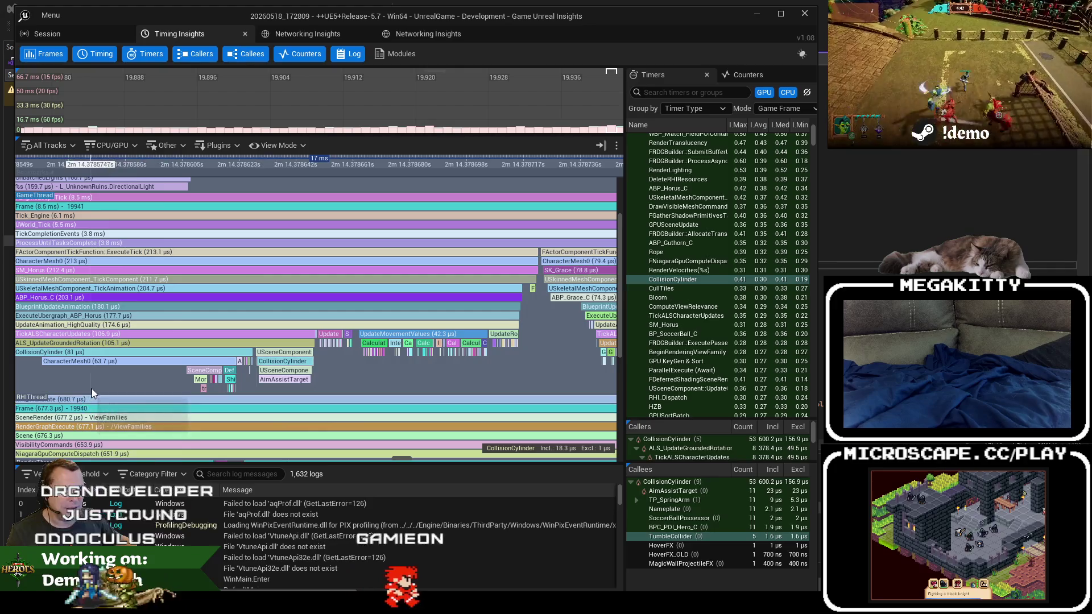
{"action": "left_click_drag", "start_coordinate": [108, 379], "coordinate": [132, 381]}
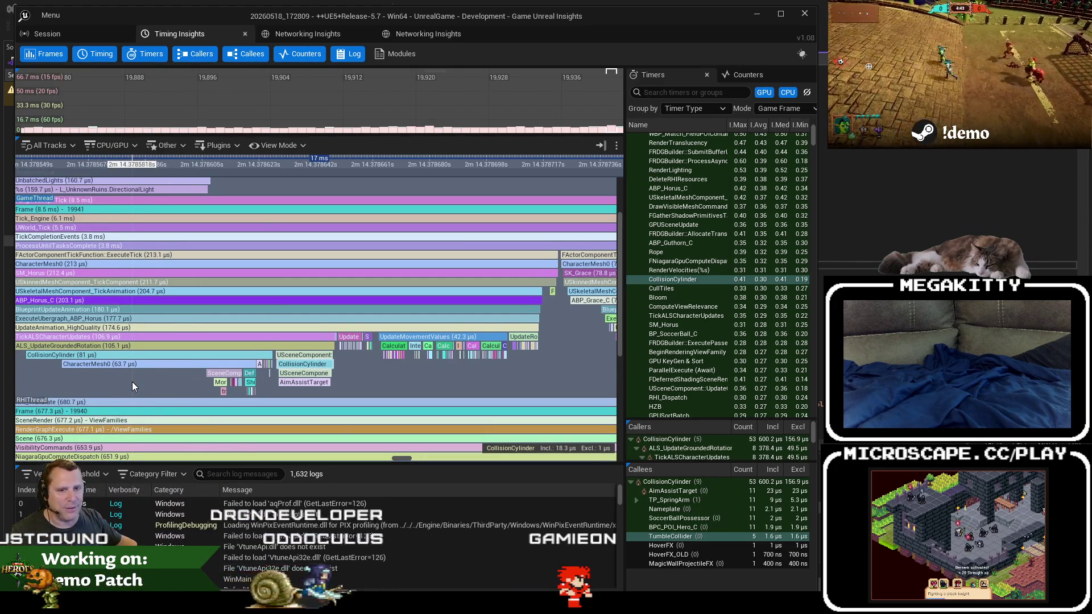
{"action": "scroll", "coordinate": [132, 381], "scroll_direction": "down", "scroll_amount": 1}
{"action": "scroll", "coordinate": [132, 381], "scroll_direction": "down", "scroll_amount": 3}
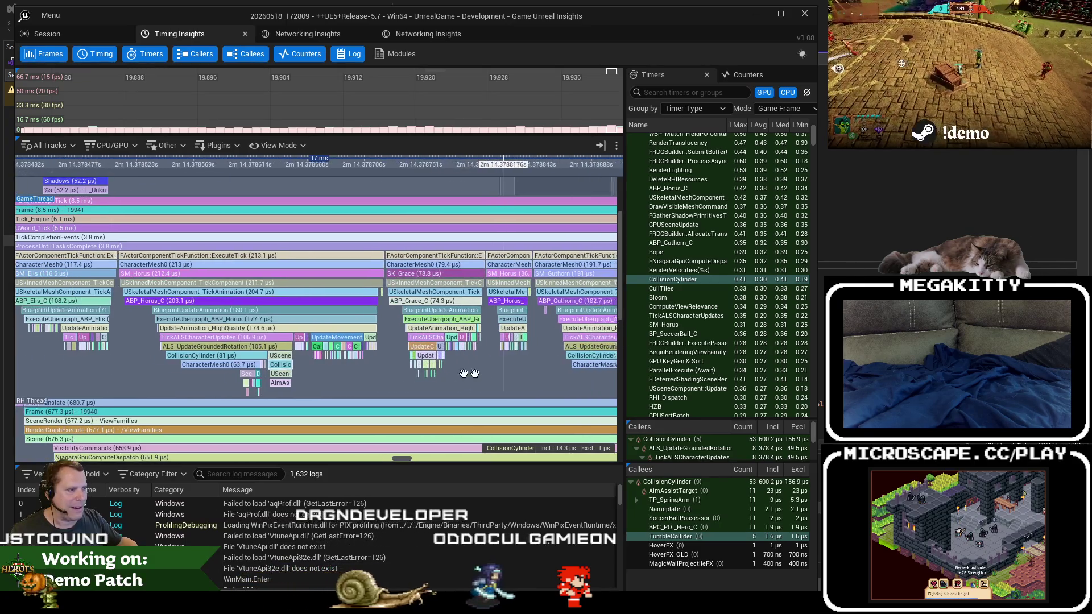
Move across other characters' animation ticks, including ABP_Grace_C and ABP_Prowler_C.
{"action": "left_click_drag", "start_coordinate": [460, 380], "coordinate": [412, 374]}
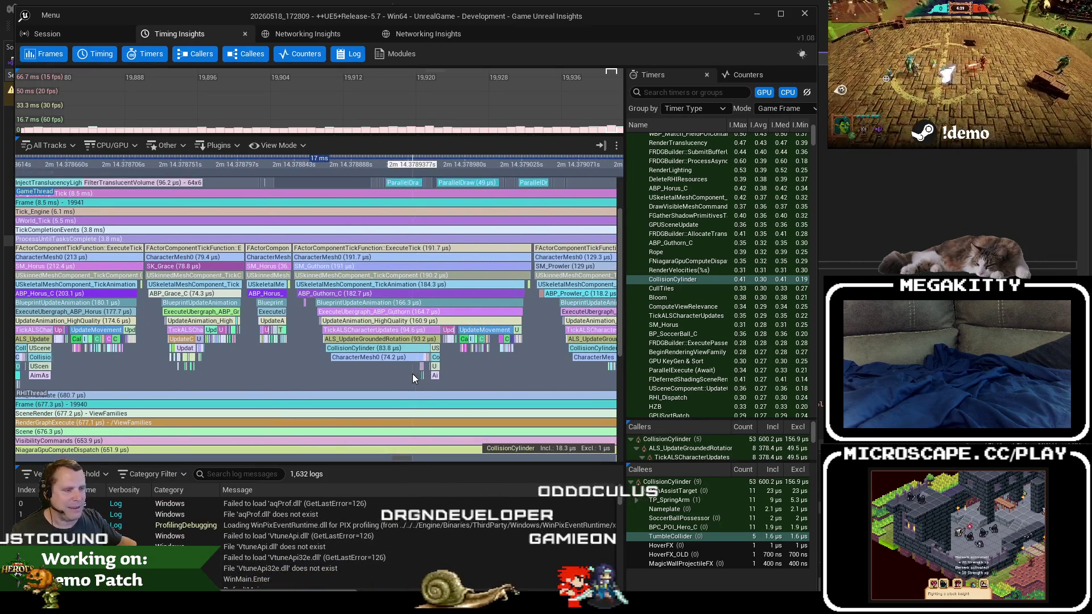
{"action": "scroll", "coordinate": [403, 374], "scroll_direction": "up", "scroll_amount": 1}
{"action": "scroll", "coordinate": [402, 374], "scroll_direction": "down", "scroll_amount": 5}
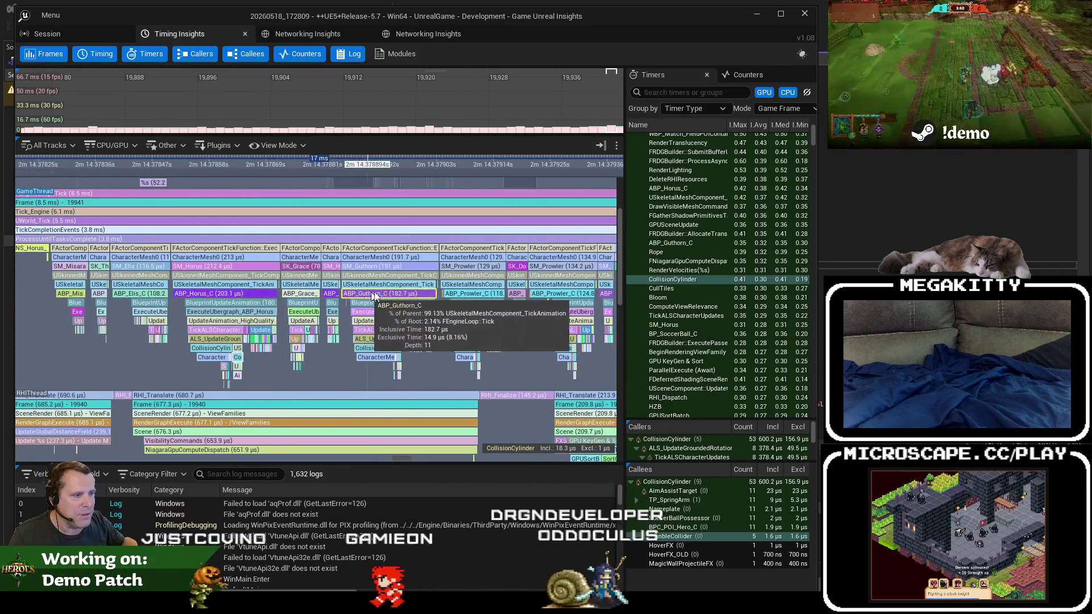
{"action": "scroll", "coordinate": [423, 378], "scroll_direction": "up", "scroll_amount": 4}
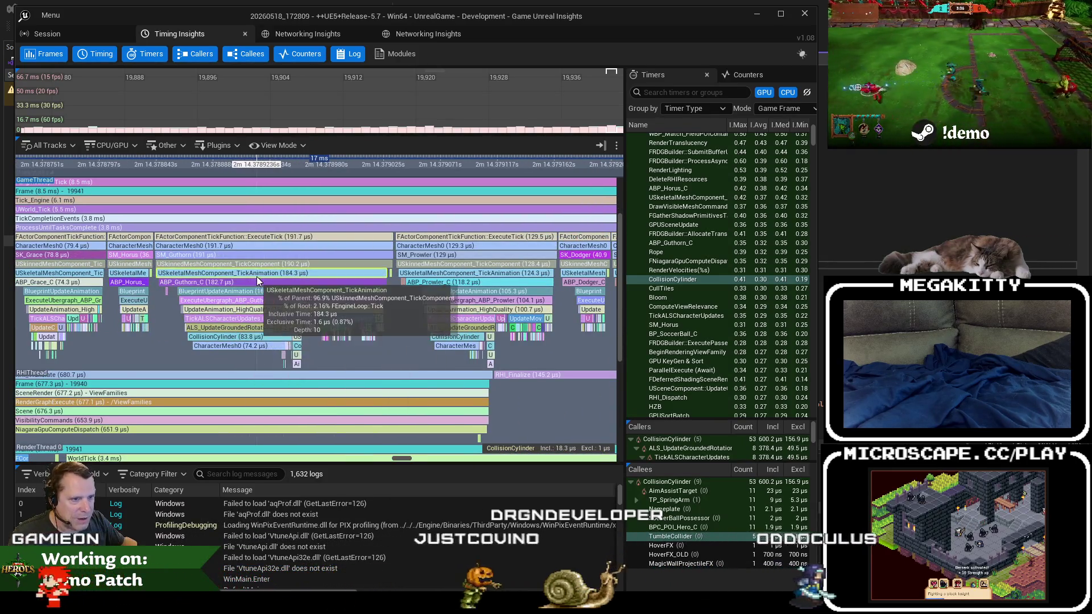
{"action": "left_click_drag", "start_coordinate": [537, 364], "coordinate": [528, 365]}
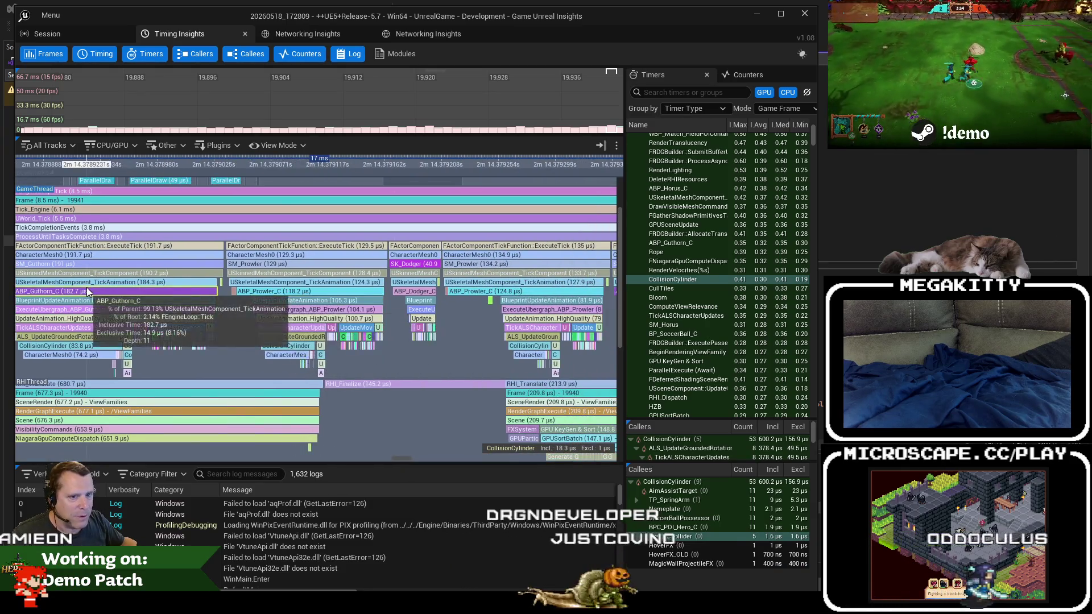
{"action": "left_click_drag", "start_coordinate": [86, 288], "coordinate": [196, 306]}
{"action": "scroll", "coordinate": [196, 306], "scroll_direction": "down", "scroll_amount": 5}
{"action": "scroll", "coordinate": [407, 343], "scroll_direction": "up", "scroll_amount": 5}
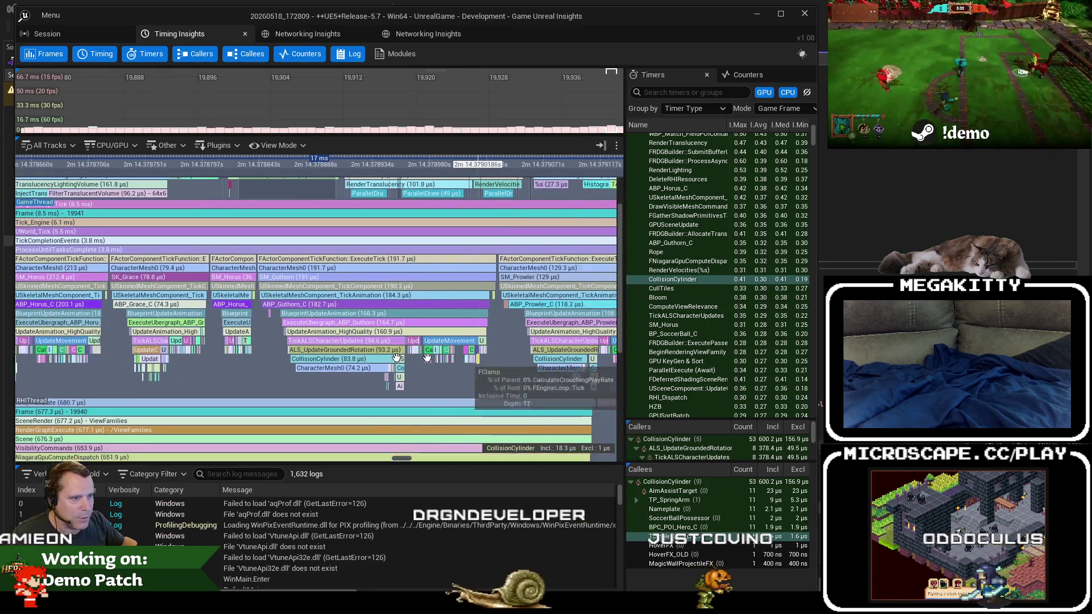
{"action": "mouse_move", "coordinate": [547, 329]}
{"action": "left_mouse_down"}
{"action": "mouse_move", "coordinate": [342, 323]}
{"action": "mouse_move", "coordinate": [319, 339]}
{"action": "left_mouse_up"}
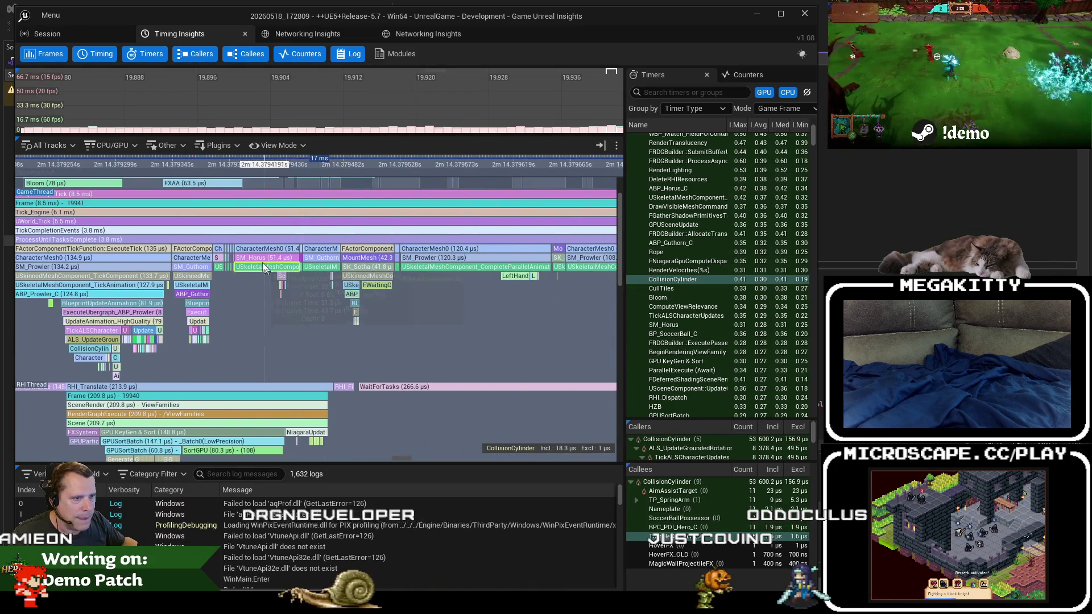
{"action": "scroll", "coordinate": [277, 263], "scroll_direction": "up", "scroll_amount": 3}
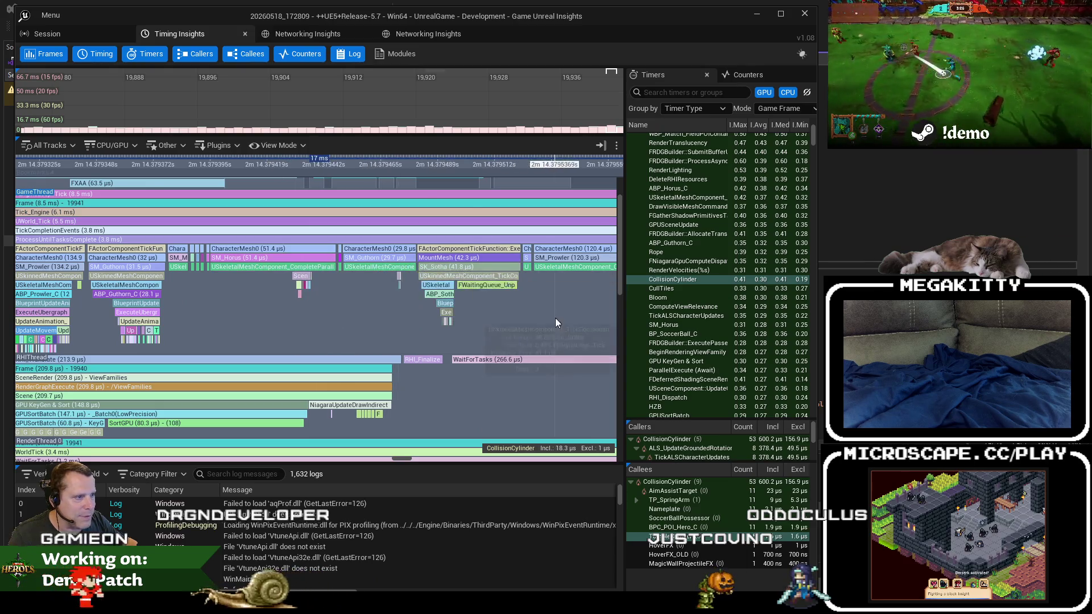
{"action": "left_click_drag", "start_coordinate": [512, 307], "coordinate": [238, 311]}
{"action": "scroll", "coordinate": [238, 312], "scroll_direction": "up", "scroll_amount": 2}
{"action": "scroll", "coordinate": [168, 263], "scroll_direction": "down", "scroll_amount": 6}
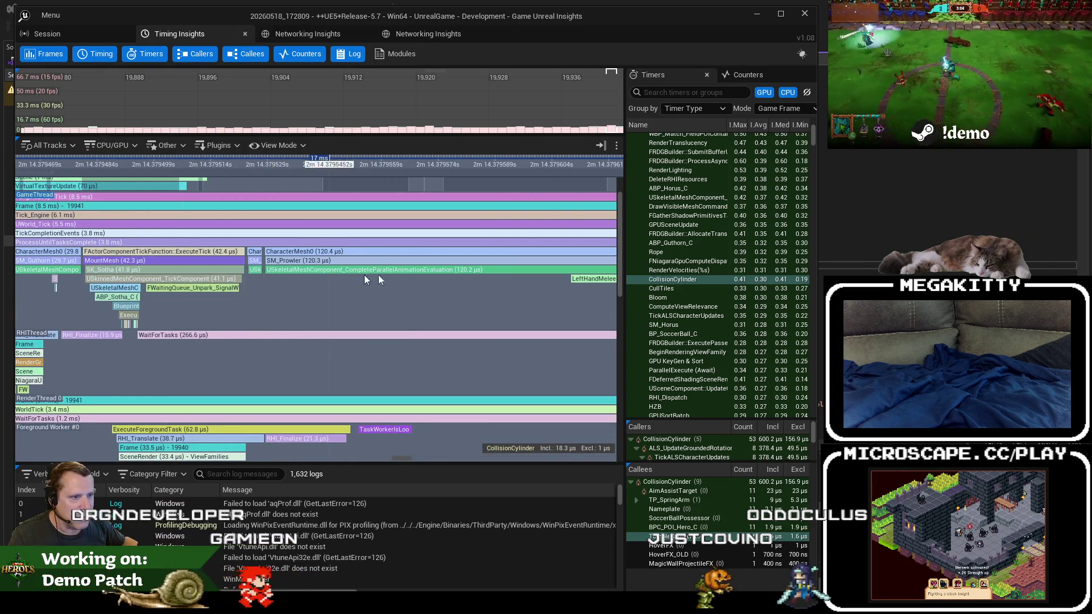
{"action": "scroll", "coordinate": [242, 321], "scroll_direction": "down", "scroll_amount": 3}
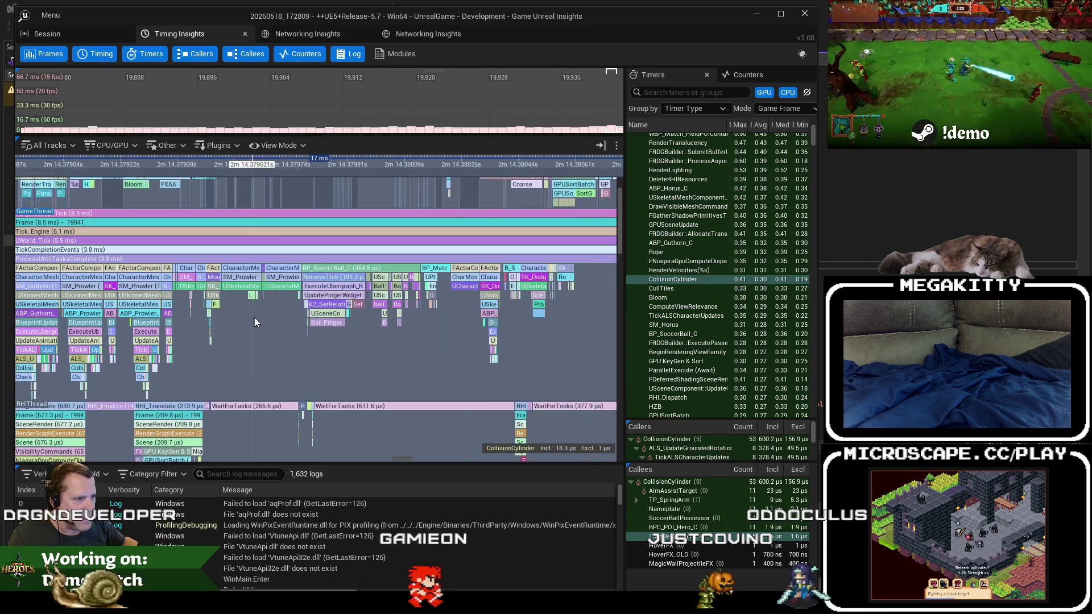
{"action": "scroll", "coordinate": [313, 319], "scroll_direction": "up", "scroll_amount": 2}
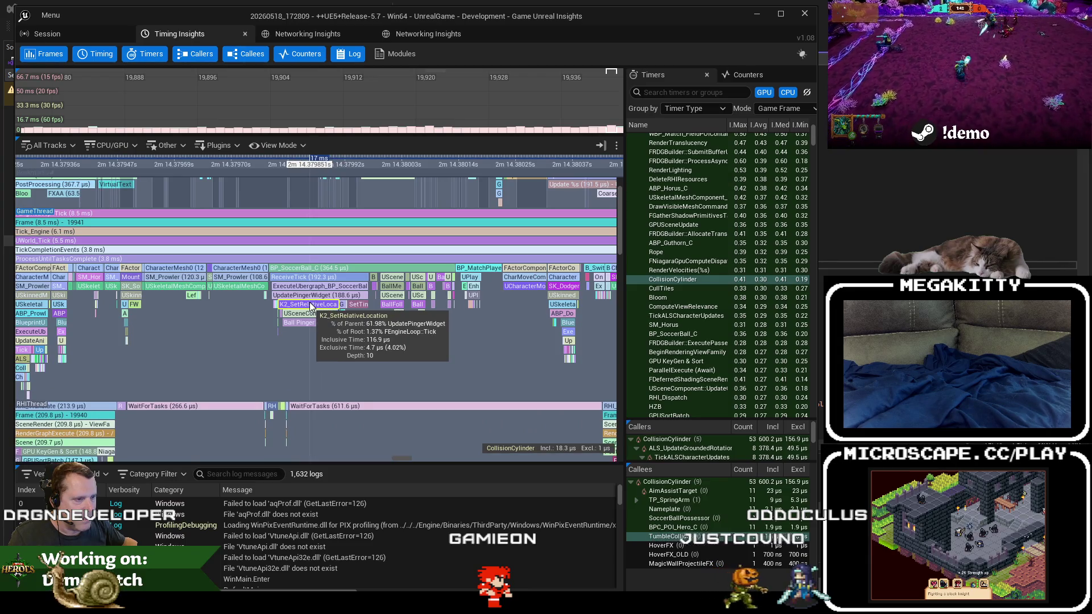
{"action": "scroll", "coordinate": [284, 336], "scroll_direction": "down", "scroll_amount": 3}
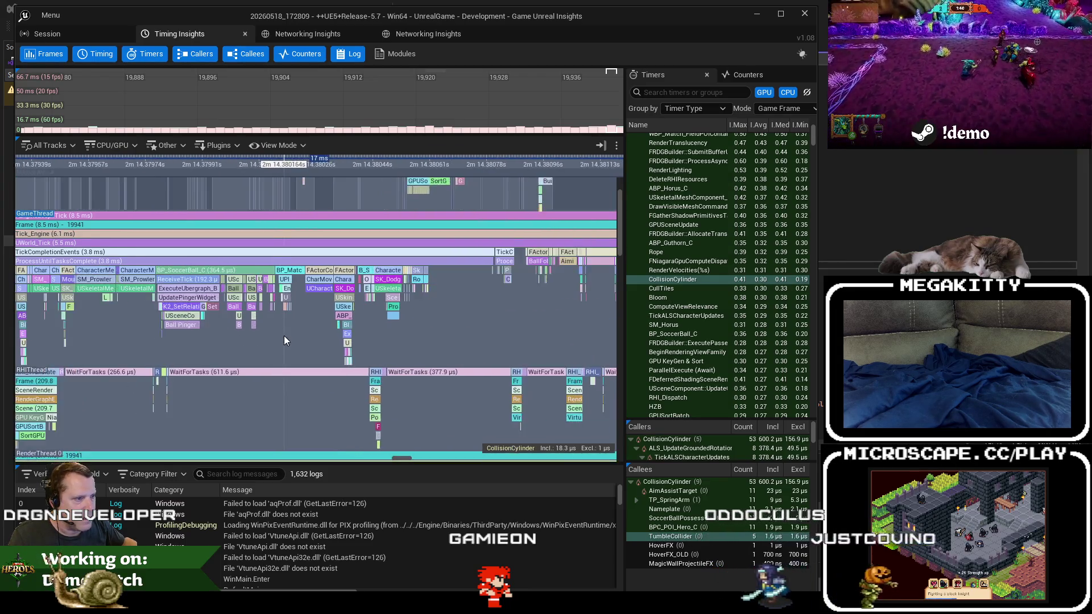
{"action": "scroll", "coordinate": [285, 335], "scroll_direction": "down", "scroll_amount": 3}
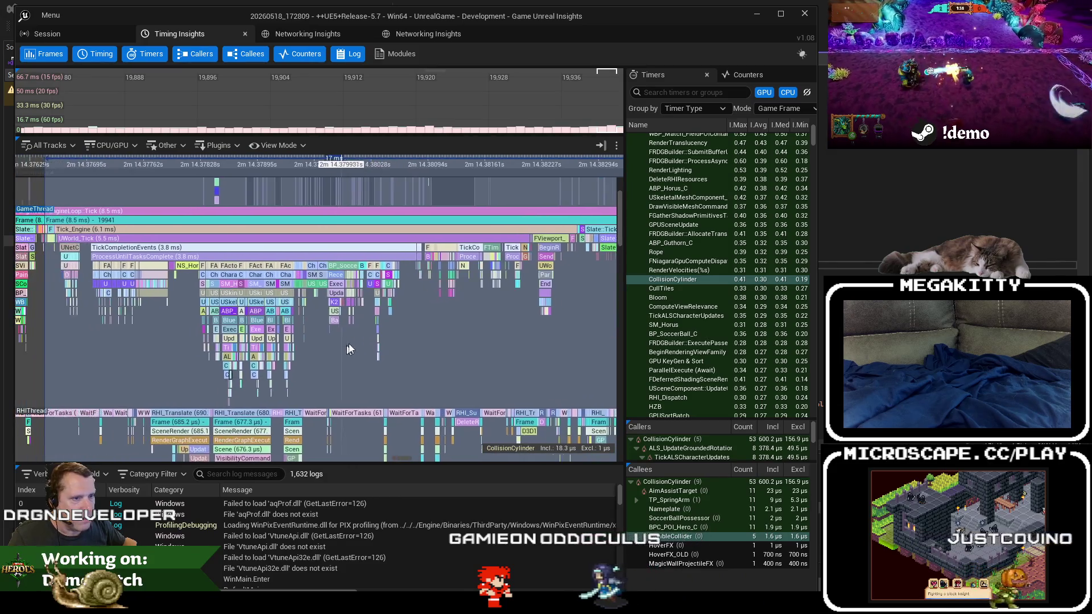
{"action": "scroll", "coordinate": [346, 346], "scroll_direction": "down", "scroll_amount": 3}
{"action": "left_click_drag", "start_coordinate": [441, 312], "coordinate": [392, 320]}
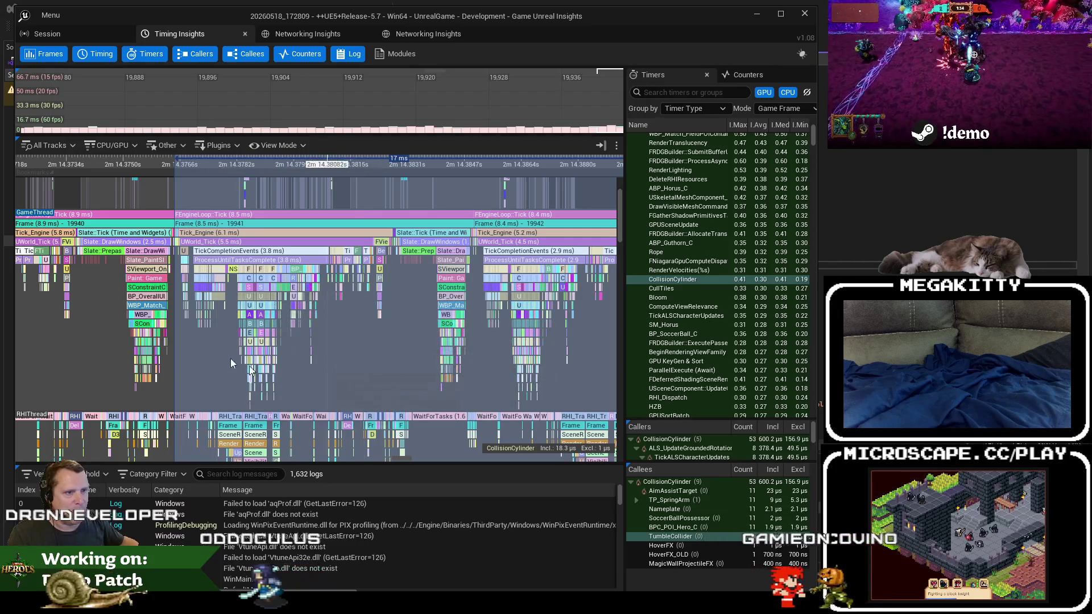
{"action": "scroll", "coordinate": [353, 353], "scroll_direction": "up", "scroll_amount": 6}
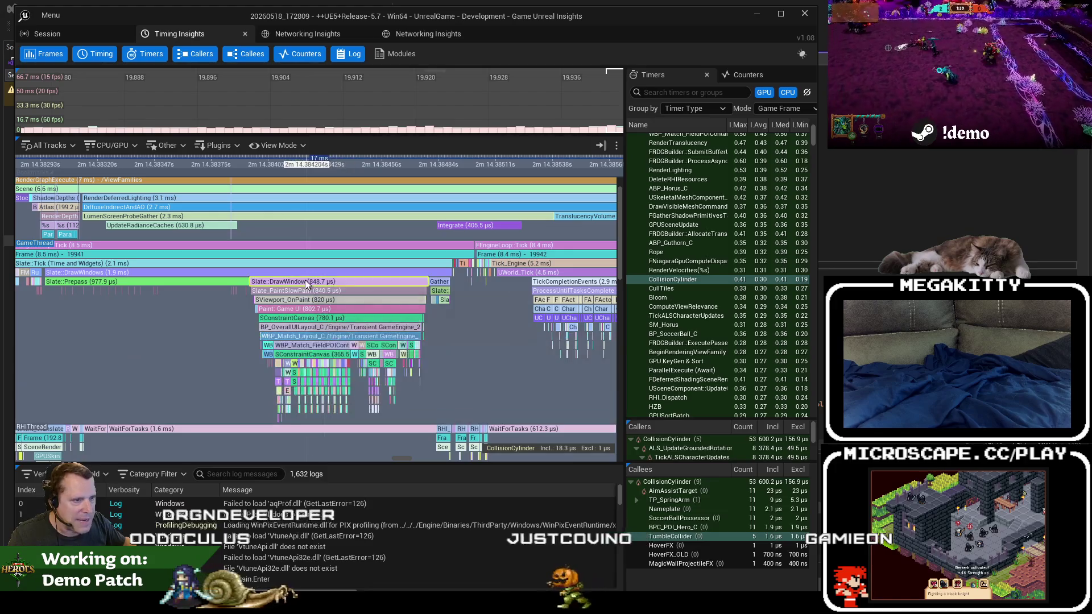
{"action": "scroll", "coordinate": [229, 277], "scroll_direction": "down", "scroll_amount": 2}
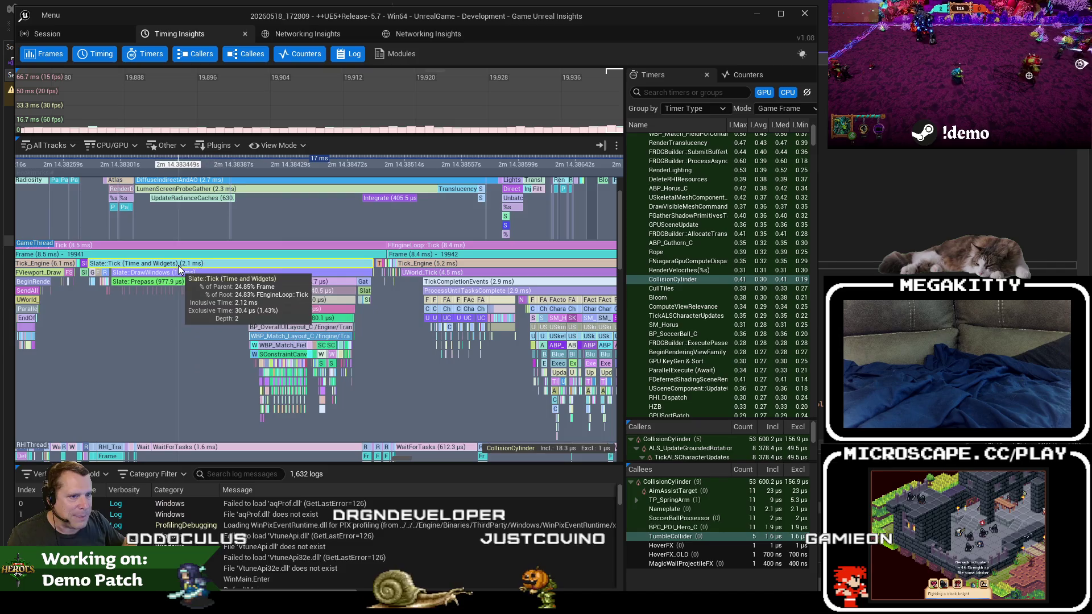
{"action": "left_click_drag", "start_coordinate": [165, 270], "coordinate": [243, 305]}
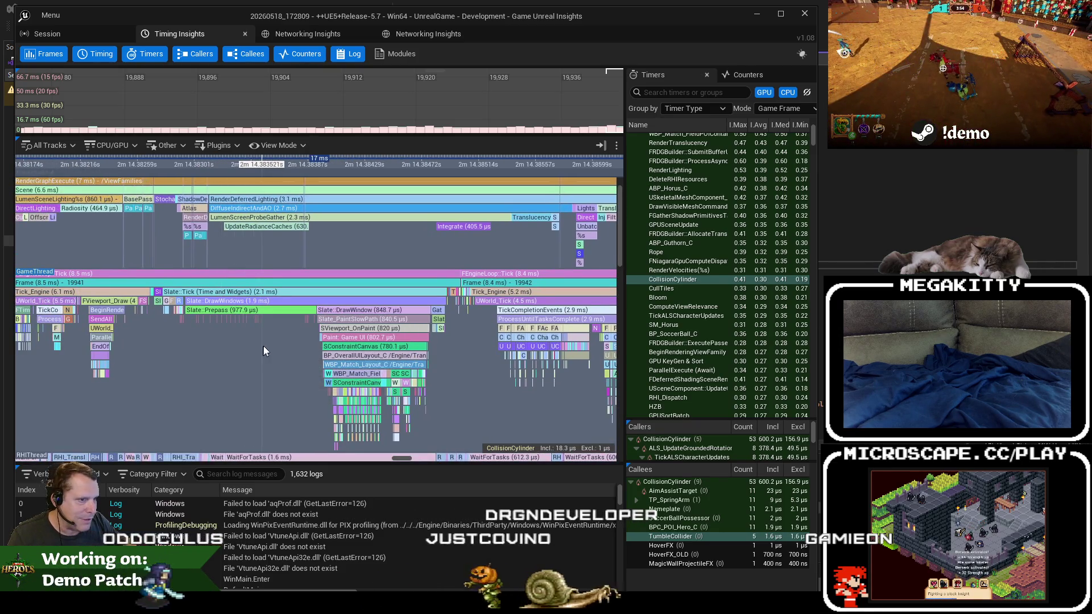
{"action": "scroll", "coordinate": [271, 348], "scroll_direction": "up", "scroll_amount": 8}
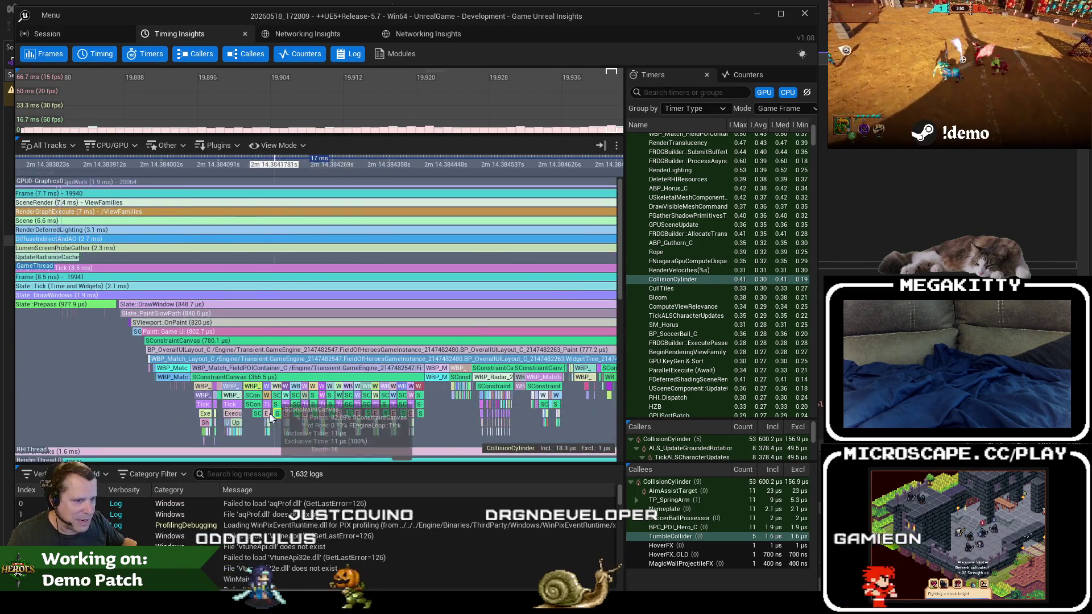
{"action": "scroll", "coordinate": [248, 424], "scroll_direction": "up", "scroll_amount": 3}
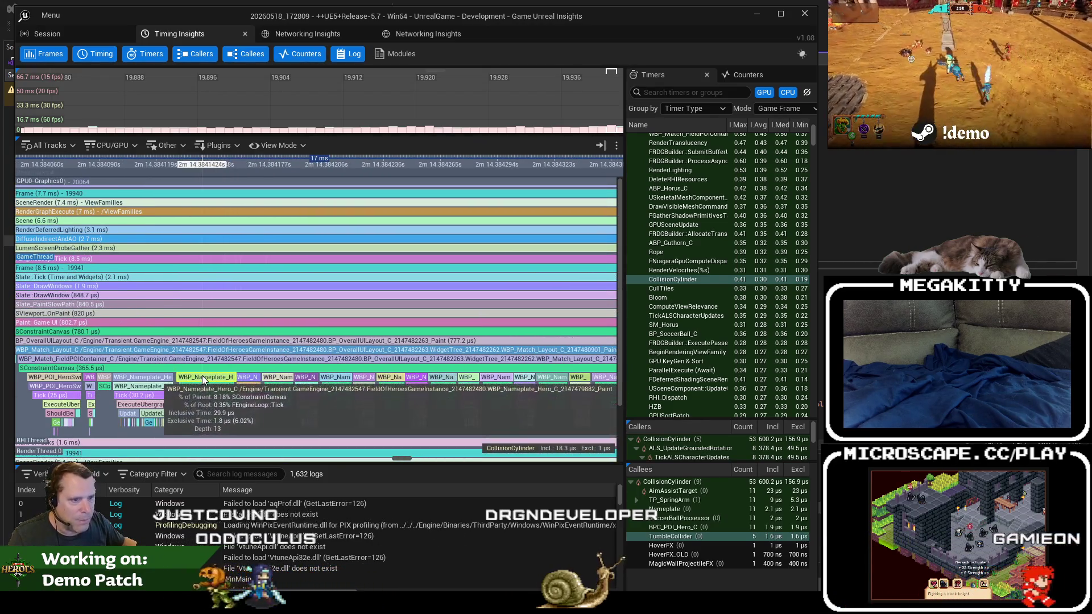
{"action": "left_click_drag", "start_coordinate": [160, 398], "coordinate": [216, 370]}
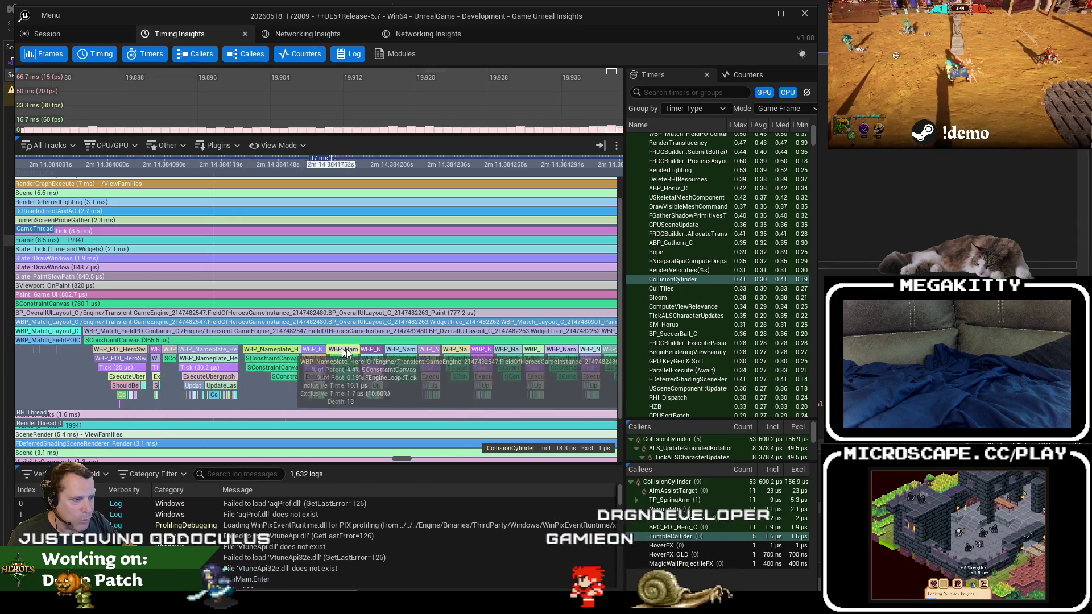
{"action": "scroll", "coordinate": [370, 387], "scroll_direction": "up", "scroll_amount": 4}
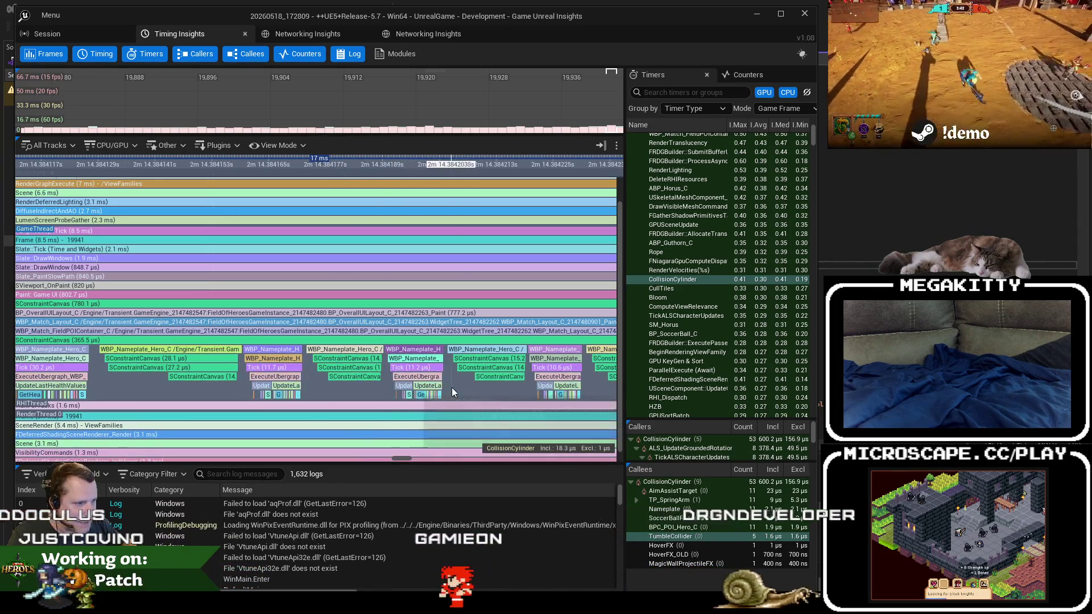
{"action": "scroll", "coordinate": [451, 387], "scroll_direction": "down", "scroll_amount": 1}
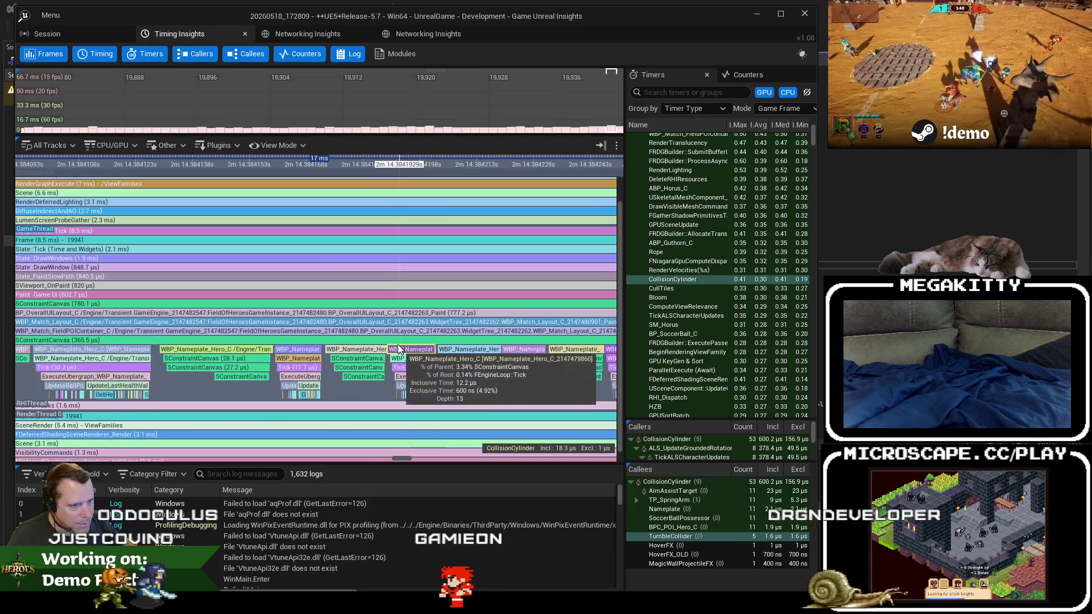
{"action": "scroll", "coordinate": [353, 369], "scroll_direction": "down", "scroll_amount": 5}
{"action": "left_click_drag", "start_coordinate": [319, 399], "coordinate": [258, 389]}
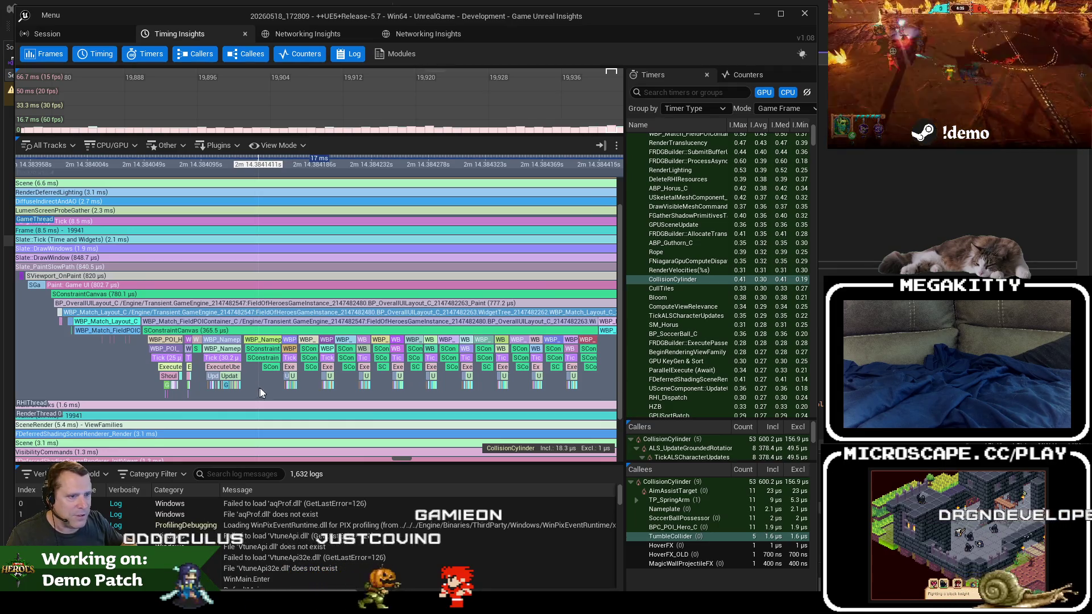
{"action": "mouse_move", "coordinate": [557, 353]}
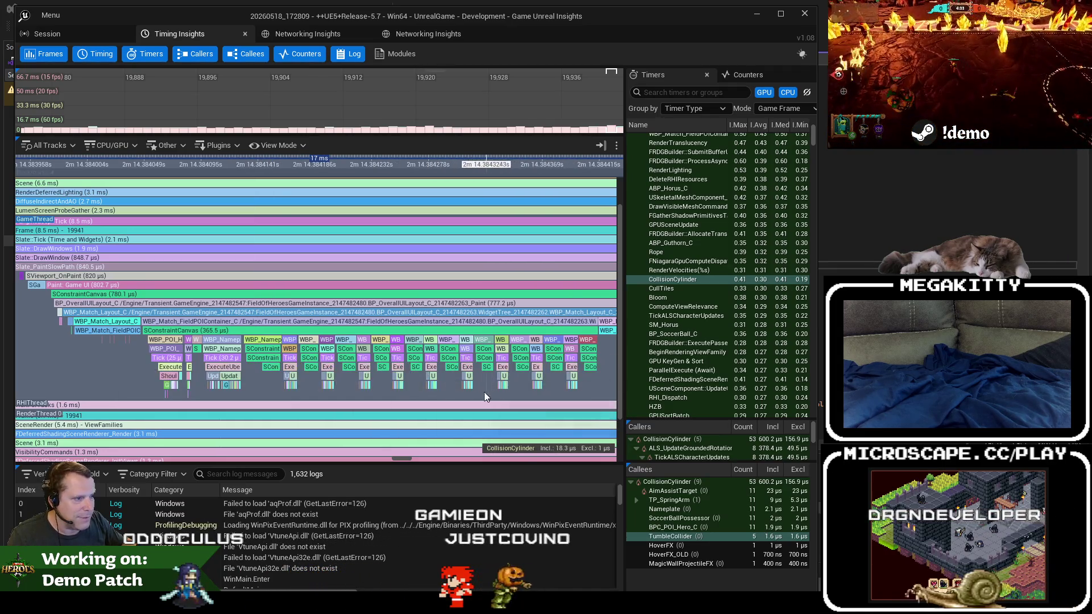
{"action": "scroll", "coordinate": [478, 391], "scroll_direction": "down", "scroll_amount": 3}
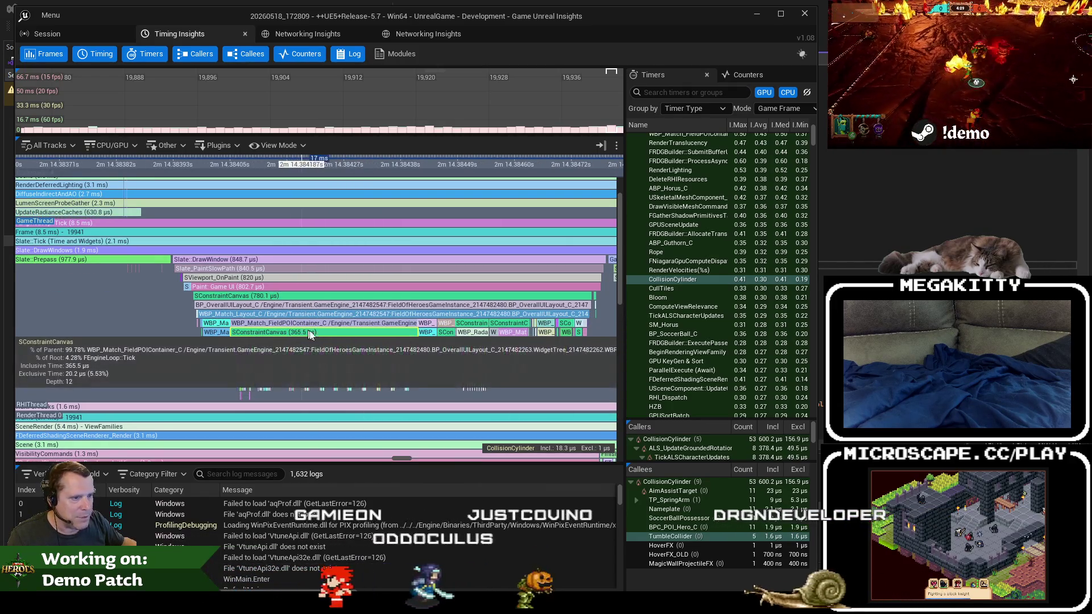
{"action": "left_click_drag", "start_coordinate": [531, 380], "coordinate": [425, 370]}
{"action": "scroll", "coordinate": [349, 346], "scroll_direction": "up", "scroll_amount": 5}
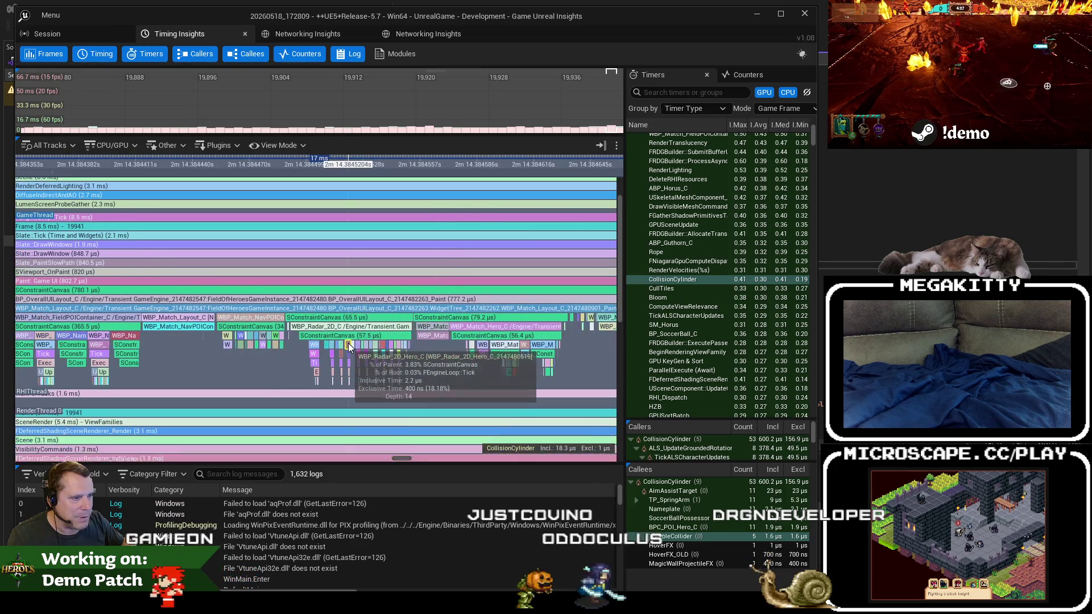
{"action": "scroll", "coordinate": [349, 346], "scroll_direction": "down", "scroll_amount": 5}
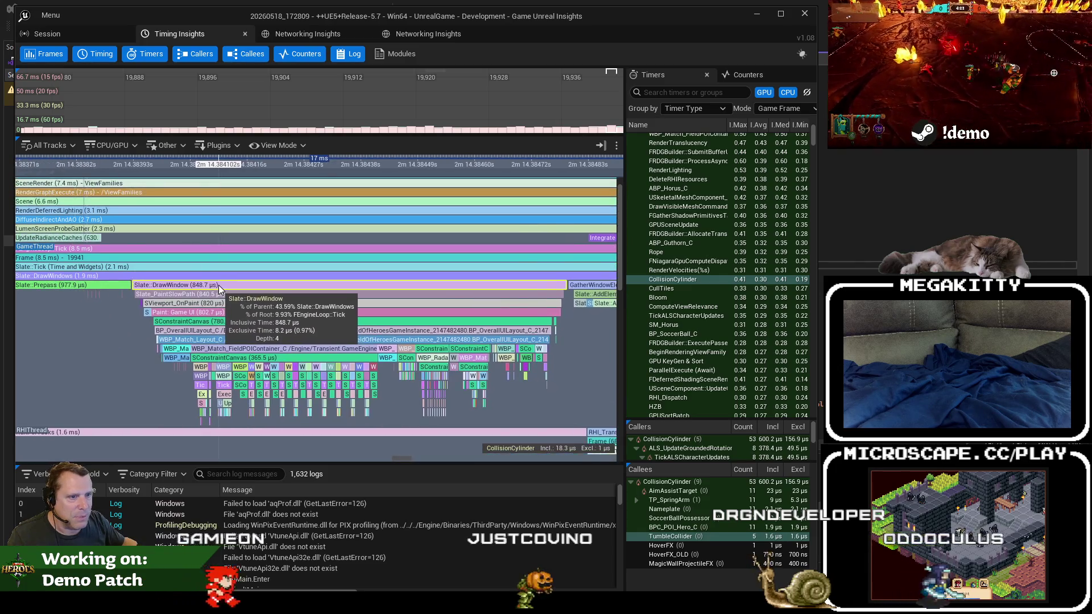
{"action": "scroll", "coordinate": [219, 285], "scroll_direction": "down", "scroll_amount": 4}
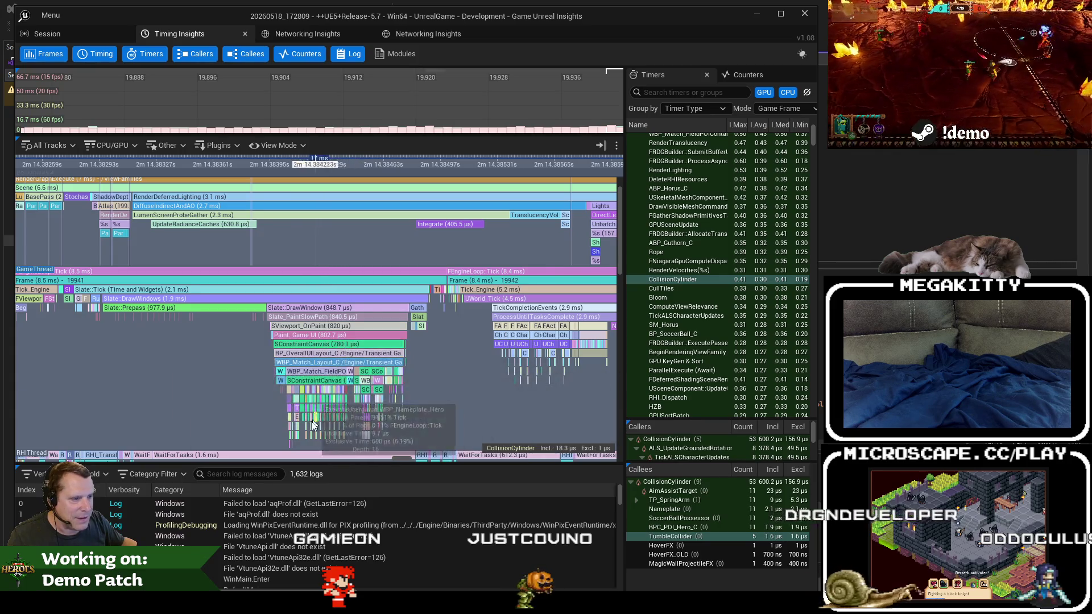
{"action": "scroll", "coordinate": [335, 319], "scroll_direction": "up", "scroll_amount": 4}
{"action": "scroll", "coordinate": [380, 376], "scroll_direction": "down", "scroll_amount": 4}
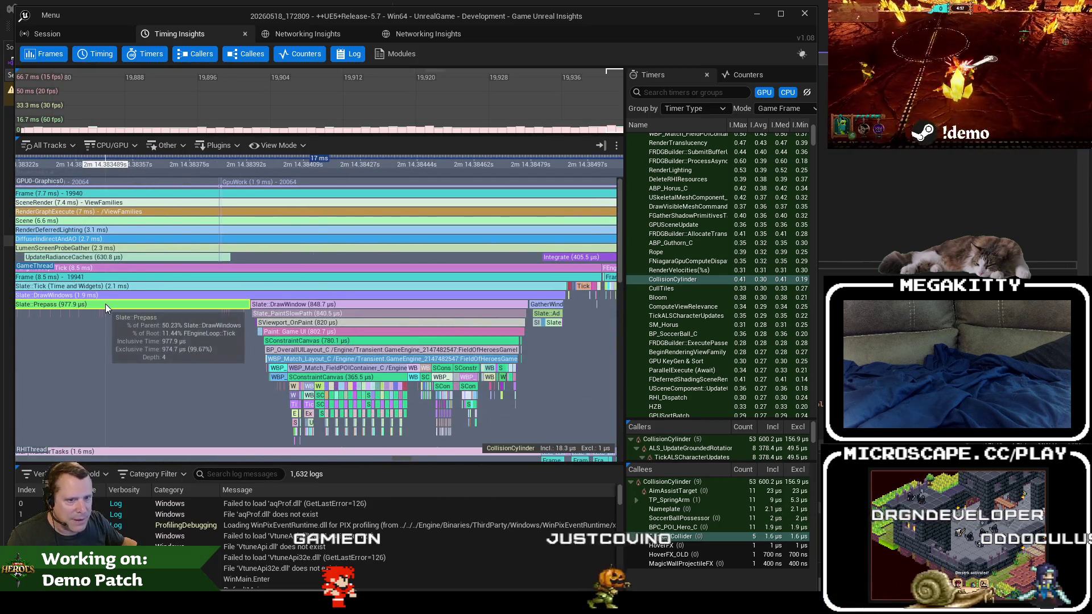
{"action": "left_click_drag", "start_coordinate": [400, 345], "coordinate": [198, 350]}
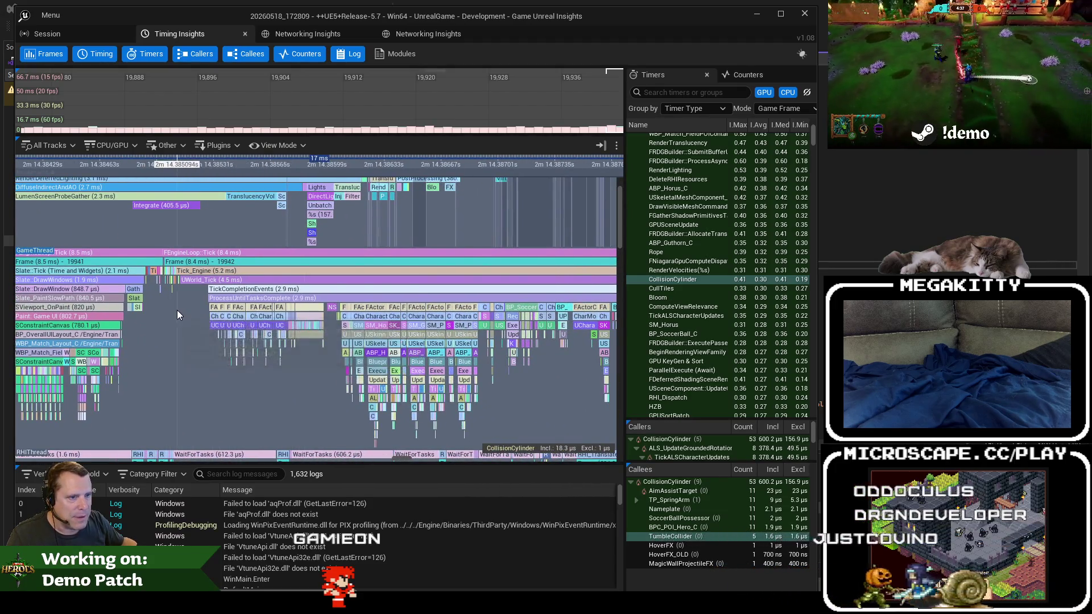
{"action": "scroll", "coordinate": [176, 309], "scroll_direction": "down", "scroll_amount": 3}
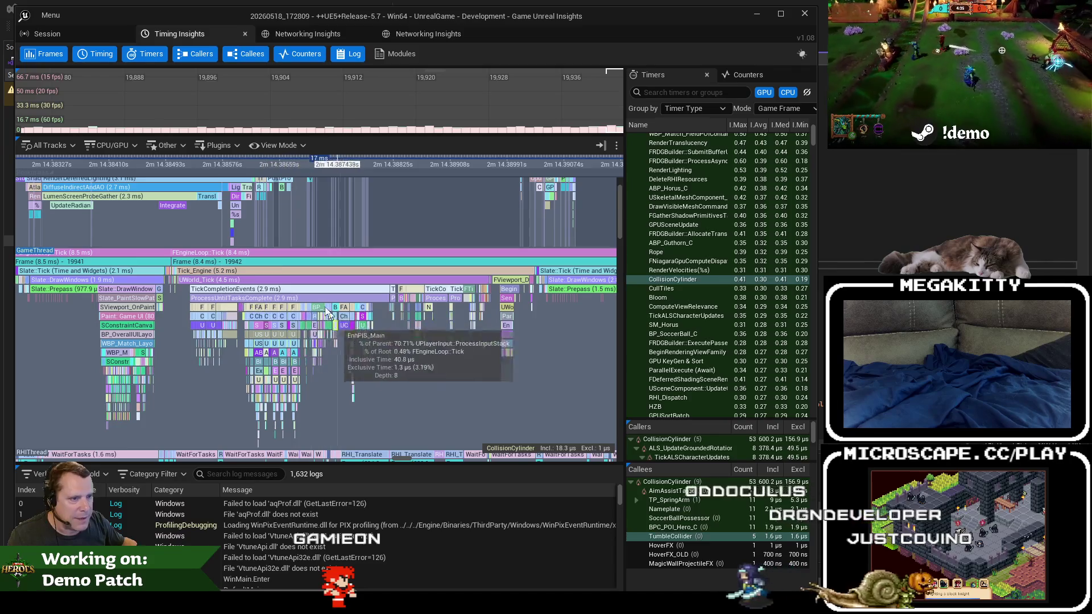
{"action": "scroll", "coordinate": [262, 392], "scroll_direction": "up", "scroll_amount": 6}
{"action": "scroll", "coordinate": [262, 393], "scroll_direction": "up", "scroll_amount": 2}
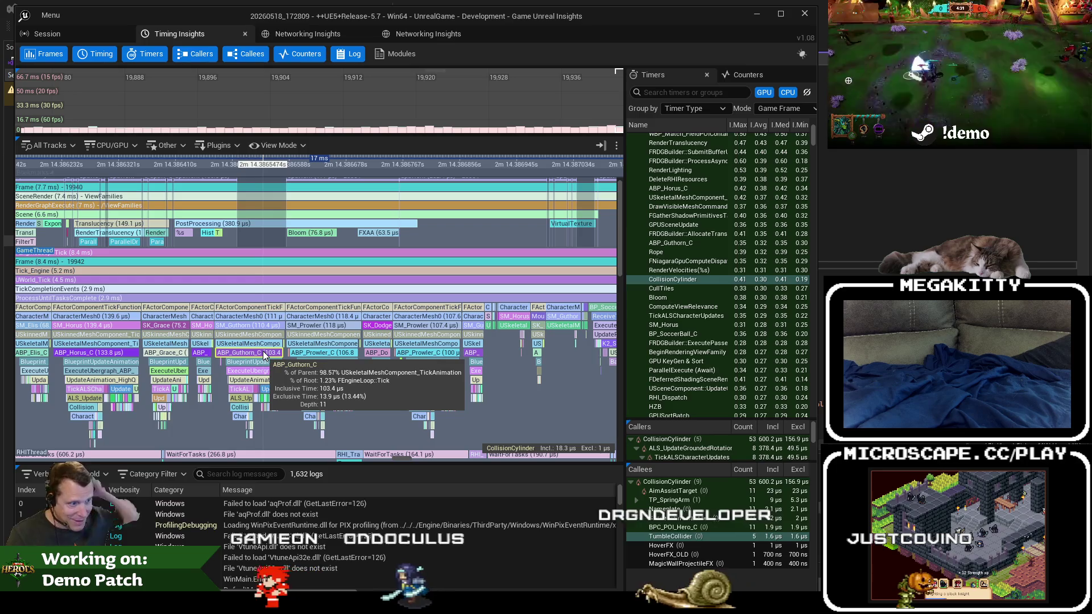
{"action": "scroll", "coordinate": [264, 355], "scroll_direction": "down", "scroll_amount": 10}
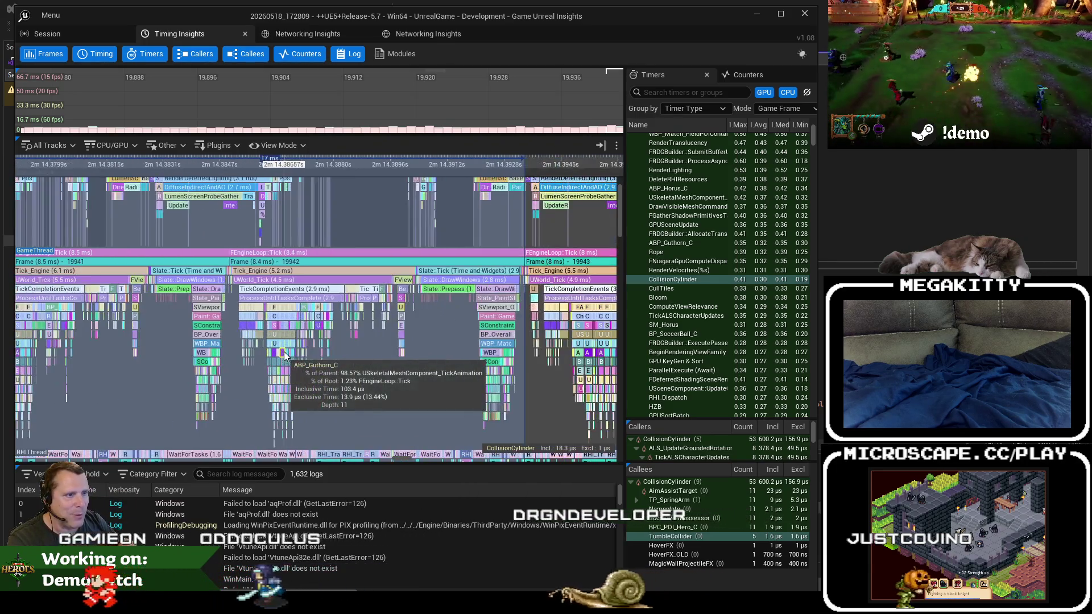
{"action": "left_click_drag", "start_coordinate": [321, 357], "coordinate": [465, 375]}
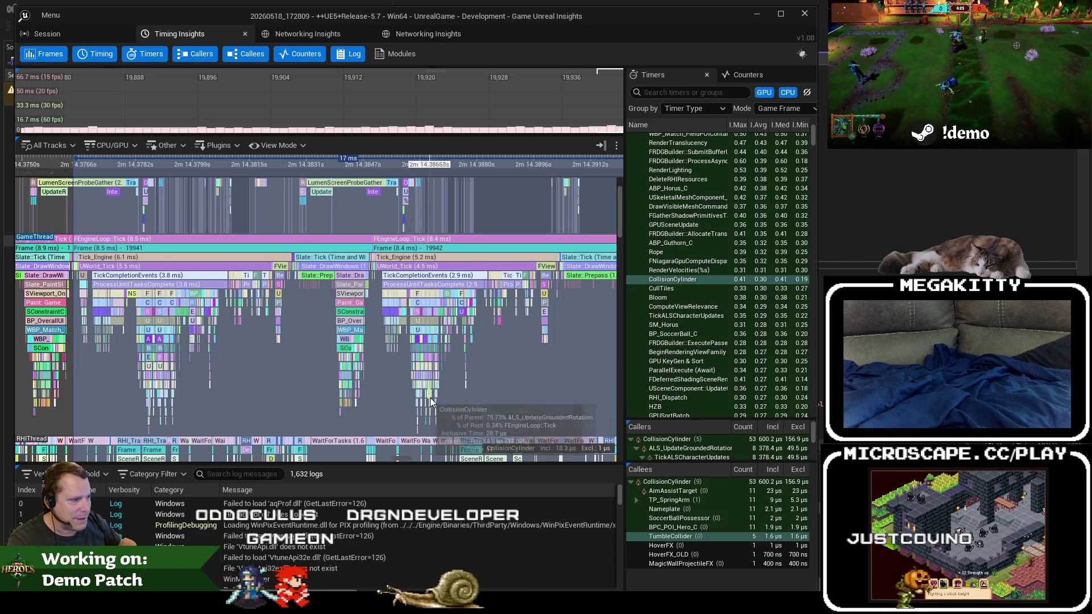
{"action": "left_click_drag", "start_coordinate": [565, 361], "coordinate": [330, 350]}
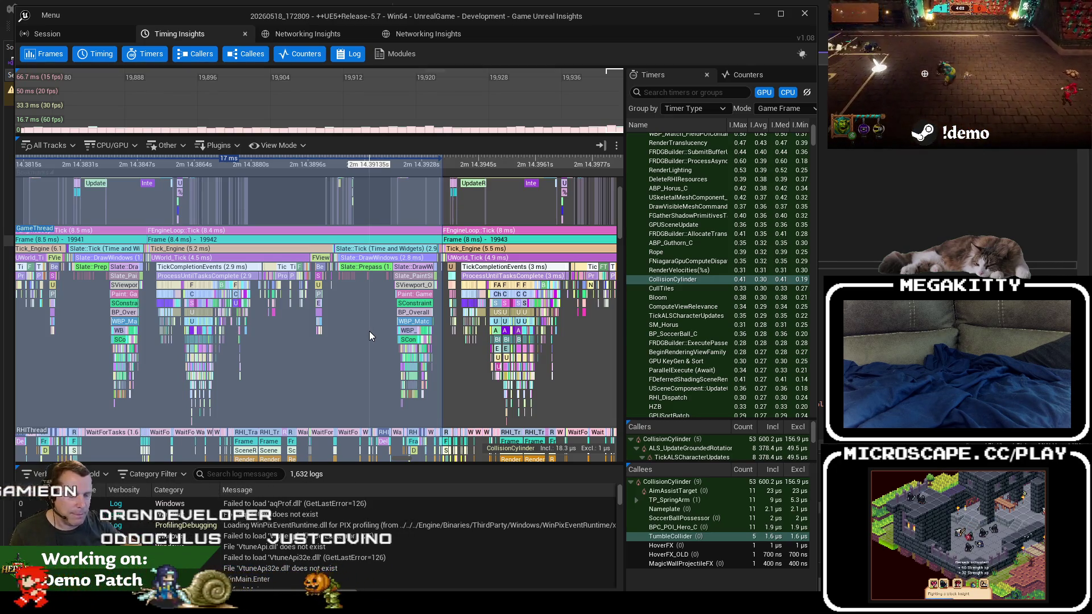
{"action": "scroll", "coordinate": [145, 343], "scroll_direction": "up", "scroll_amount": 1}
{"action": "mouse_move", "coordinate": [398, 349]}
{"action": "left_mouse_down"}
{"action": "mouse_move", "coordinate": [496, 348]}
{"action": "mouse_move", "coordinate": [370, 351]}
{"action": "left_mouse_up"}
{"action": "scroll", "coordinate": [370, 351], "scroll_direction": "down", "scroll_amount": 2}
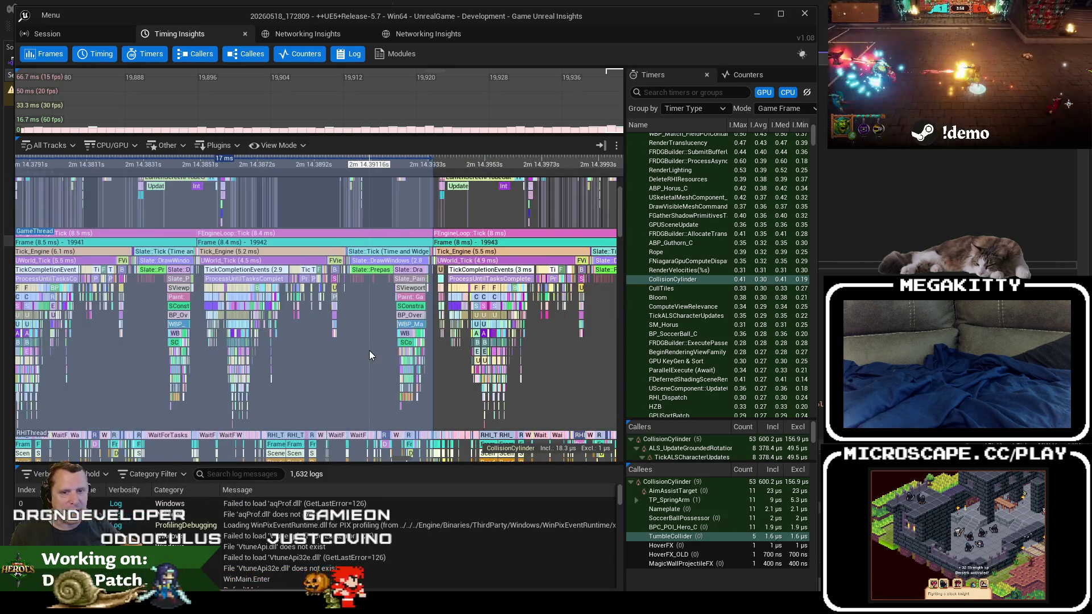
{"action": "scroll", "coordinate": [373, 343], "scroll_direction": "up", "scroll_amount": 5}
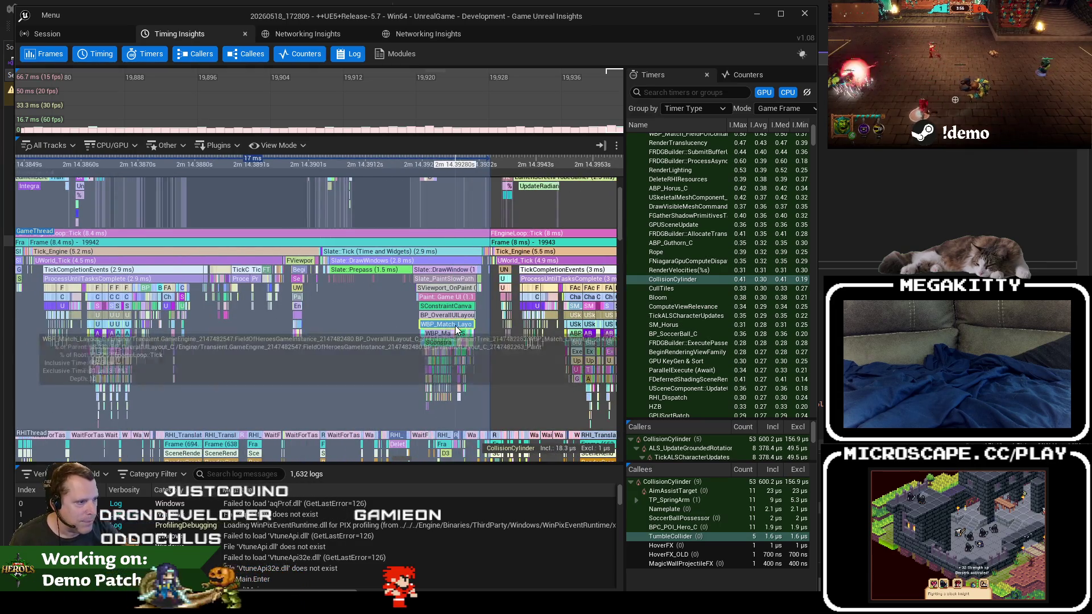
{"action": "scroll", "coordinate": [453, 311], "scroll_direction": "up", "scroll_amount": 2}
{"action": "scroll", "coordinate": [452, 311], "scroll_direction": "down", "scroll_amount": 5}
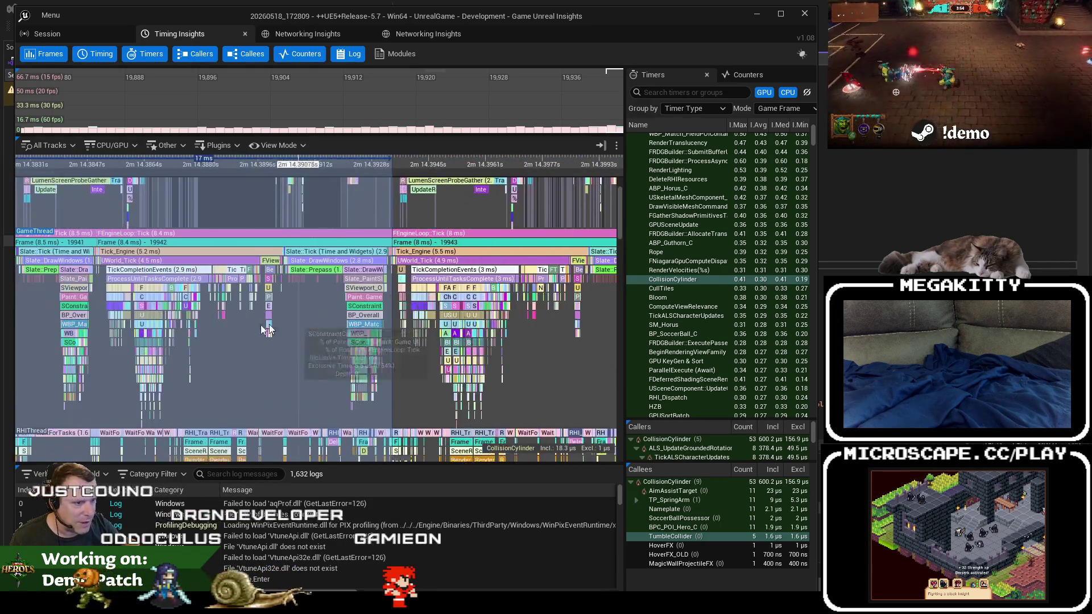
{"action": "left_click_drag", "start_coordinate": [358, 285], "coordinate": [343, 280]}
{"action": "scroll", "coordinate": [348, 311], "scroll_direction": "down", "scroll_amount": 1}
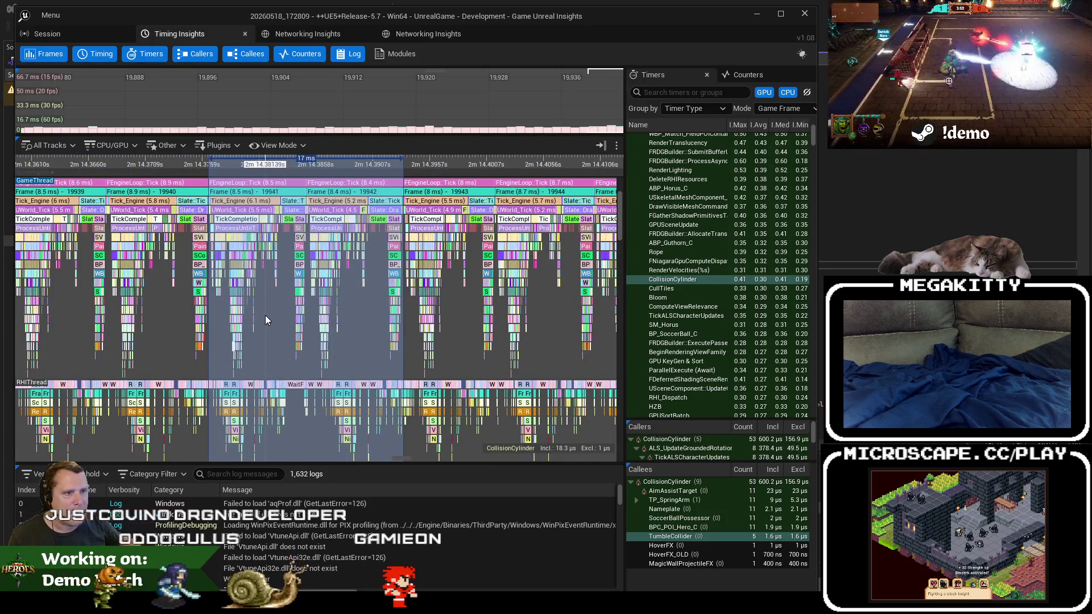
{"action": "left_click_drag", "start_coordinate": [271, 319], "coordinate": [295, 265]}
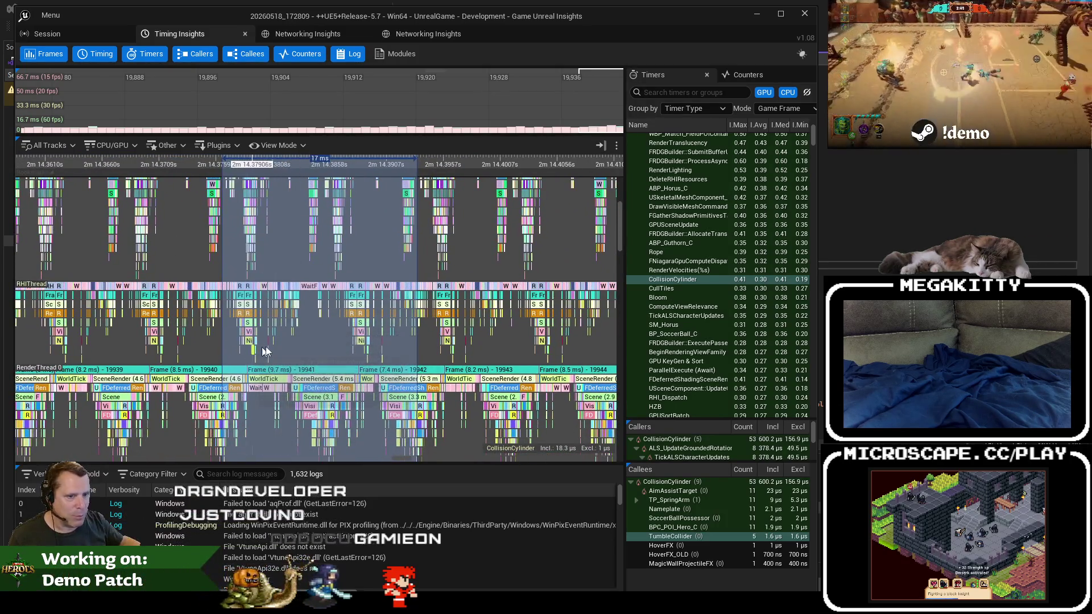
{"action": "scroll", "coordinate": [318, 348], "scroll_direction": "up", "scroll_amount": 5}
{"action": "left_click_drag", "start_coordinate": [317, 348], "coordinate": [351, 309]}
{"action": "scroll", "coordinate": [199, 310], "scroll_direction": "up", "scroll_amount": 5}
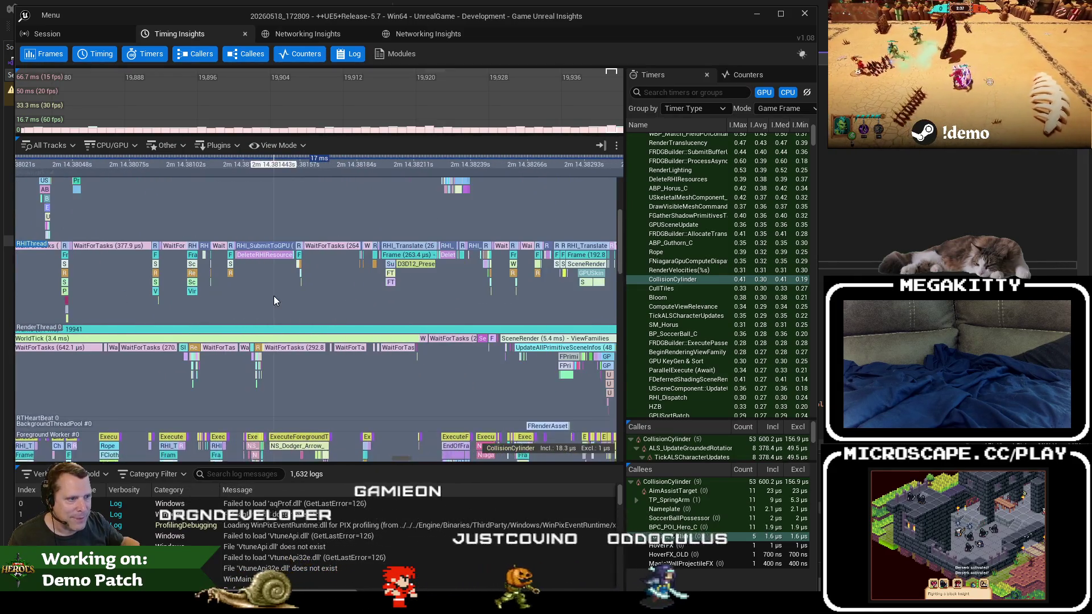
{"action": "scroll", "coordinate": [274, 296], "scroll_direction": "down", "scroll_amount": 2}
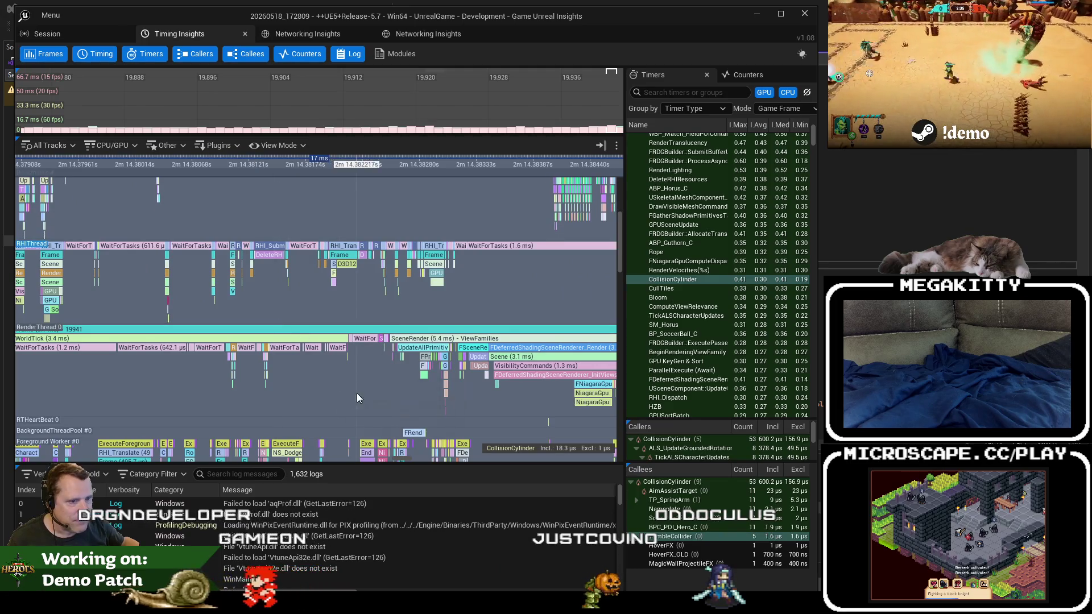
{"action": "scroll", "coordinate": [265, 361], "scroll_direction": "down", "scroll_amount": 2}
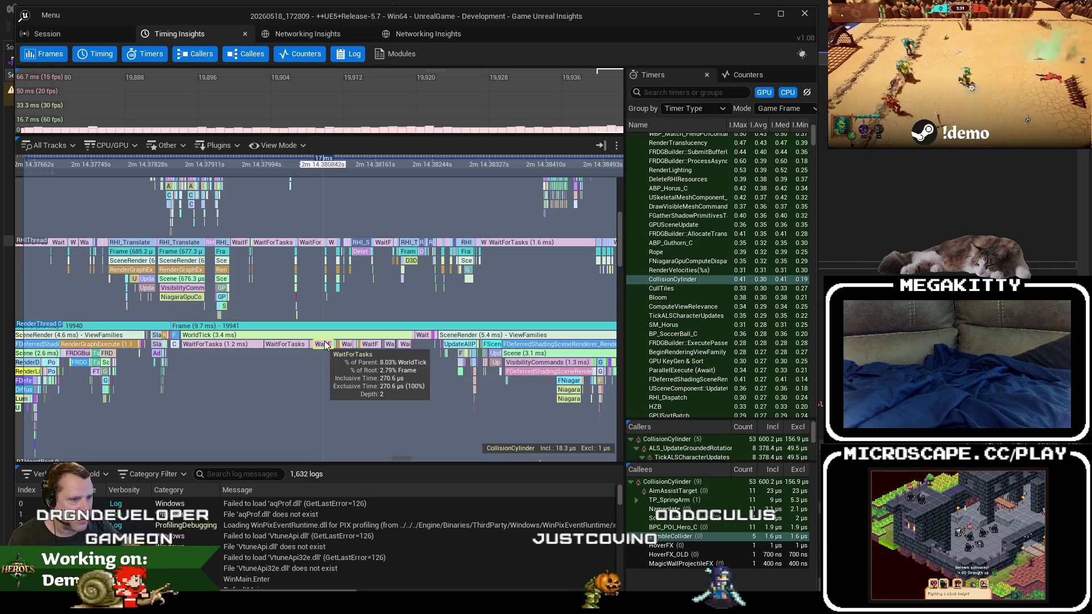
{"action": "scroll", "coordinate": [459, 353], "scroll_direction": "up", "scroll_amount": 2}
{"action": "left_click_drag", "start_coordinate": [460, 353], "coordinate": [294, 358]}
{"action": "scroll", "coordinate": [295, 358], "scroll_direction": "up", "scroll_amount": 2}
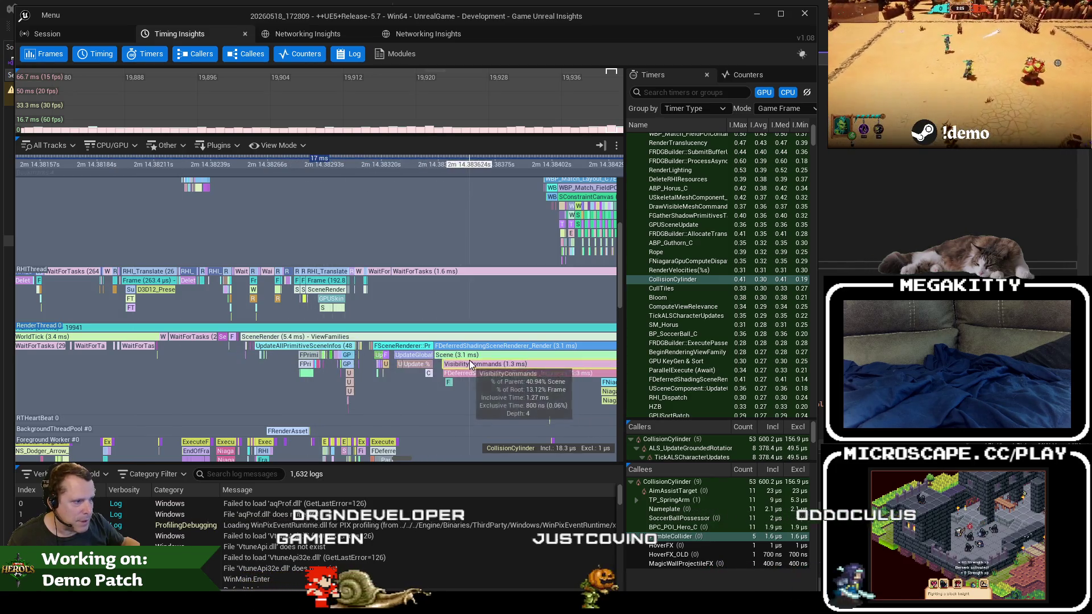
{"action": "left_click_drag", "start_coordinate": [489, 367], "coordinate": [216, 360]}
{"action": "scroll", "coordinate": [295, 375], "scroll_direction": "down", "scroll_amount": 2}
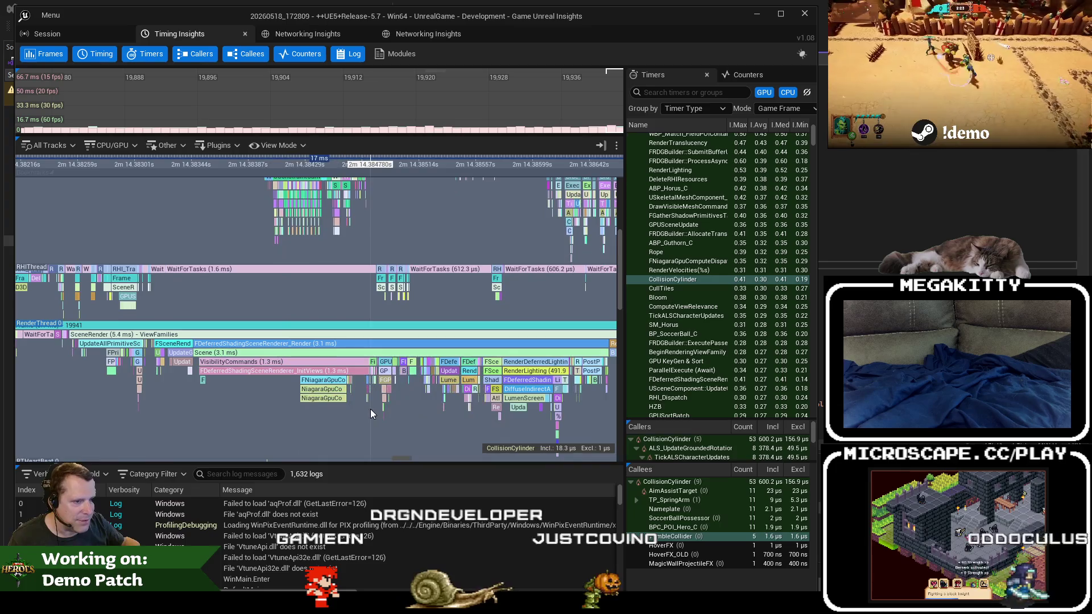
{"action": "left_click_drag", "start_coordinate": [416, 408], "coordinate": [294, 398]}
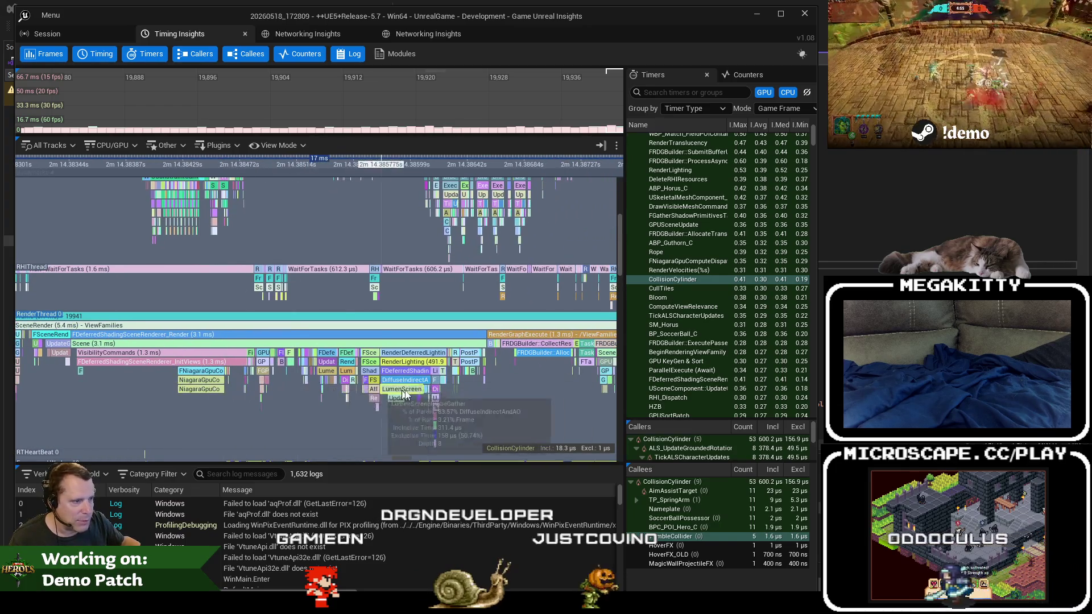
{"action": "scroll", "coordinate": [552, 375], "scroll_direction": "up", "scroll_amount": 2}
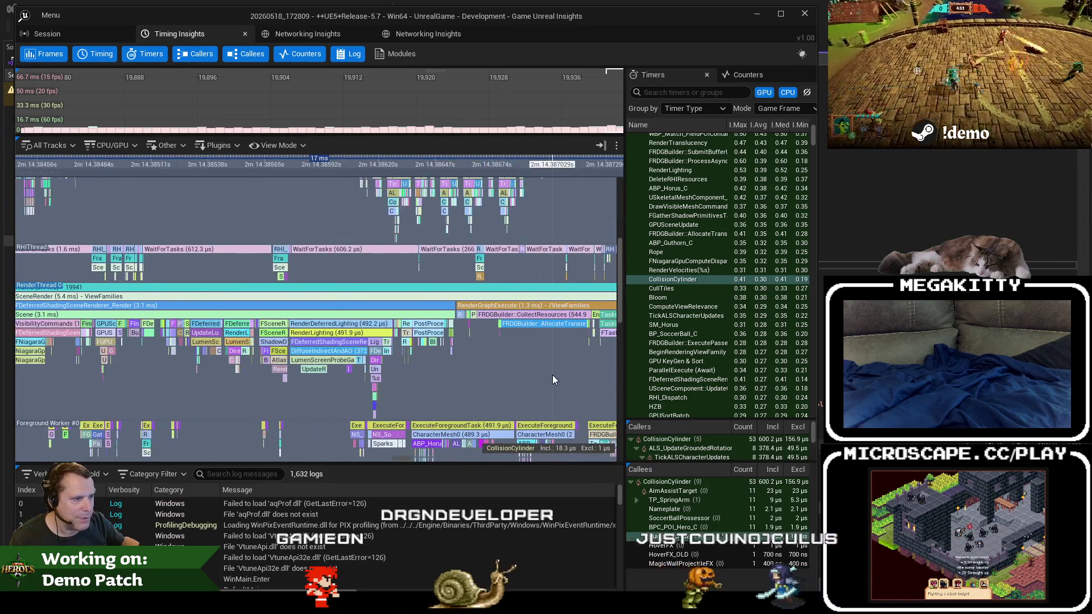
{"action": "scroll", "coordinate": [552, 374], "scroll_direction": "up", "scroll_amount": 4}
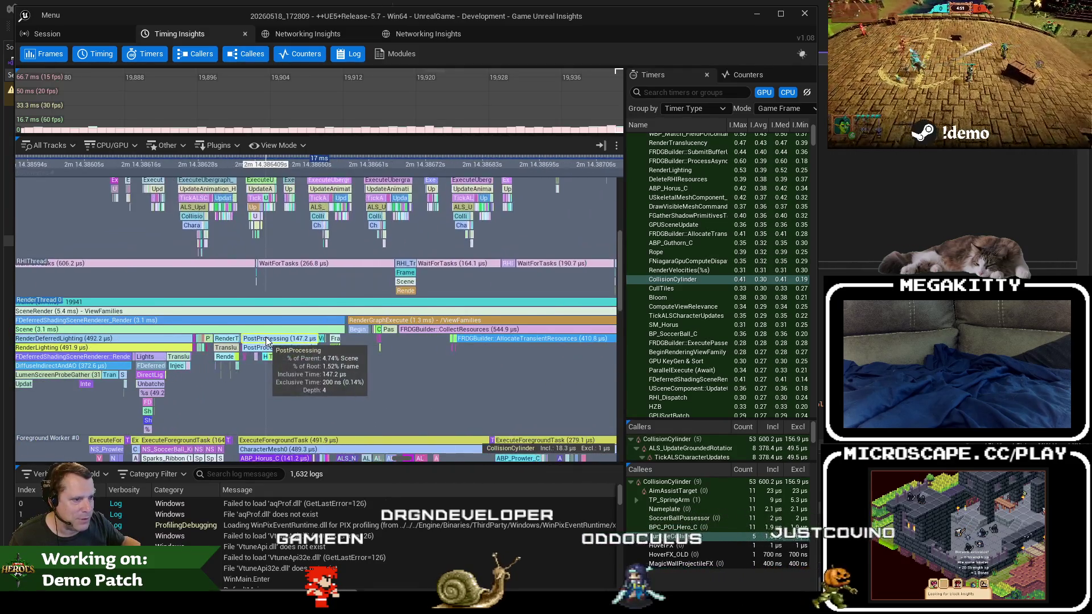
{"action": "scroll", "coordinate": [267, 340], "scroll_direction": "down", "scroll_amount": 2}
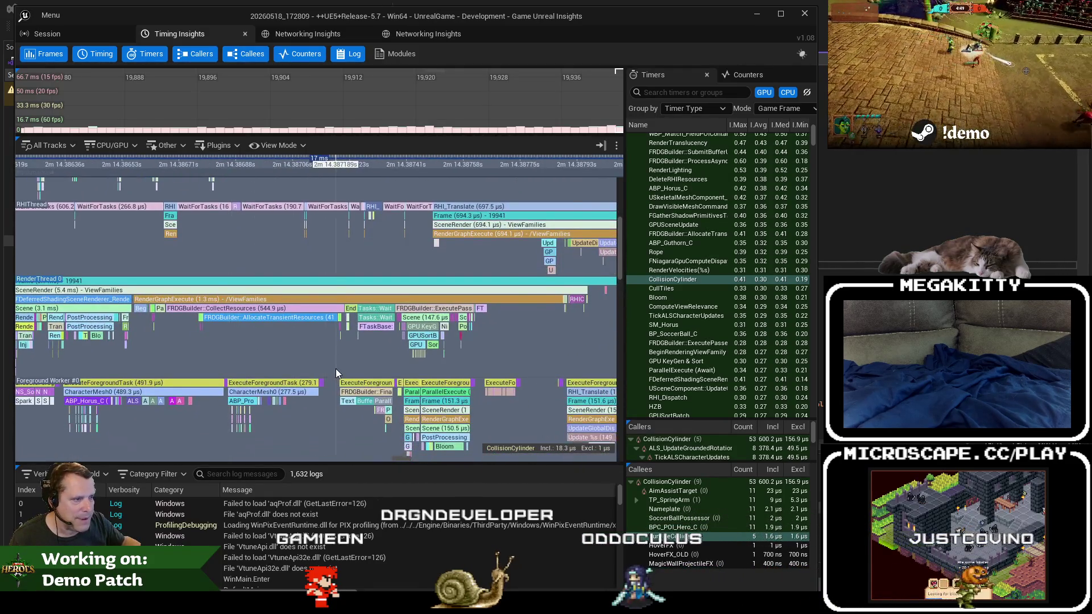
{"action": "scroll", "coordinate": [336, 373], "scroll_direction": "down", "scroll_amount": 5}
{"action": "left_click_drag", "start_coordinate": [397, 378], "coordinate": [399, 397]}
{"action": "scroll", "coordinate": [419, 386], "scroll_direction": "down", "scroll_amount": 6}
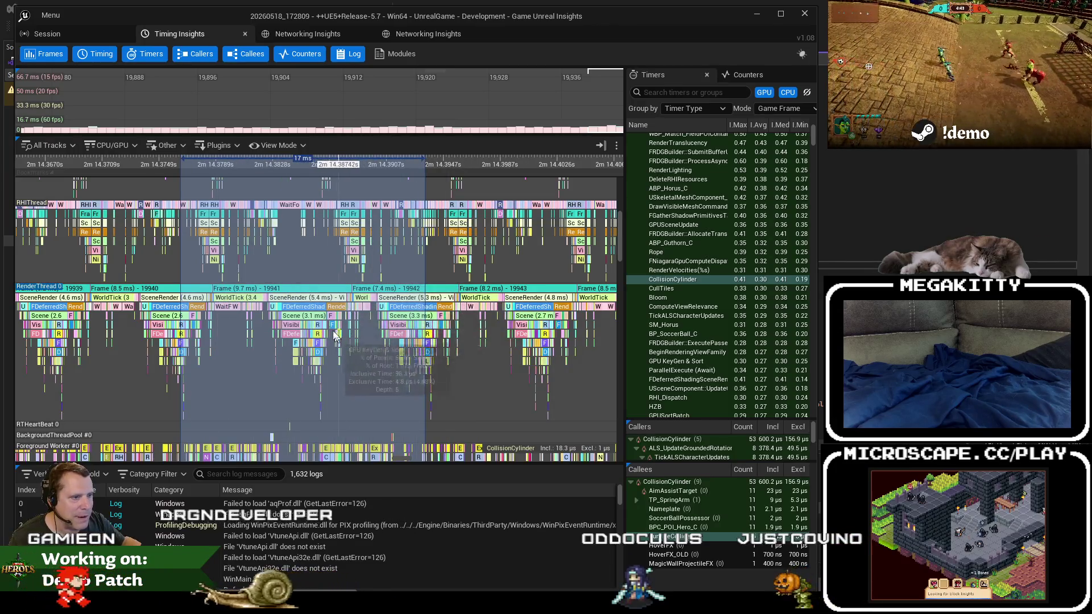
{"action": "scroll", "coordinate": [339, 339], "scroll_direction": "up", "scroll_amount": 12}
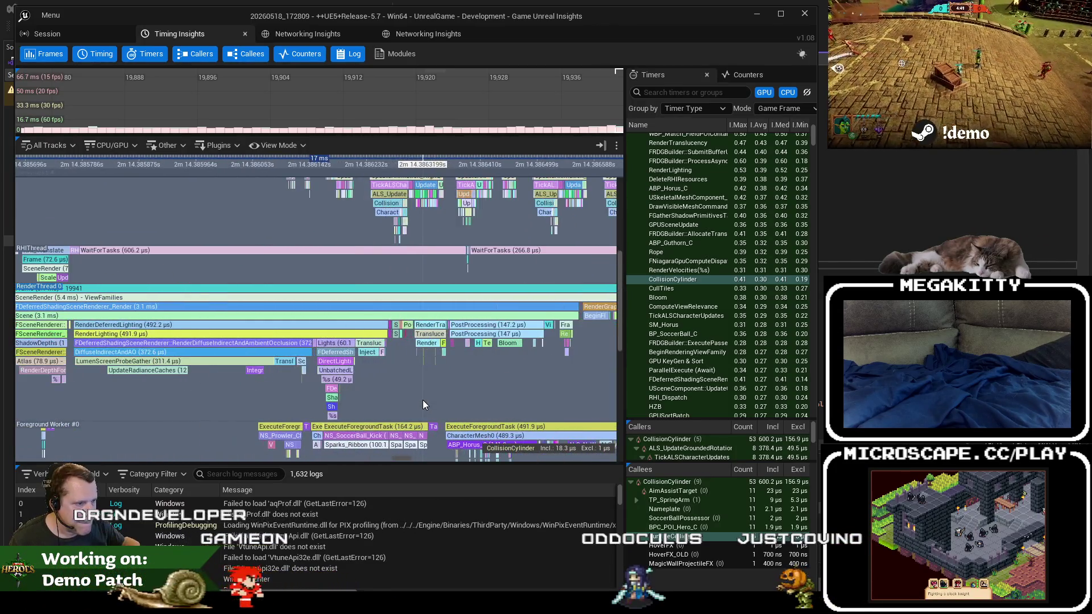
{"action": "scroll", "coordinate": [391, 395], "scroll_direction": "down", "scroll_amount": 8}
{"action": "mouse_move", "coordinate": [386, 390]}
{"action": "left_mouse_down"}
{"action": "mouse_move", "coordinate": [296, 327]}
{"action": "mouse_move", "coordinate": [314, 445]}
{"action": "left_mouse_up"}
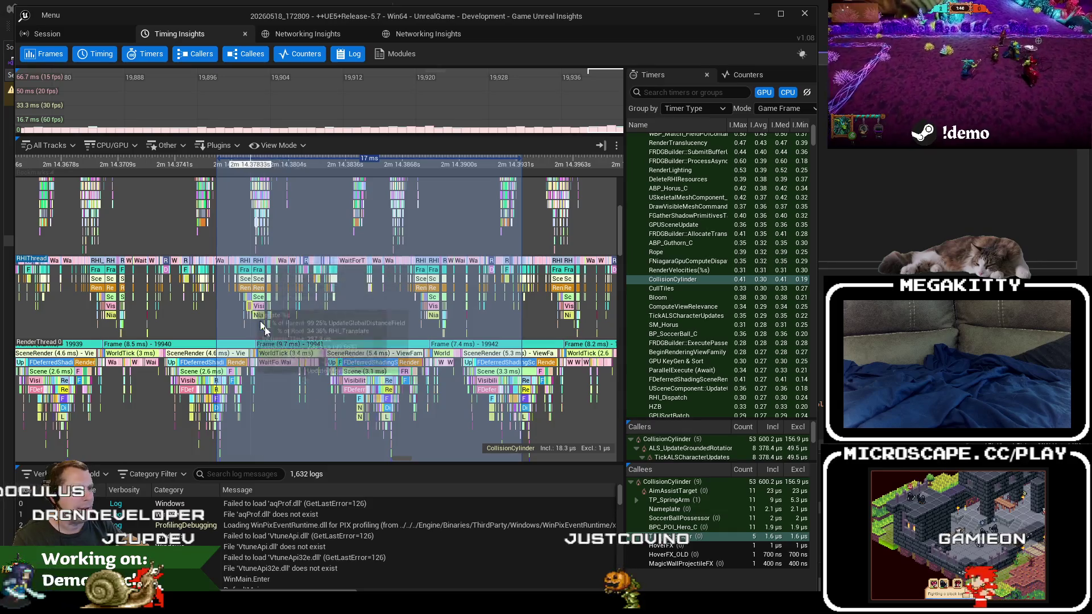
Zoom out the Timing view and bring the RenderThread and worker thread tracks into view.
{"action": "scroll", "coordinate": [436, 404], "scroll_direction": "down", "scroll_amount": 3}
{"action": "left_click_drag", "start_coordinate": [435, 404], "coordinate": [436, 280]}
{"action": "scroll", "coordinate": [350, 376], "scroll_direction": "down", "scroll_amount": 5}
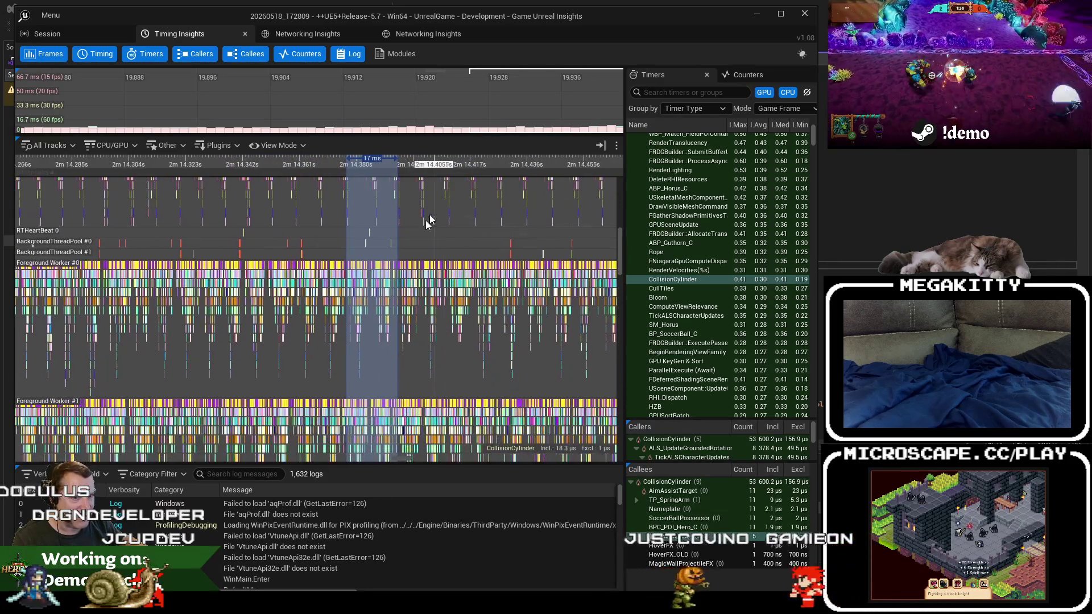
{"action": "scroll", "coordinate": [218, 449], "scroll_direction": "down", "scroll_amount": 10}
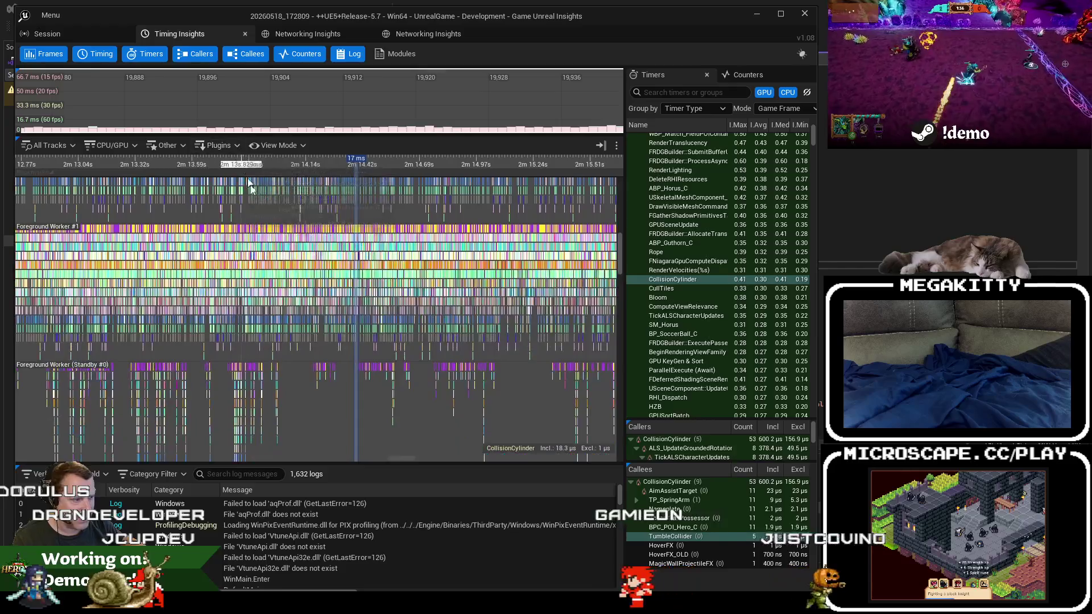
{"action": "mouse_move", "coordinate": [217, 450]}
{"action": "left_mouse_down"}
{"action": "mouse_move", "coordinate": [300, 209]}
{"action": "mouse_move", "coordinate": [298, 414]}
{"action": "left_mouse_up"}
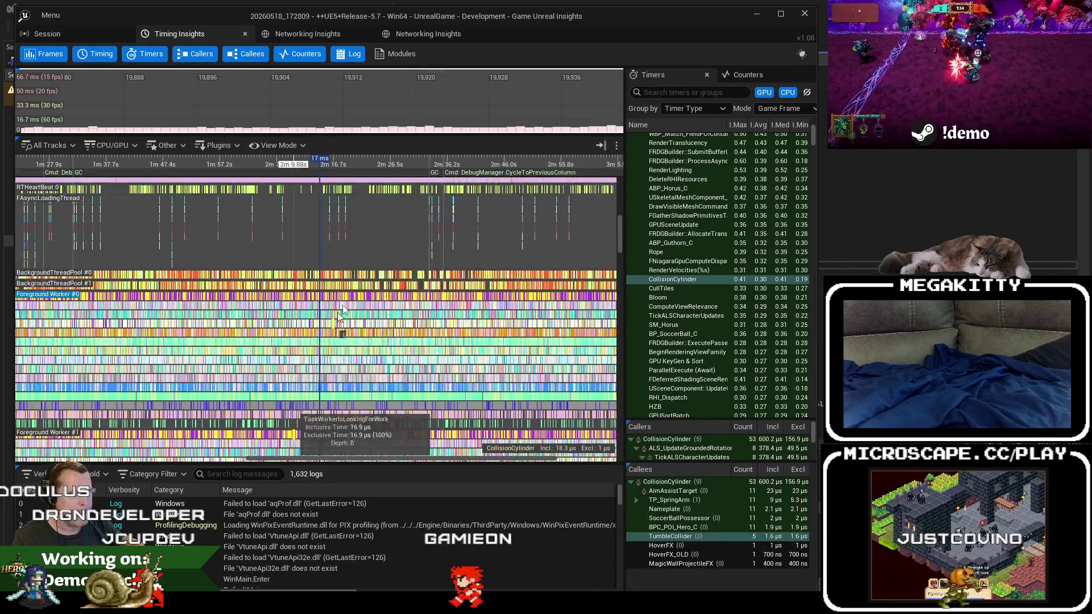
{"action": "scroll", "coordinate": [429, 97], "scroll_direction": "down", "scroll_amount": 10}
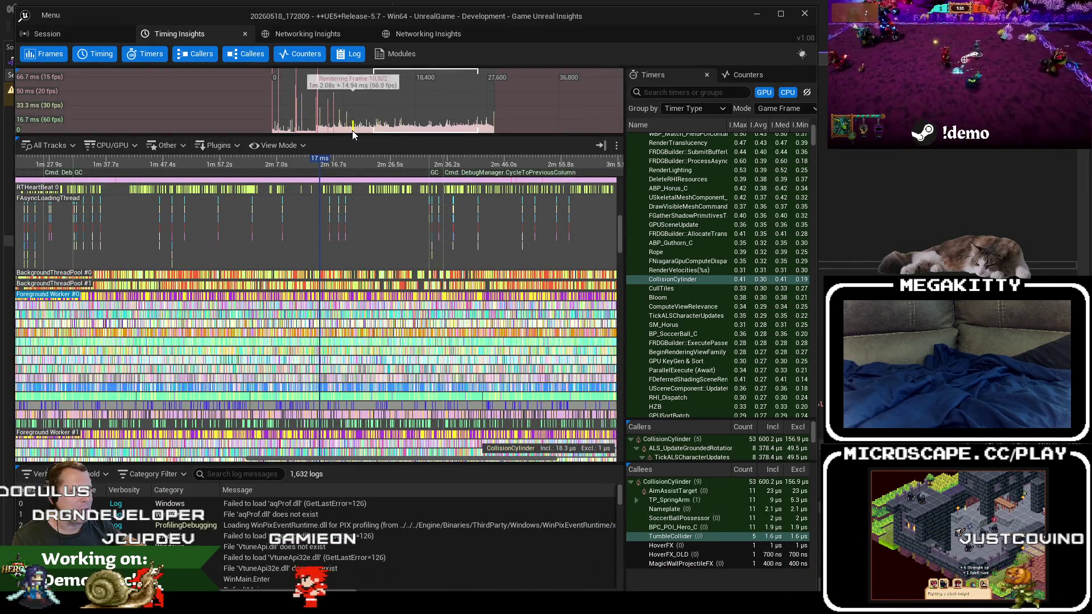
Select the 27.6 ms frame near 1m47s in the Frames graph, then close Unreal Insights.
{"action": "left_click", "coordinate": [317, 131]}
{"action": "scroll", "coordinate": [320, 111], "scroll_direction": "up", "scroll_amount": 4}
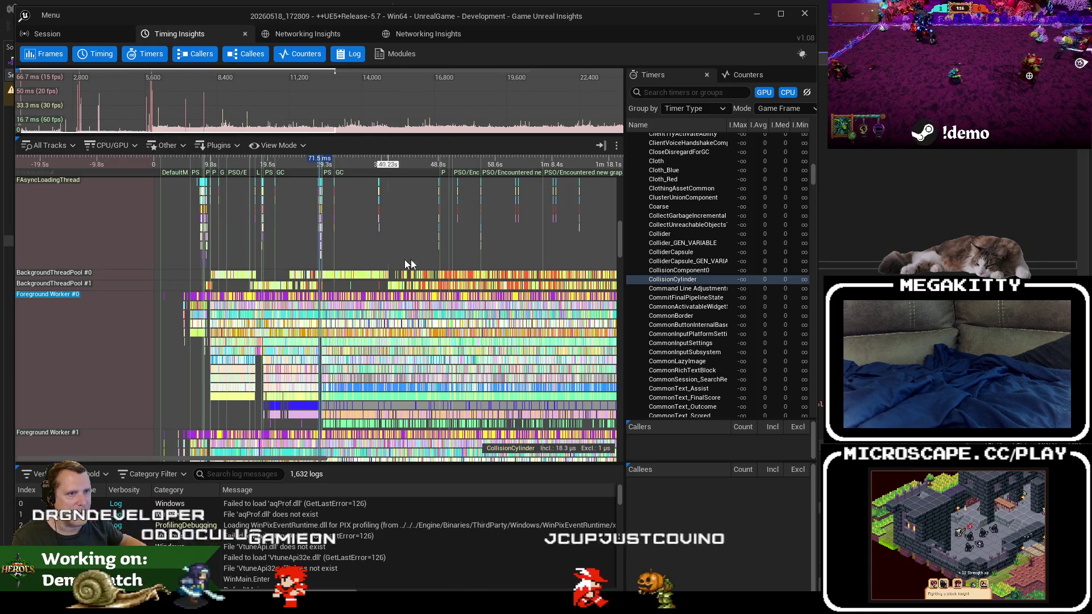
{"action": "left_click", "coordinate": [449, 114]}
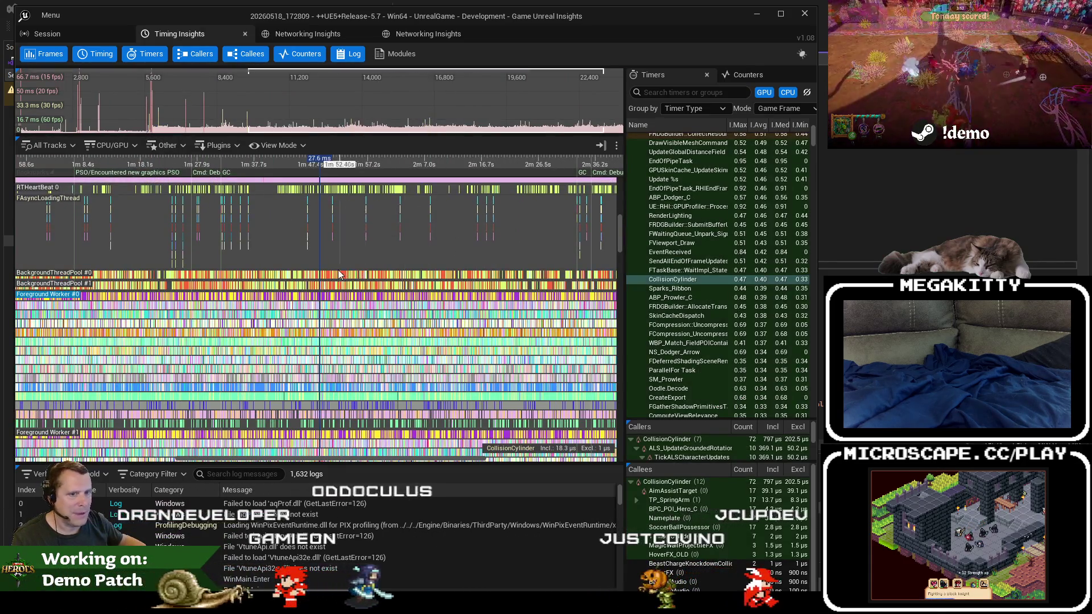
{"action": "scroll", "coordinate": [340, 275], "scroll_direction": "up", "scroll_amount": 8}
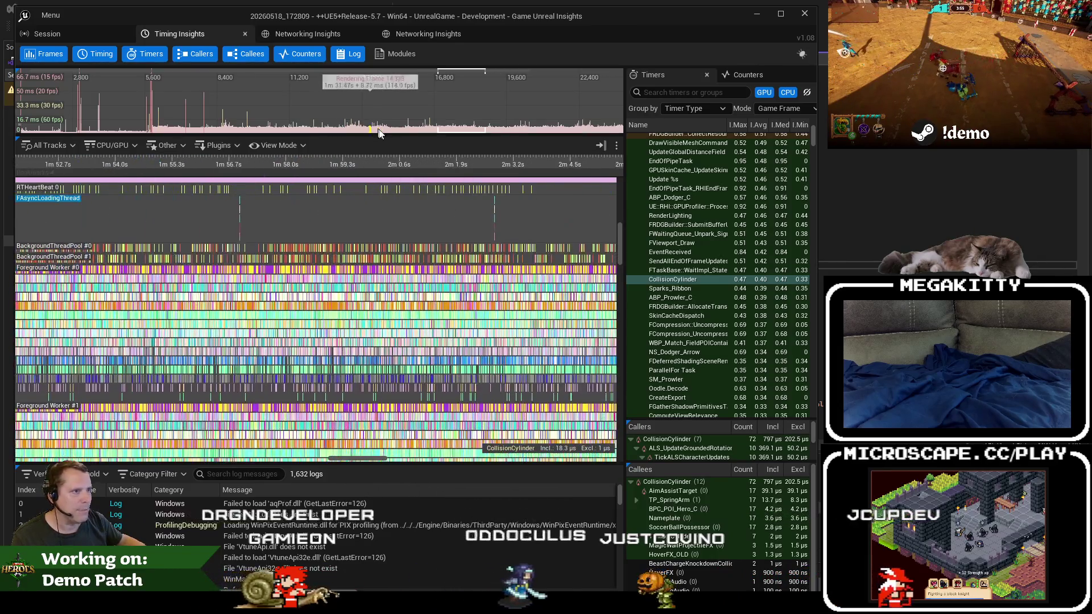
{"action": "left_click", "coordinate": [815, 13]}
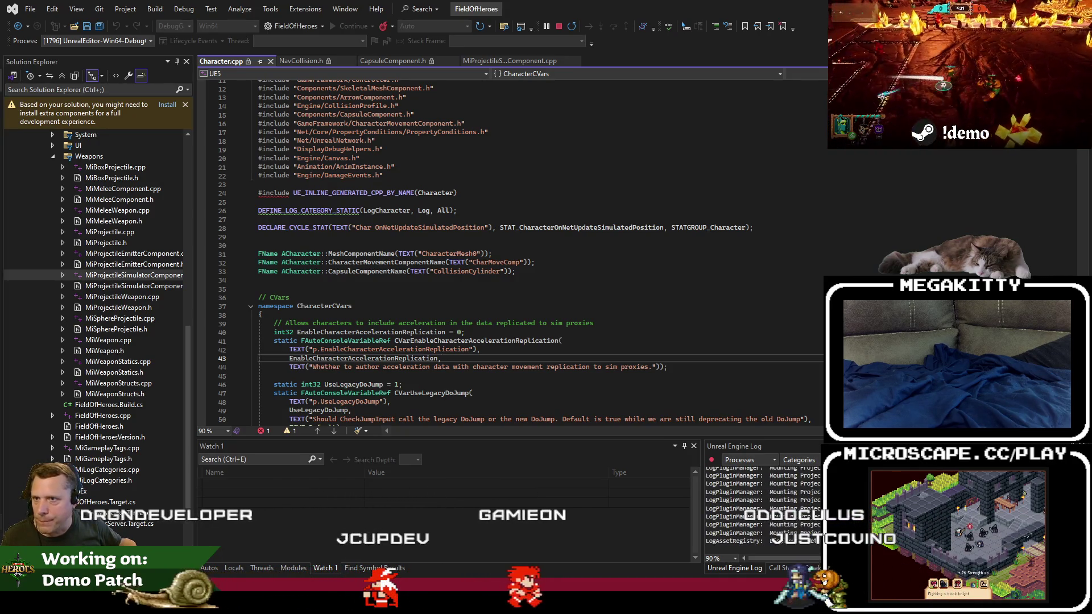
Drag the Obsidian notes window in from the screen edge over Visual Studio's code.
{"action": "mouse_move", "coordinate": [1091, 71]}
{"action": "left_mouse_down"}
{"action": "mouse_move", "coordinate": [169, 72]}
{"action": "mouse_move", "coordinate": [178, 66]}
{"action": "left_mouse_up"}
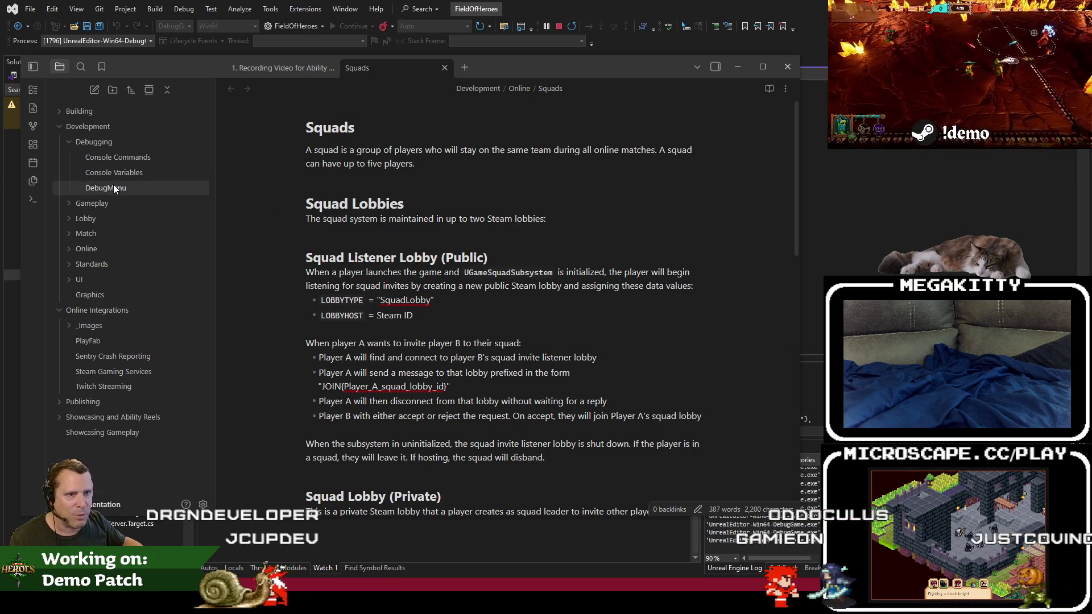
Read through the Console Commands note under Development > Debugging.
{"action": "left_click", "coordinate": [134, 154]}
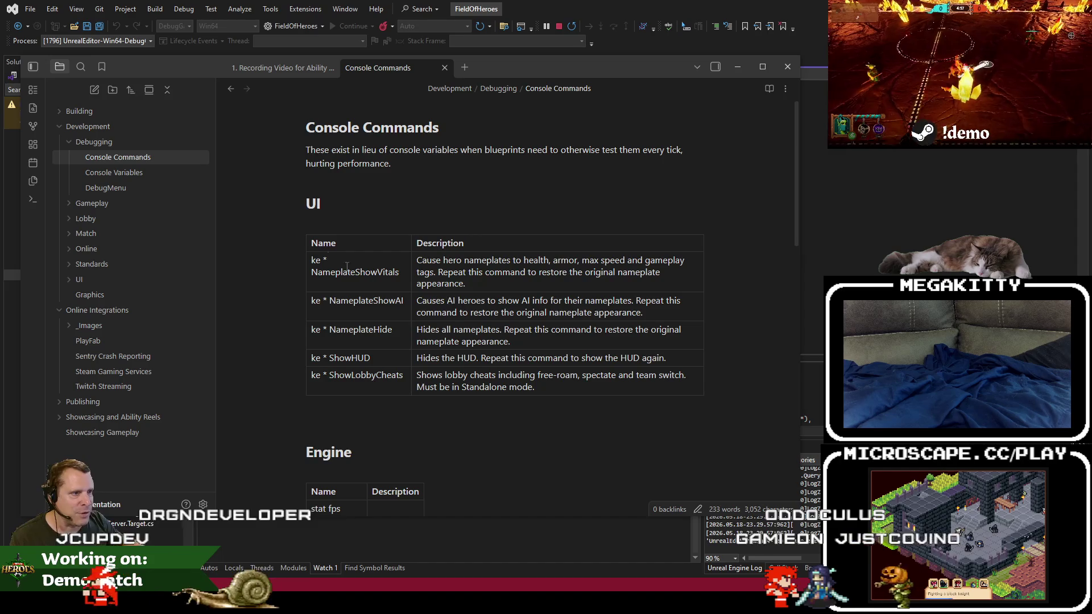
{"action": "scroll", "coordinate": [414, 323], "scroll_direction": "down", "scroll_amount": 6}
{"action": "scroll", "coordinate": [398, 353], "scroll_direction": "up", "scroll_amount": 6}
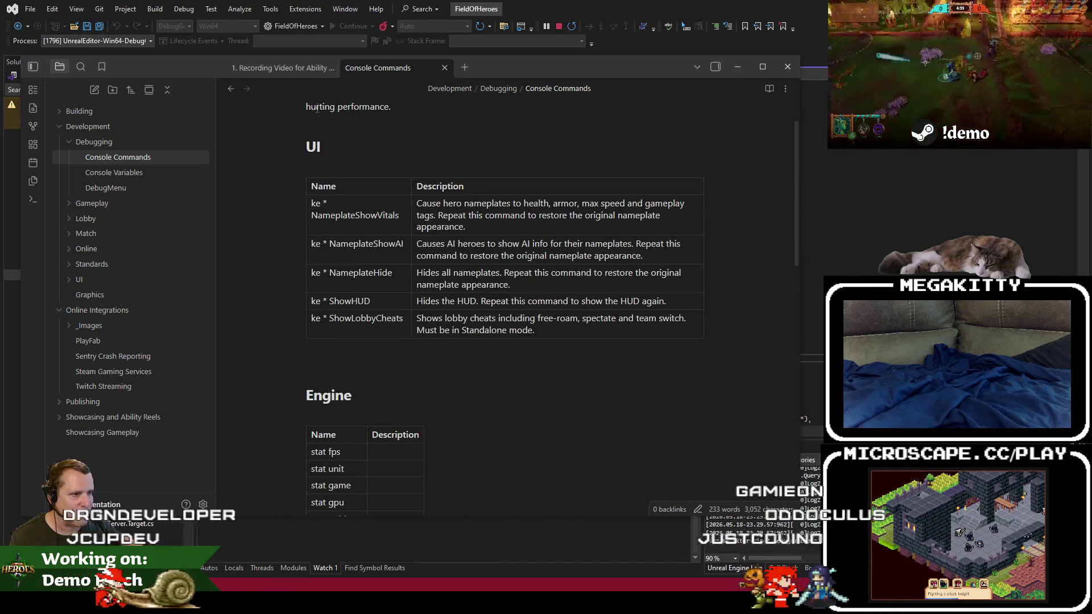
{"action": "scroll", "coordinate": [383, 389], "scroll_direction": "down", "scroll_amount": 4}
{"action": "scroll", "coordinate": [478, 310], "scroll_direction": "down", "scroll_amount": 4}
{"action": "scroll", "coordinate": [454, 295], "scroll_direction": "up", "scroll_amount": 2}
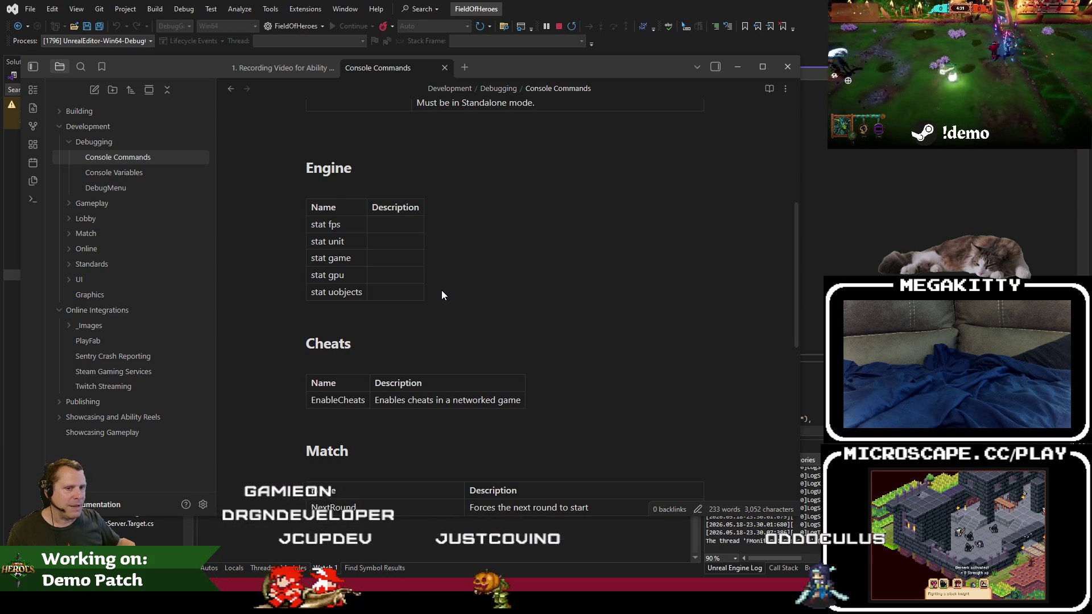
{"action": "scroll", "coordinate": [442, 294], "scroll_direction": "down", "scroll_amount": 3}
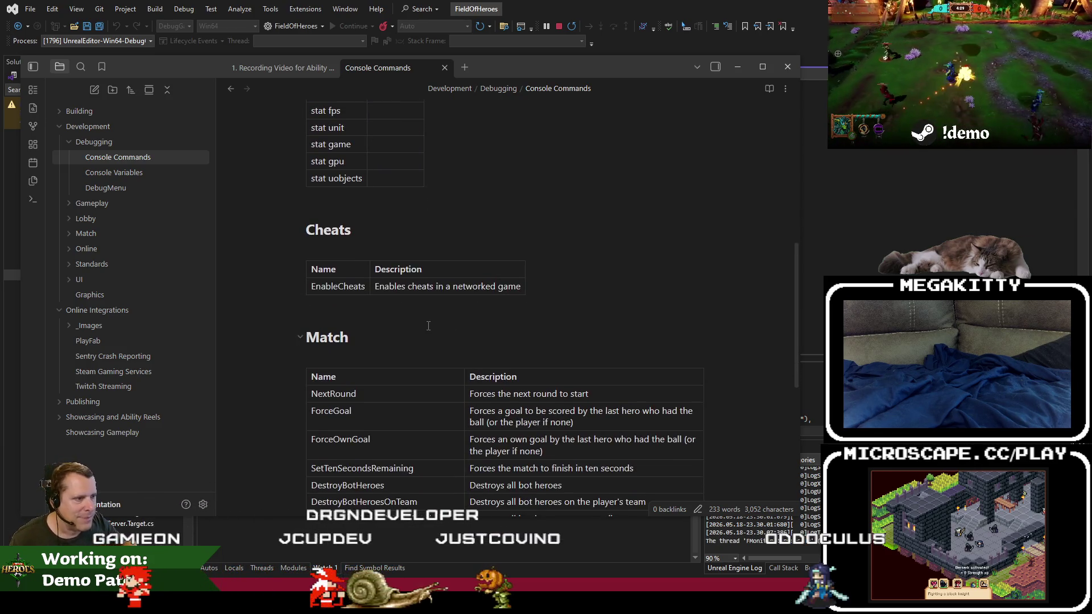
{"action": "scroll", "coordinate": [429, 325], "scroll_direction": "down", "scroll_amount": 2}
{"action": "scroll", "coordinate": [421, 296], "scroll_direction": "up", "scroll_amount": 2}
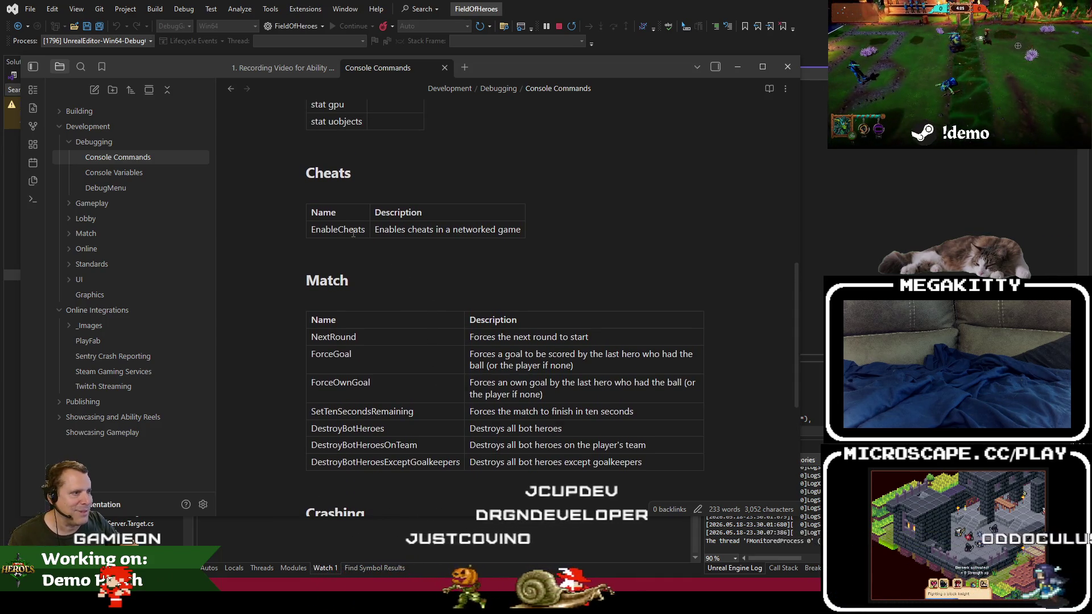
{"action": "scroll", "coordinate": [386, 302], "scroll_direction": "down", "scroll_amount": 2}
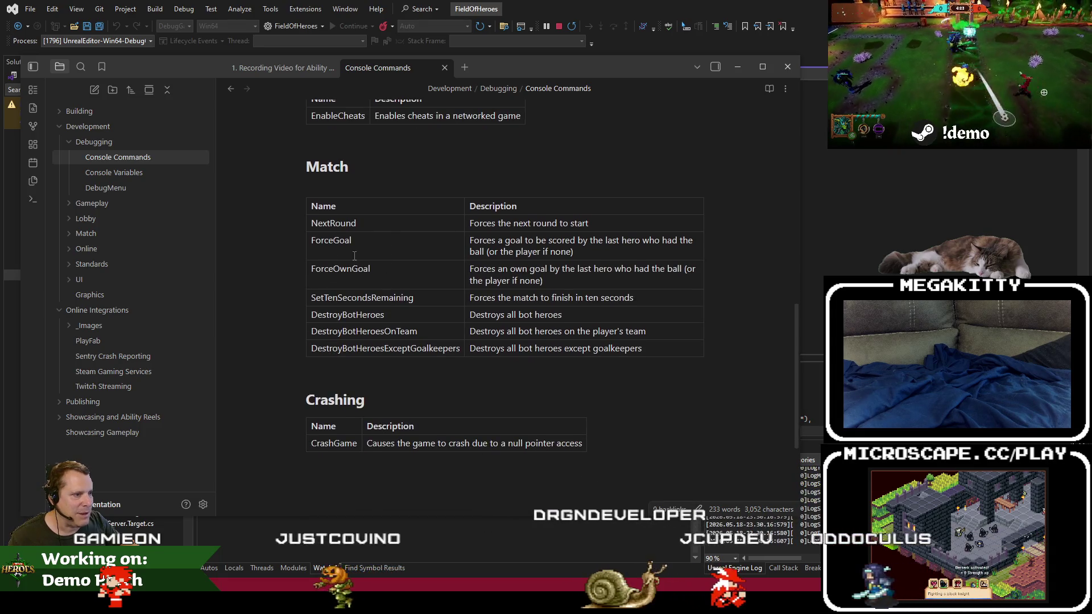
{"action": "scroll", "coordinate": [449, 318], "scroll_direction": "down", "scroll_amount": 3}
{"action": "scroll", "coordinate": [450, 319], "scroll_direction": "up", "scroll_amount": 5}
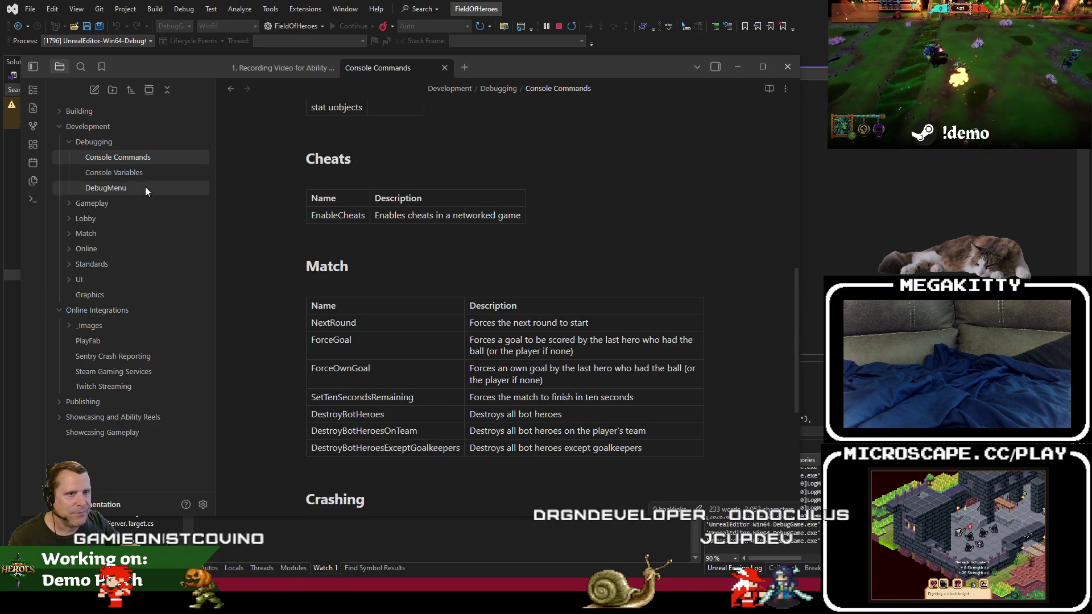
Read through the Console Variables note.
{"action": "left_click", "coordinate": [123, 171]}
{"action": "scroll", "coordinate": [464, 319], "scroll_direction": "down", "scroll_amount": 4}
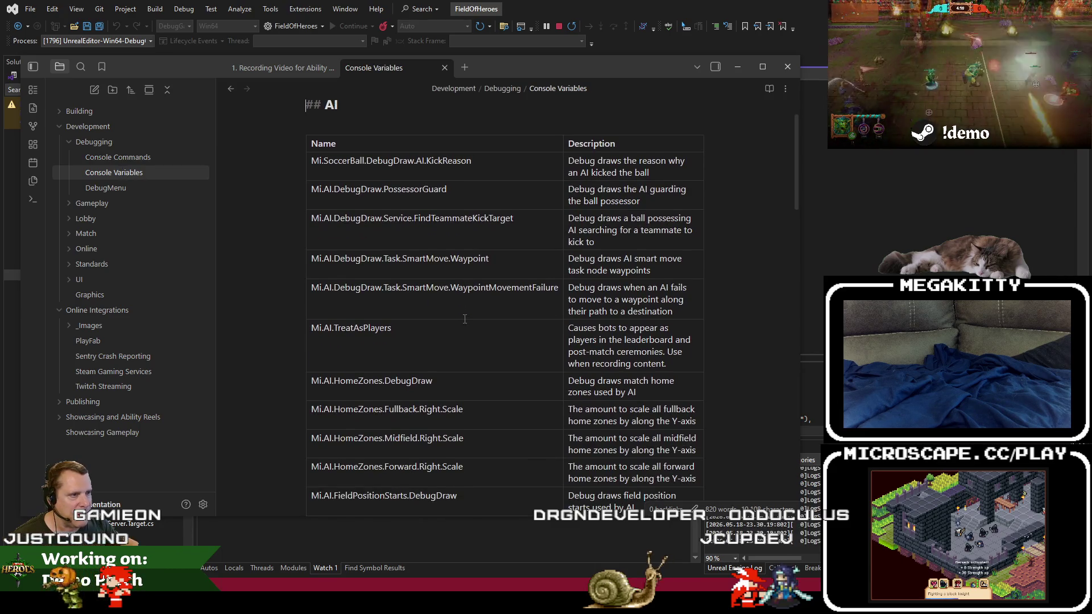
{"action": "scroll", "coordinate": [465, 319], "scroll_direction": "down", "scroll_amount": 15}
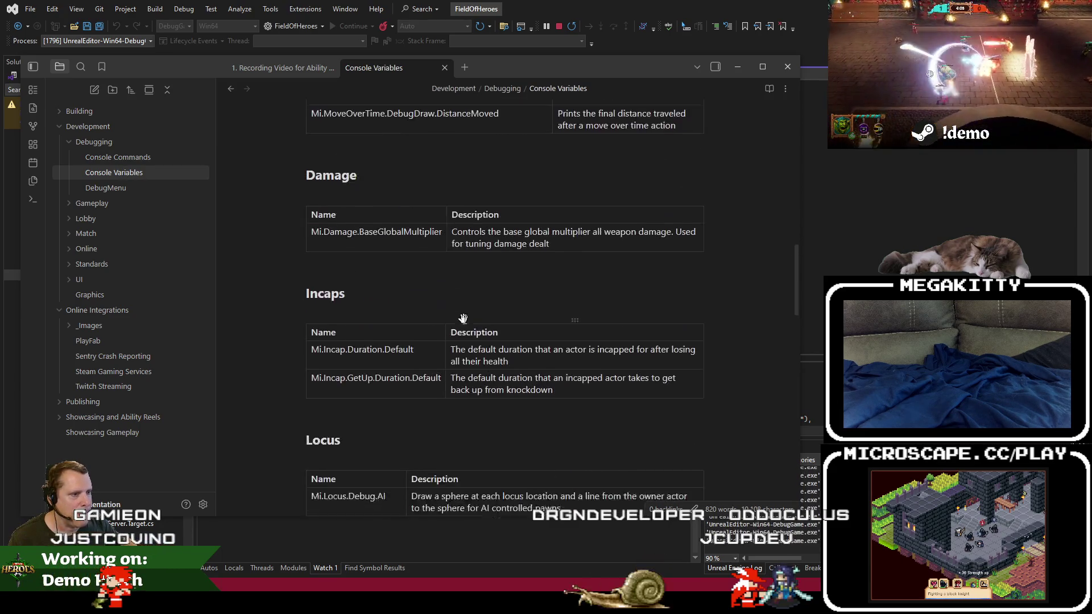
{"action": "scroll", "coordinate": [464, 322], "scroll_direction": "down", "scroll_amount": 15}
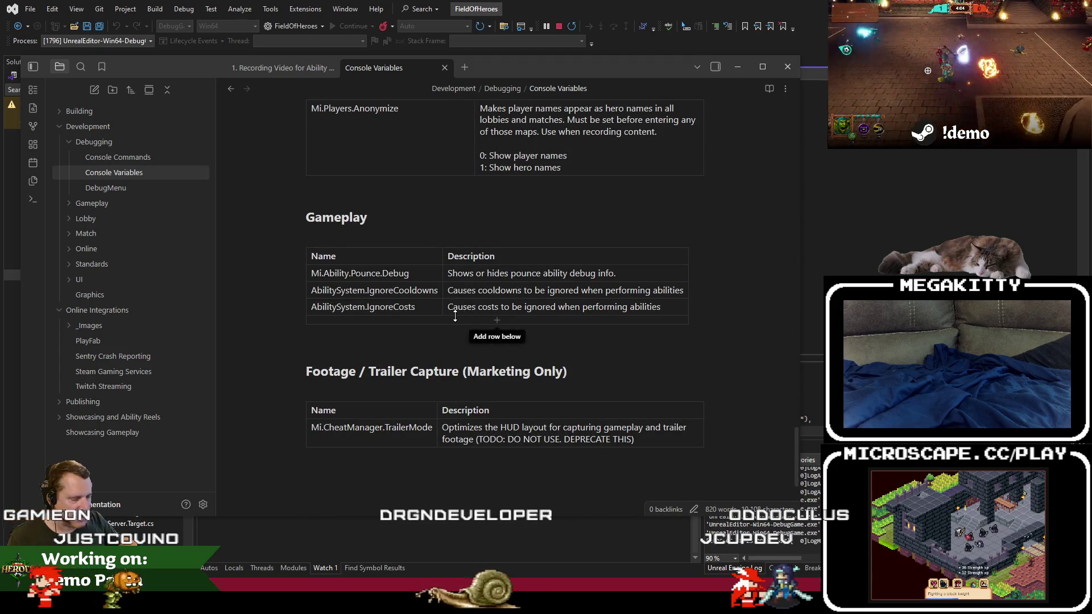
{"action": "scroll", "coordinate": [455, 316], "scroll_direction": "up", "scroll_amount": 15}
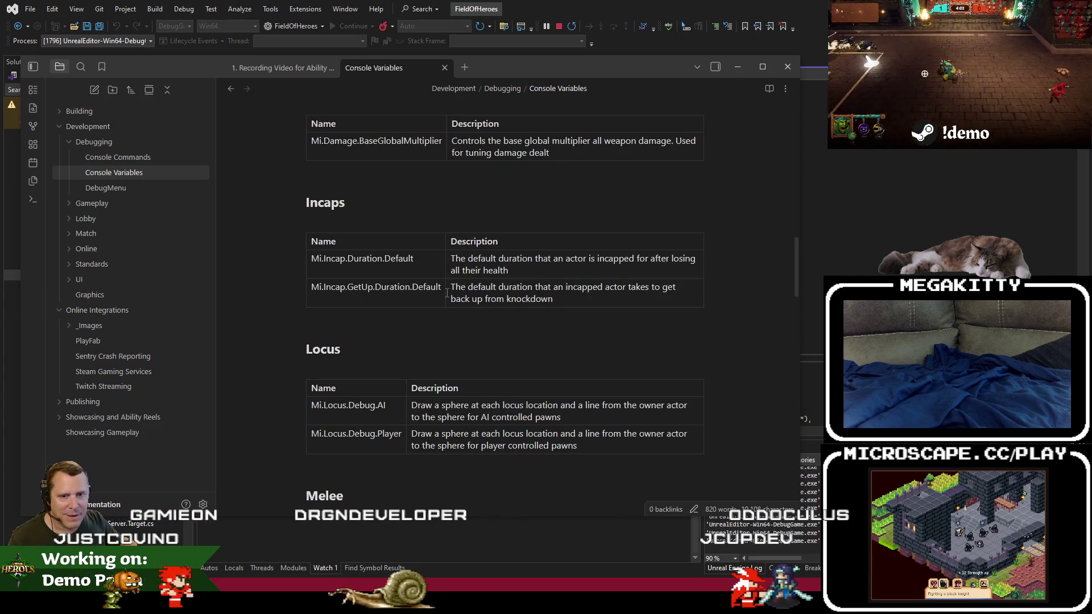
{"action": "scroll", "coordinate": [447, 293], "scroll_direction": "up", "scroll_amount": 5}
Flip between the Debugging notes and settle on the DebugMenu note.
{"action": "left_click", "coordinate": [115, 190]}
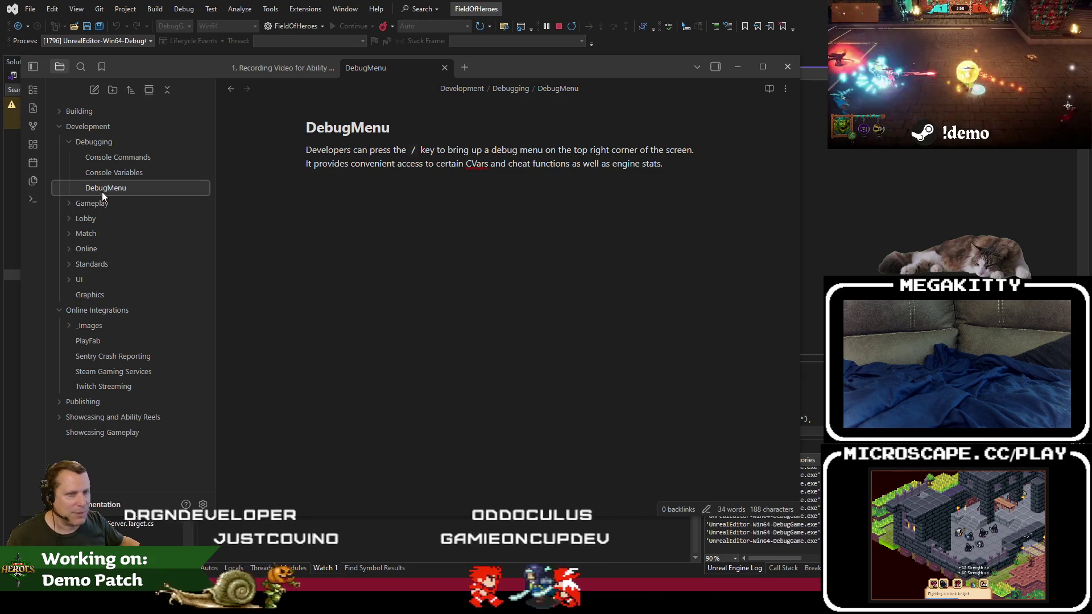
{"action": "left_click", "coordinate": [127, 173]}
{"action": "left_click", "coordinate": [126, 160]}
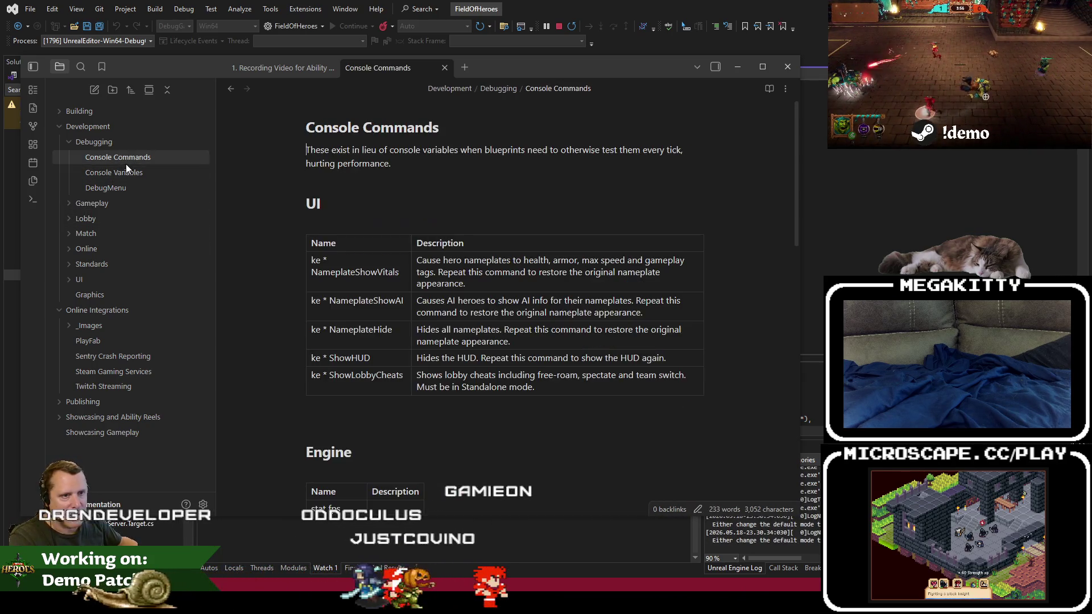
{"action": "left_click", "coordinate": [123, 187]}
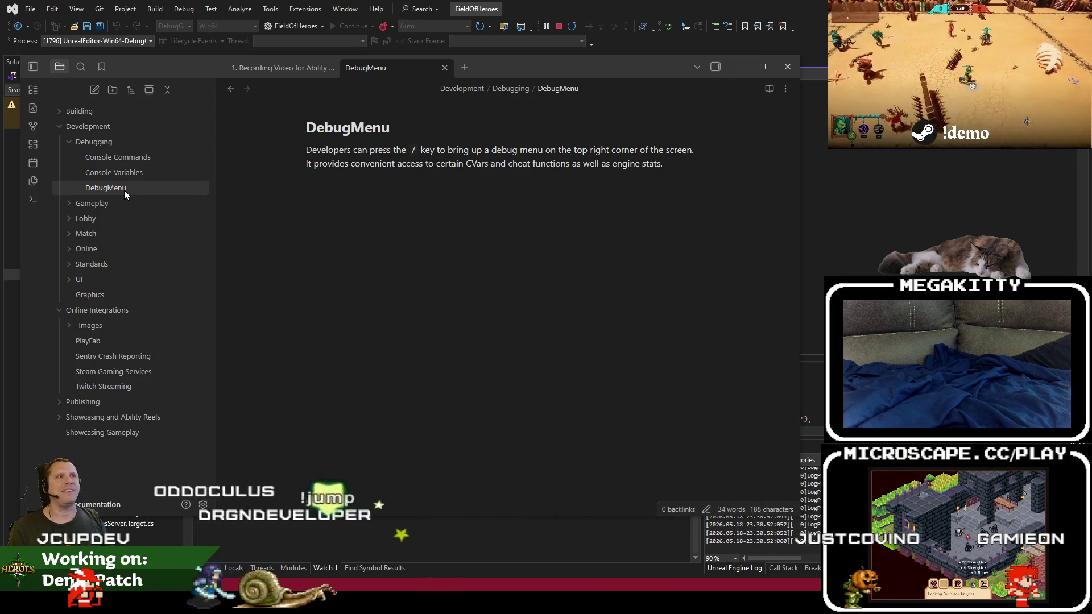
{"action": "key", "text": "alt+Tab"}
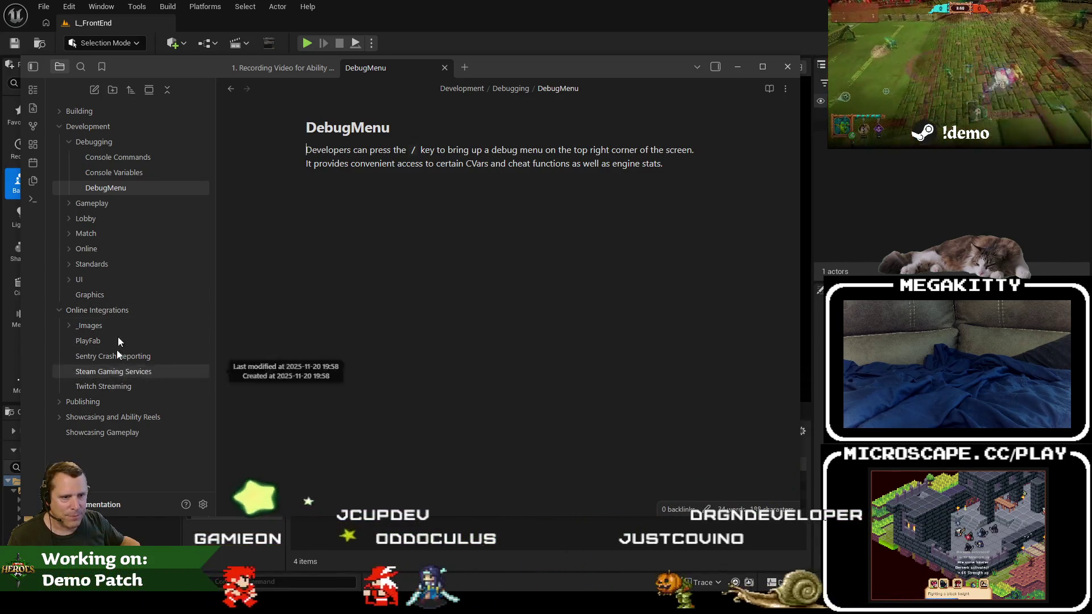
Expand Online and read the Matchmaking note, briefly checking Reservations.
{"action": "left_click", "coordinate": [68, 248]}
{"action": "left_click", "coordinate": [118, 265]}
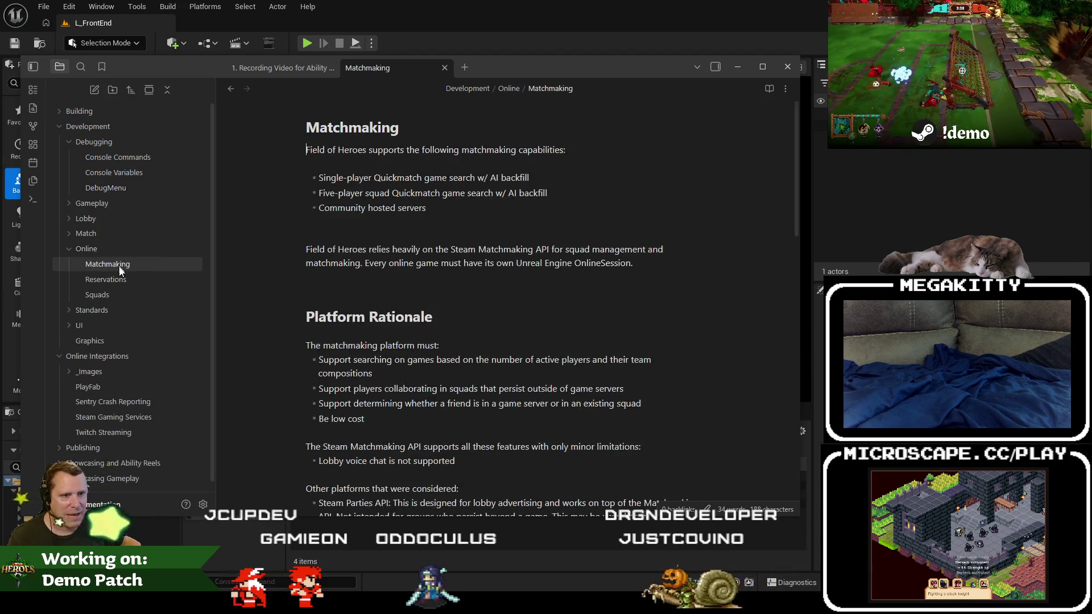
{"action": "left_click", "coordinate": [118, 279]}
{"action": "left_click", "coordinate": [108, 264]}
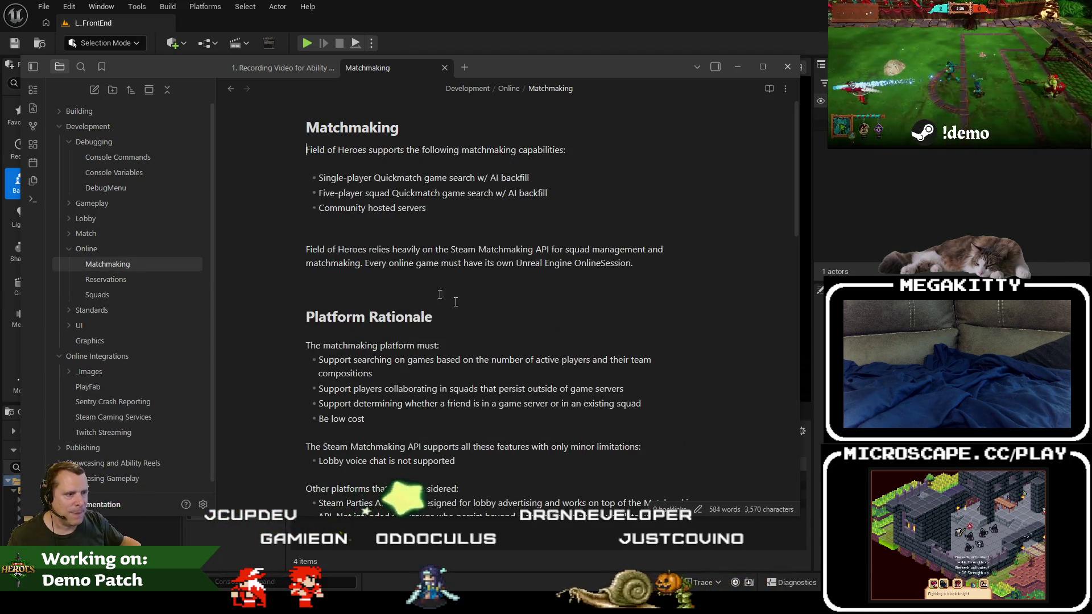
{"action": "scroll", "coordinate": [385, 349], "scroll_direction": "down", "scroll_amount": 2}
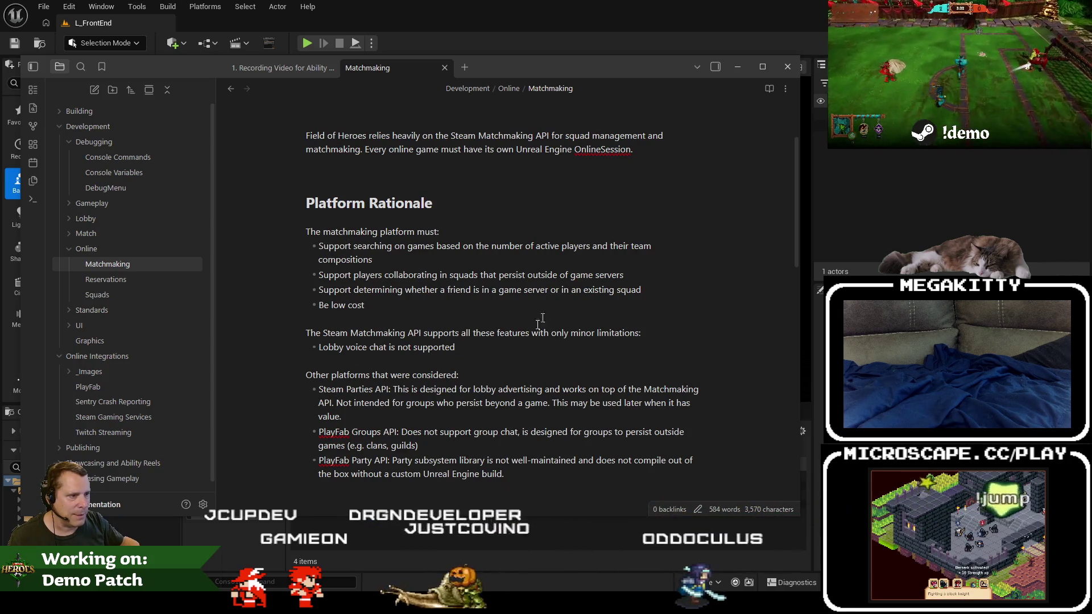
{"action": "scroll", "coordinate": [534, 328], "scroll_direction": "down", "scroll_amount": 3}
{"action": "scroll", "coordinate": [534, 329], "scroll_direction": "down", "scroll_amount": 5}
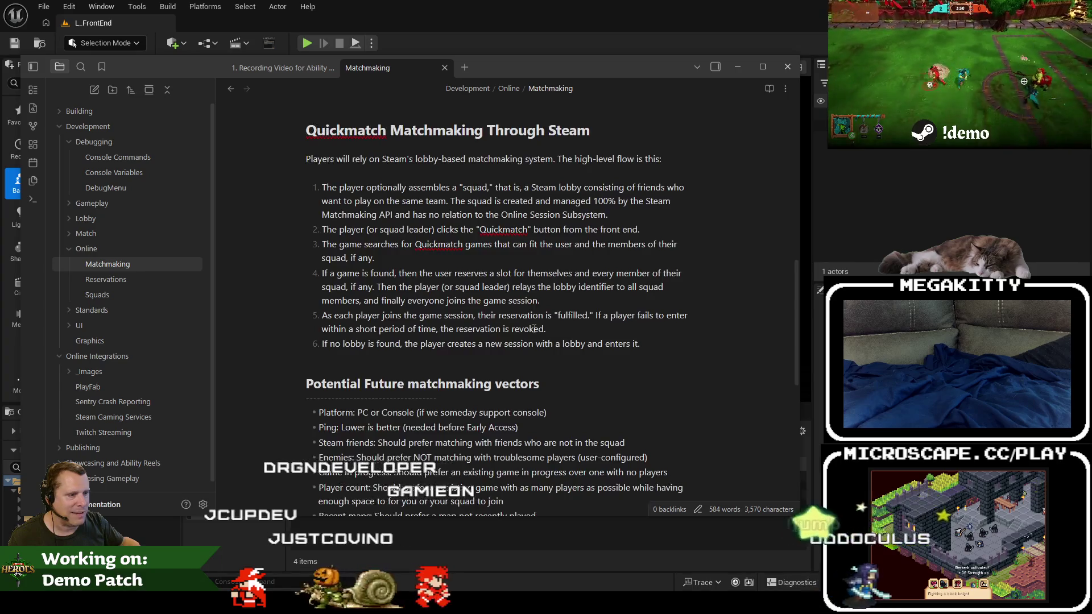
{"action": "scroll", "coordinate": [533, 322], "scroll_direction": "up", "scroll_amount": 6}
{"action": "scroll", "coordinate": [532, 322], "scroll_direction": "up", "scroll_amount": 6}
Switch Obsidian to the Roadmap vault via Change vault and close the Documentation window.
{"action": "key", "text": "ctrl+p"}
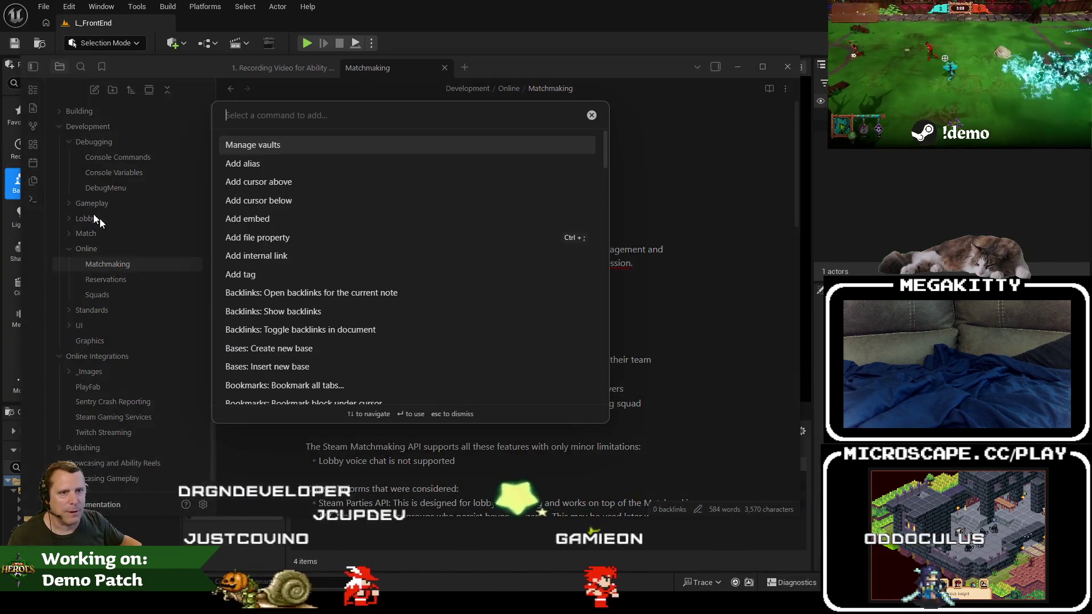
{"action": "type", "text": "valu"}
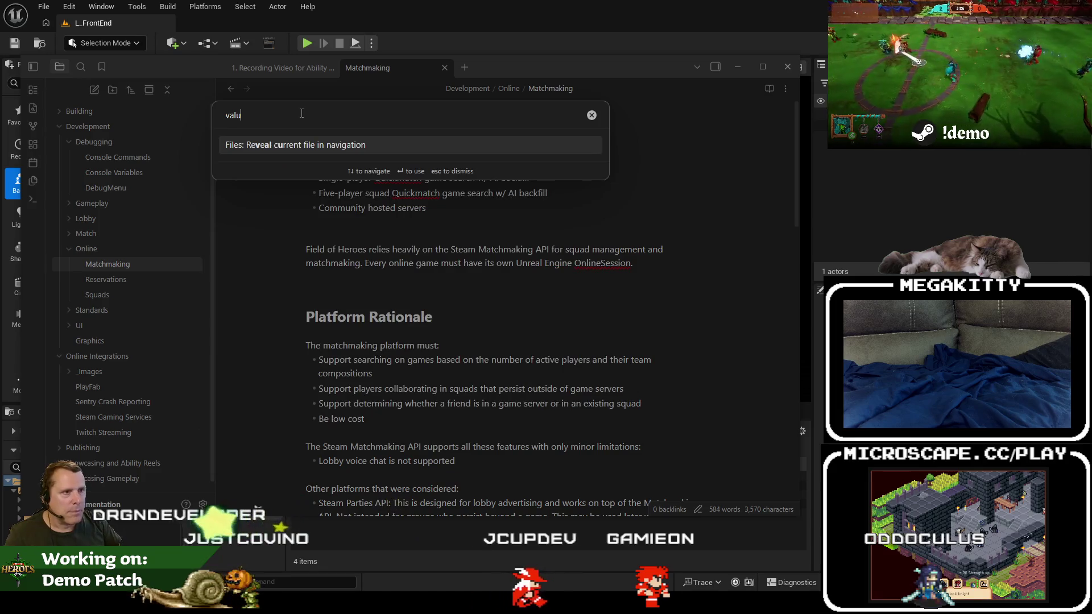
{"action": "key", "text": "BackSpace"}
{"action": "key", "text": "Down"}
{"action": "key", "text": "Down"}
{"action": "key", "text": "Return"}
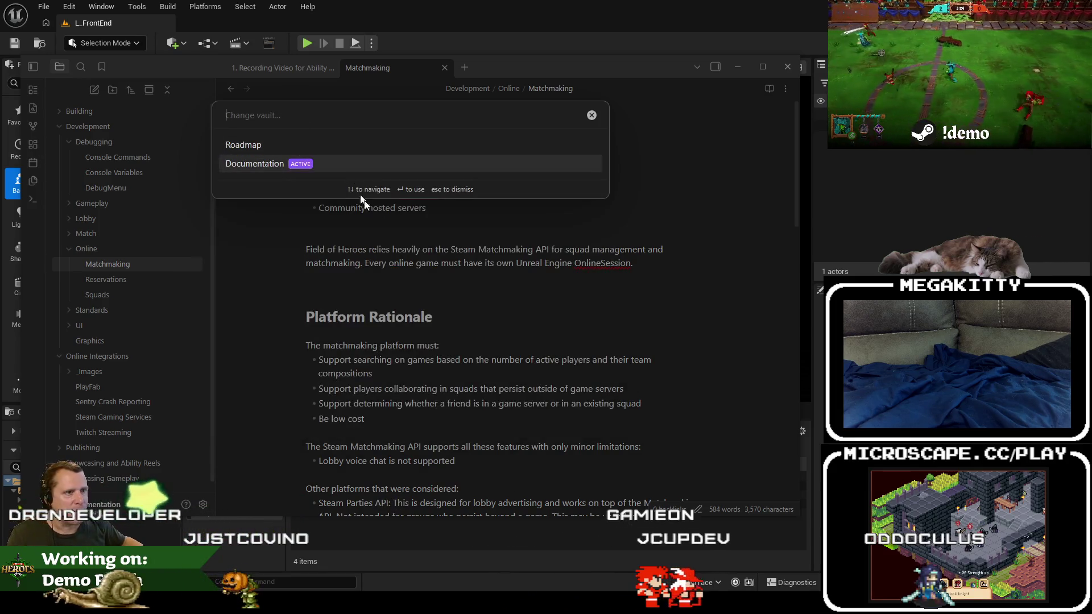
{"action": "left_click", "coordinate": [258, 150]}
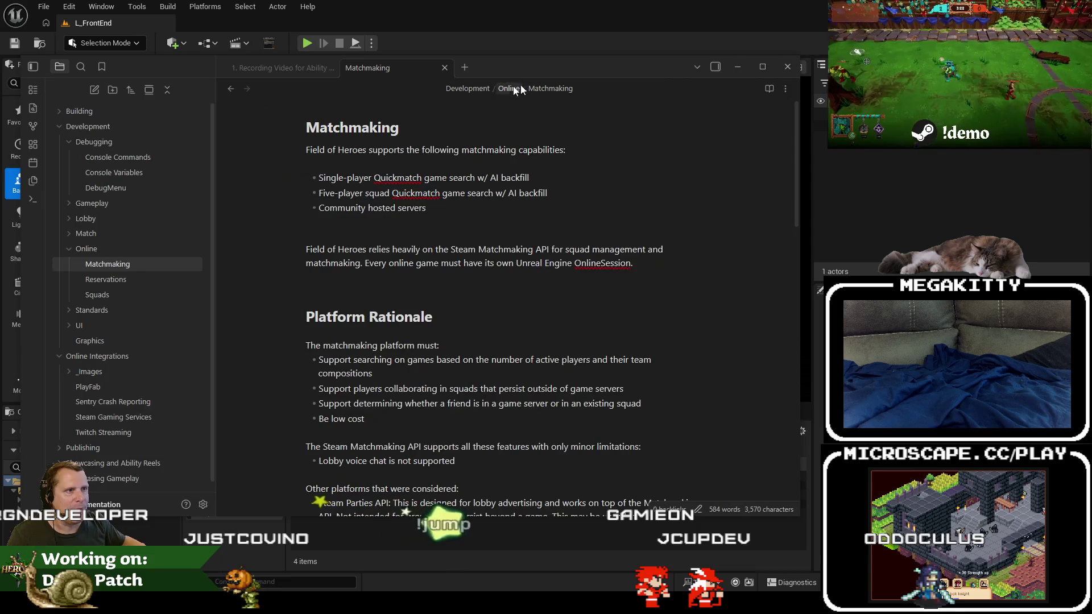
{"action": "left_click", "coordinate": [792, 67]}
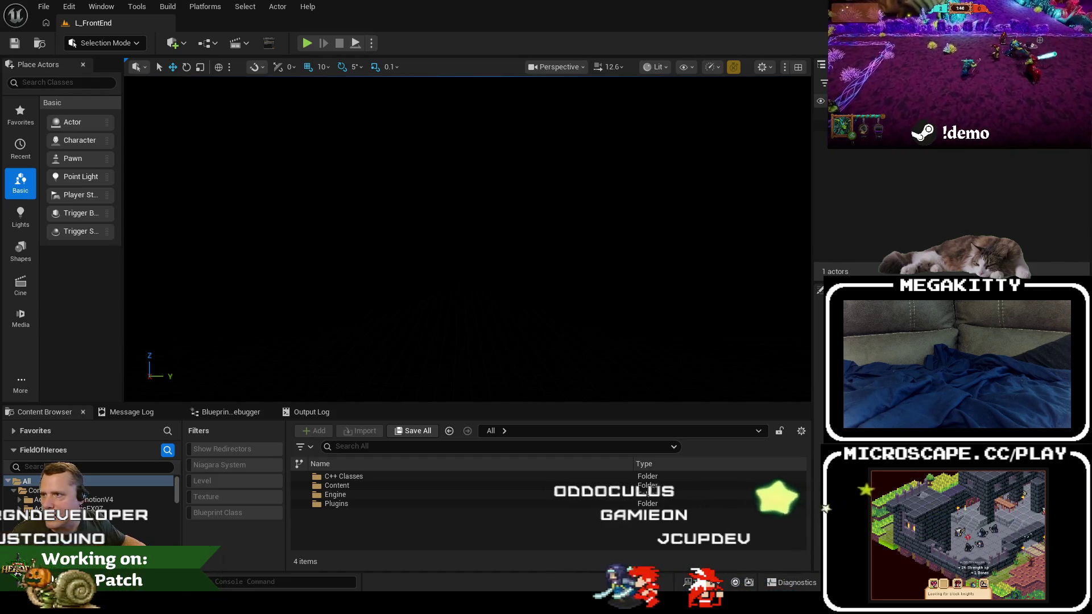
{"action": "key", "text": "alt+Tab"}
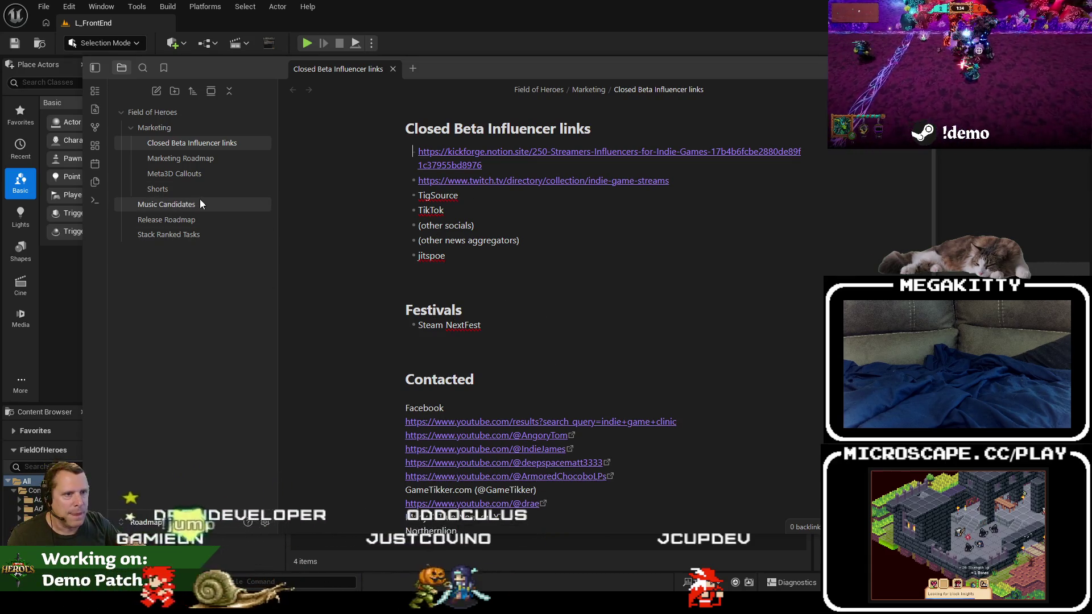
Insert a 'Fields for early access:' bullet with a nested empty sub-item above 'Get out of Early Access ASAP'.
{"action": "left_click", "coordinate": [186, 220]}
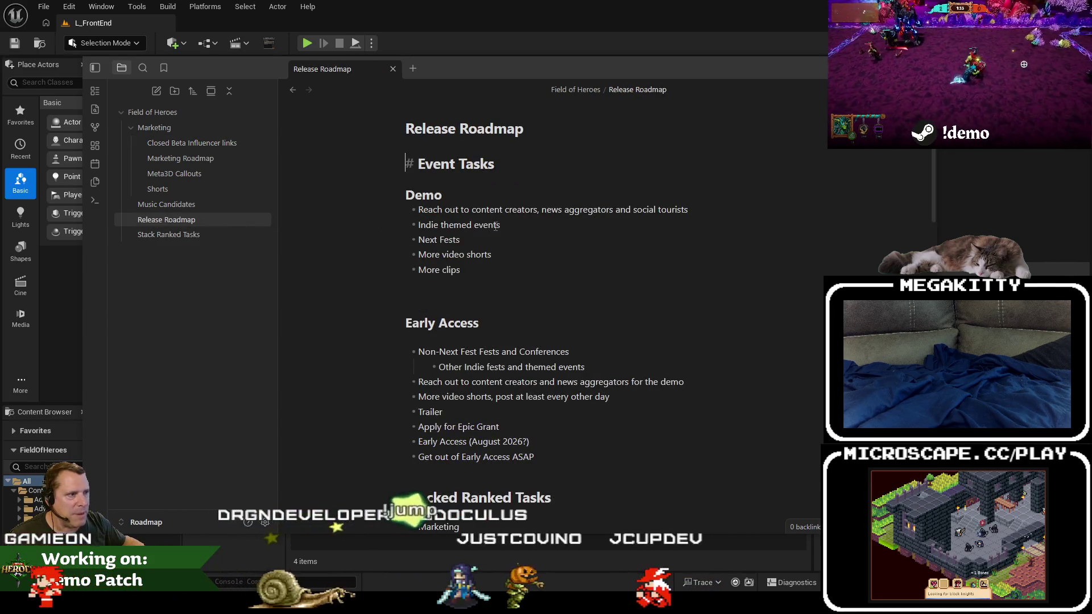
{"action": "left_click", "coordinate": [535, 320]}
{"action": "left_click", "coordinate": [522, 382]}
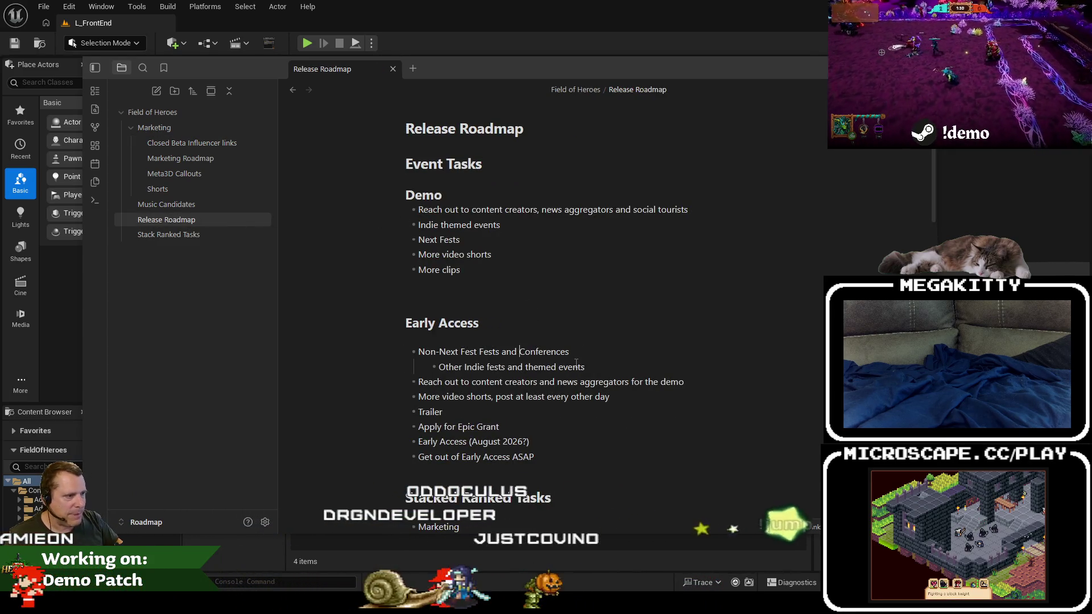
{"action": "key", "text": "Down"}
{"action": "key", "text": "Down"}
{"action": "key", "text": "Down"}
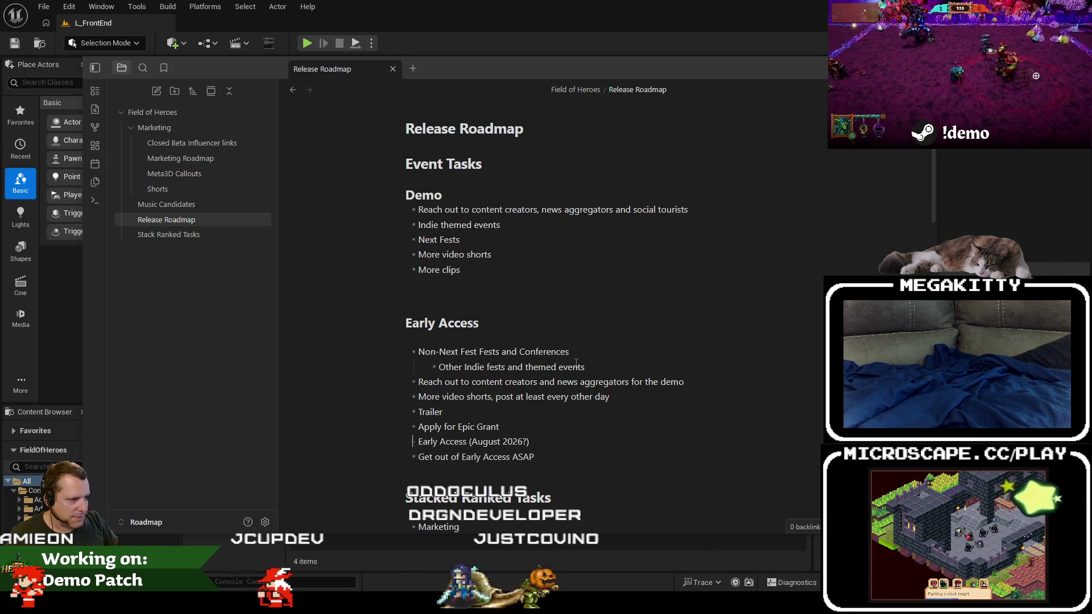
{"action": "key", "text": "Return"}
{"action": "type", "text": "Fields for "}
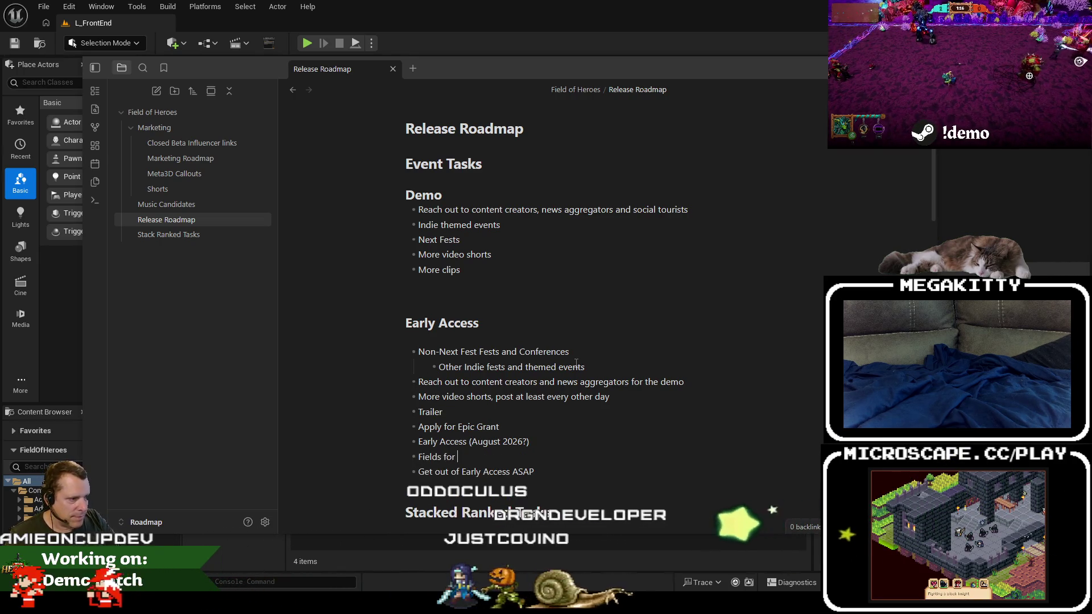
{"action": "type", "text": "early access:"}
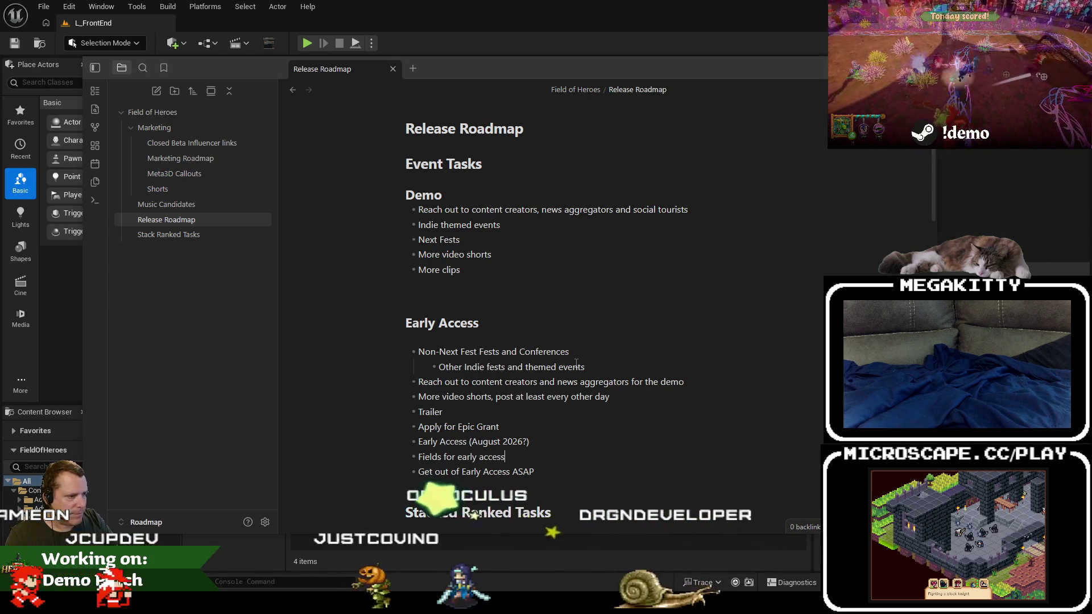
{"action": "key", "text": "Return"}
{"action": "key", "text": "Tab"}
{"action": "key", "text": "alt+Tab"}
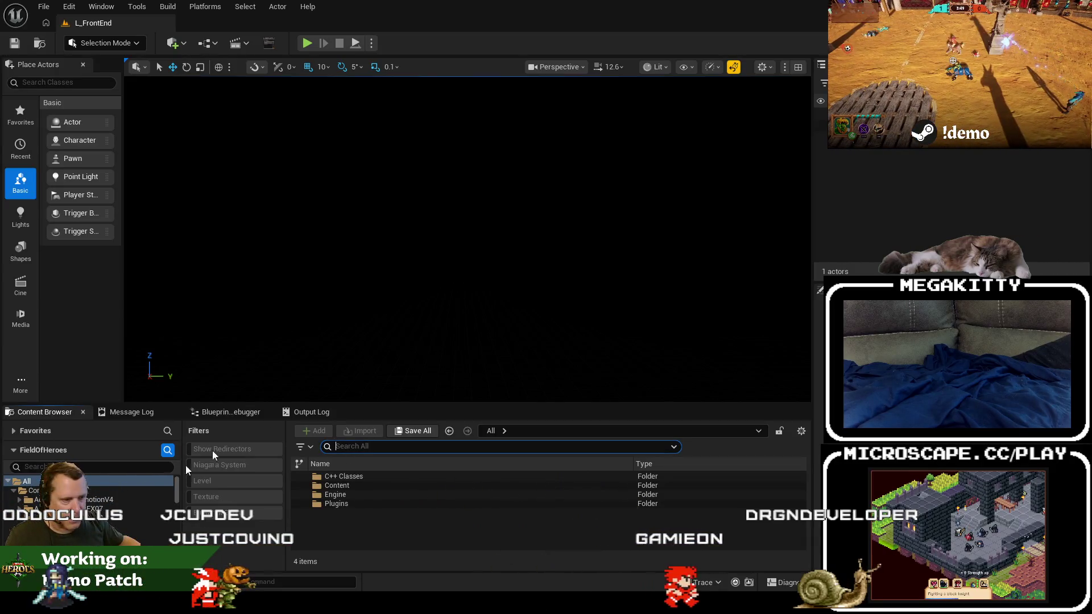
Find L_UnknownRuins via 'l_unkno', show it in Folder View, and open the Cutthroat_Colosseum folder.
{"action": "type", "text": "l_unkno"}
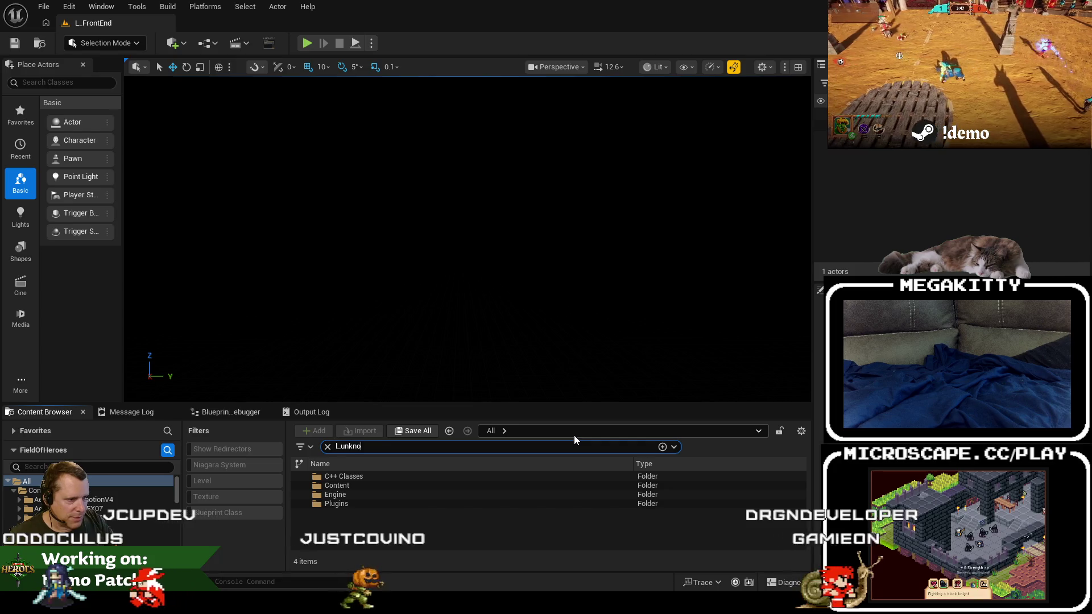
{"action": "left_click", "coordinate": [357, 485]}
{"action": "right_click", "coordinate": [358, 485]}
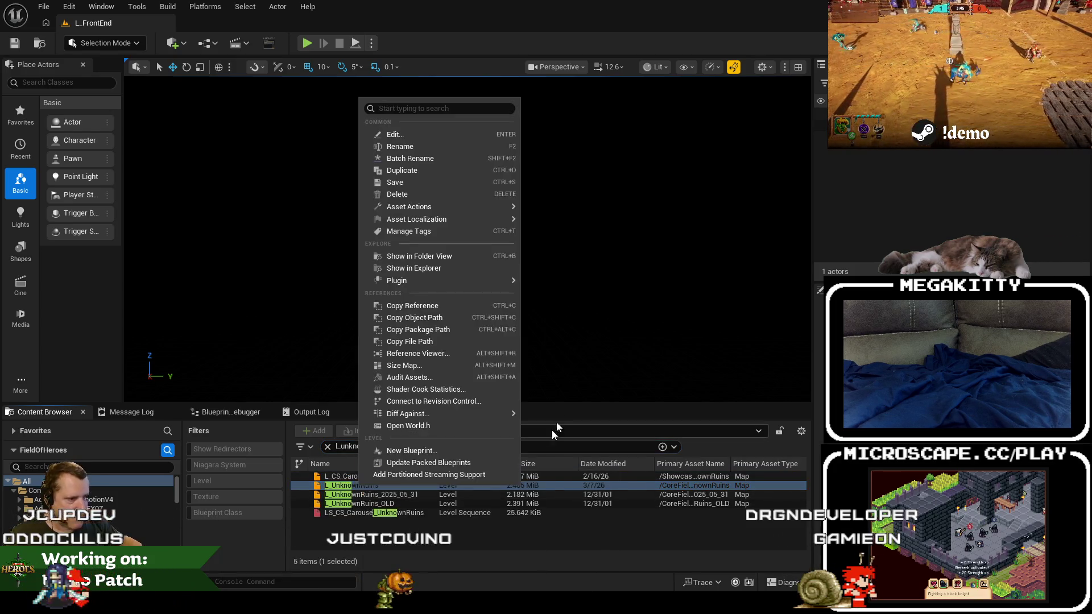
{"action": "left_click", "coordinate": [444, 260]}
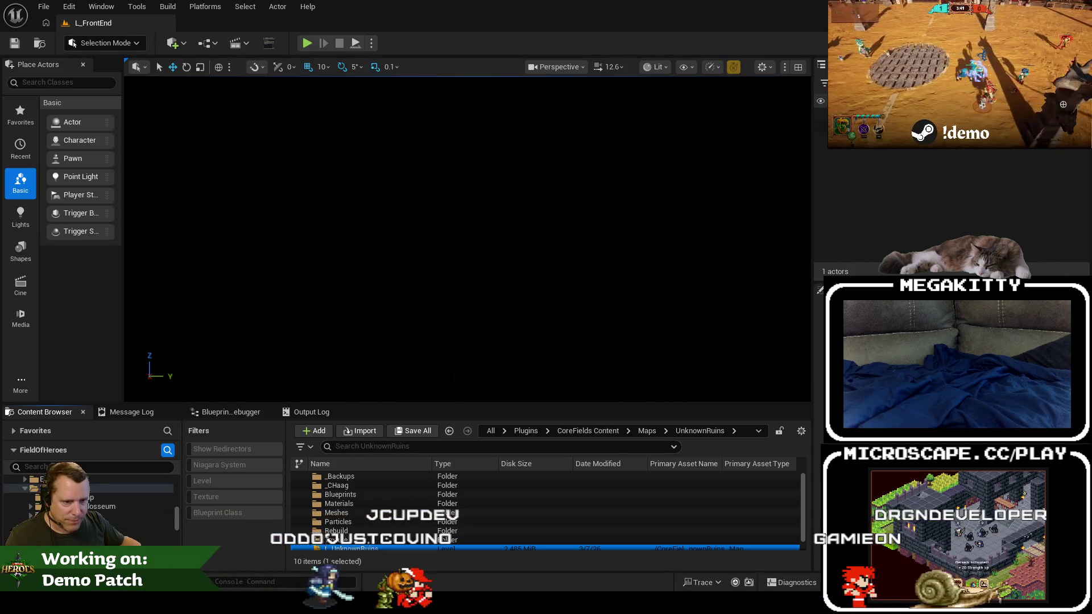
{"action": "left_click", "coordinate": [102, 506]}
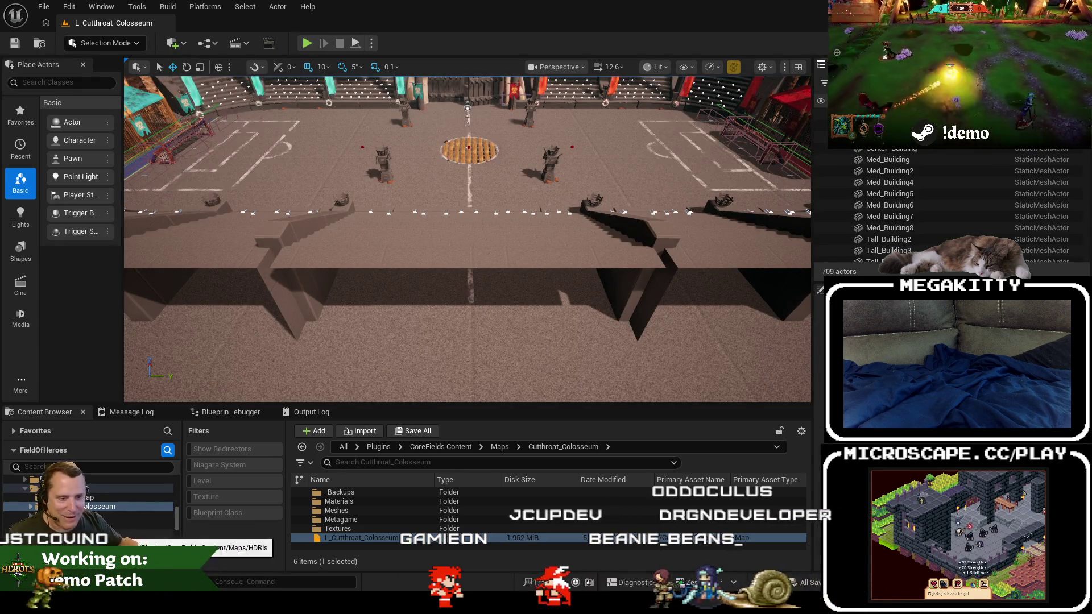
Fly the camera forward over the stairs, then pull back to frame the arena floor, centre grate and stands.
{"action": "left_click_drag", "start_coordinate": [440, 257], "coordinate": [440, 216]}
{"action": "scroll", "coordinate": [440, 257], "scroll_direction": "up", "scroll_amount": 3}
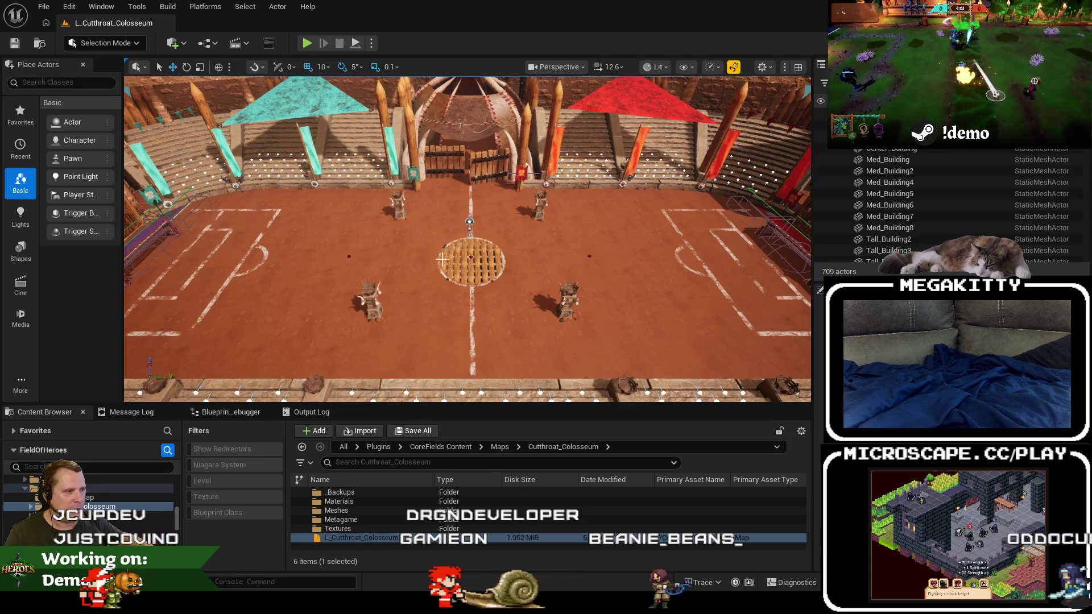
{"action": "scroll", "coordinate": [447, 286], "scroll_direction": "up", "scroll_amount": 3}
{"action": "left_click_drag", "start_coordinate": [481, 279], "coordinate": [481, 278]}
{"action": "scroll", "coordinate": [481, 278], "scroll_direction": "down", "scroll_amount": 1}
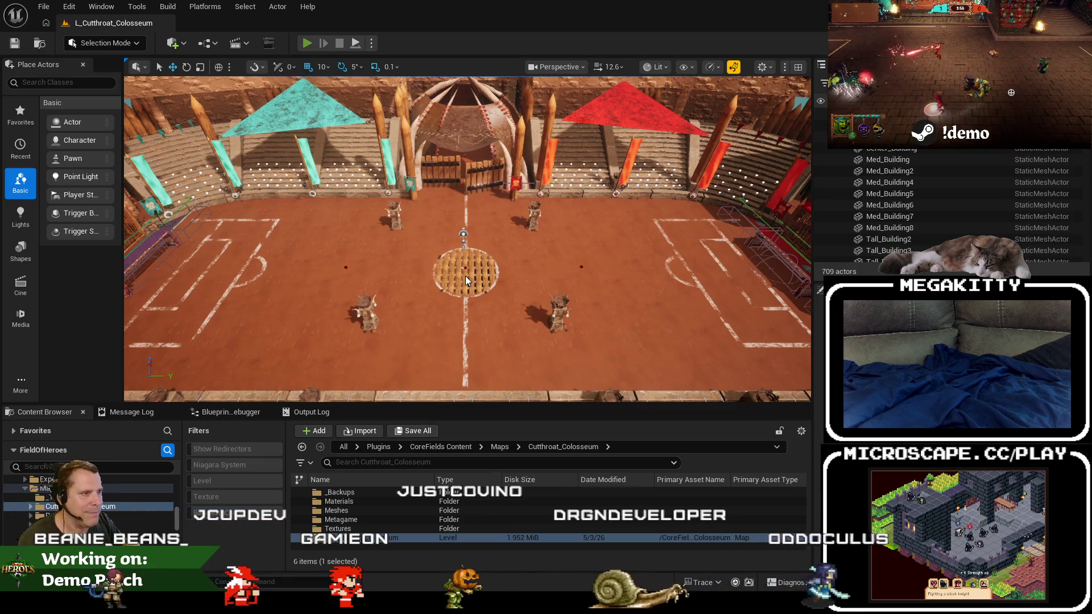
Start Play In Editor with Alt+P, ready up as the Dodger hero and let the game capture input.
{"action": "key", "text": "alt+p"}
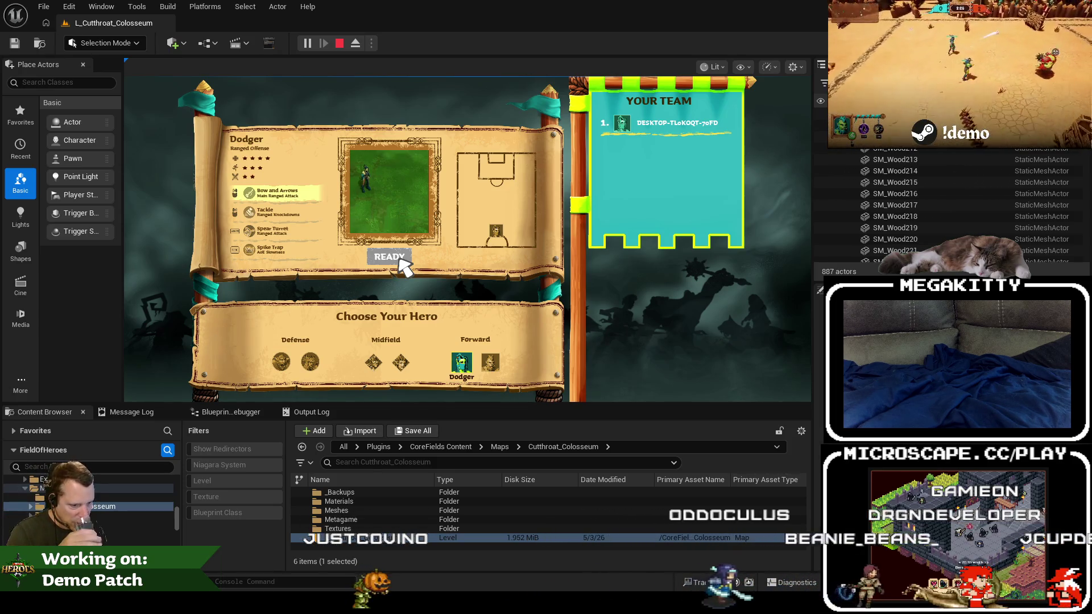
{"action": "left_click", "coordinate": [400, 257]}
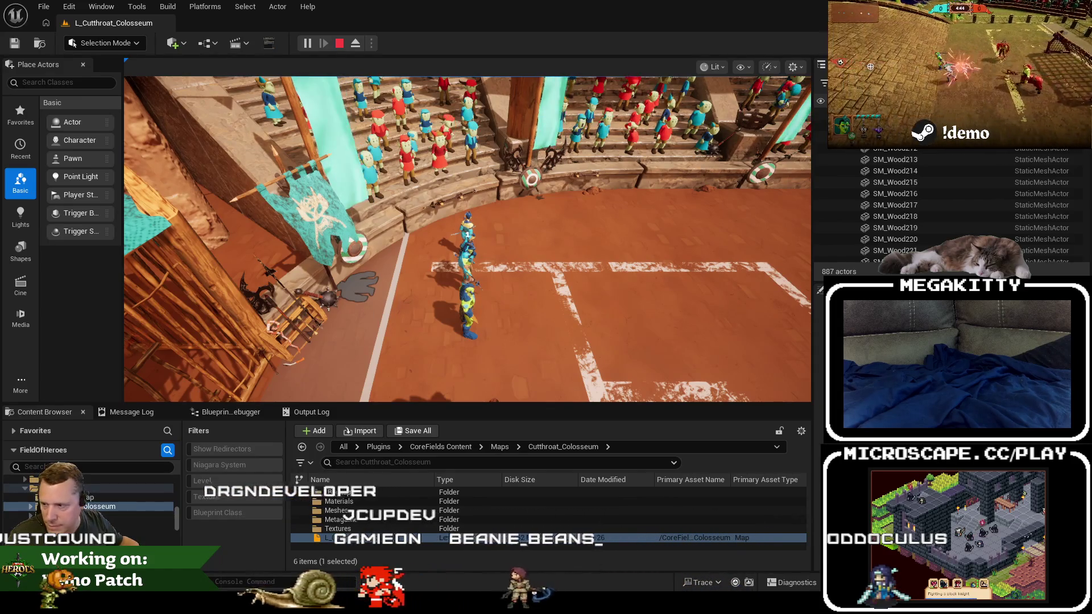
{"action": "left_click", "coordinate": [742, 286]}
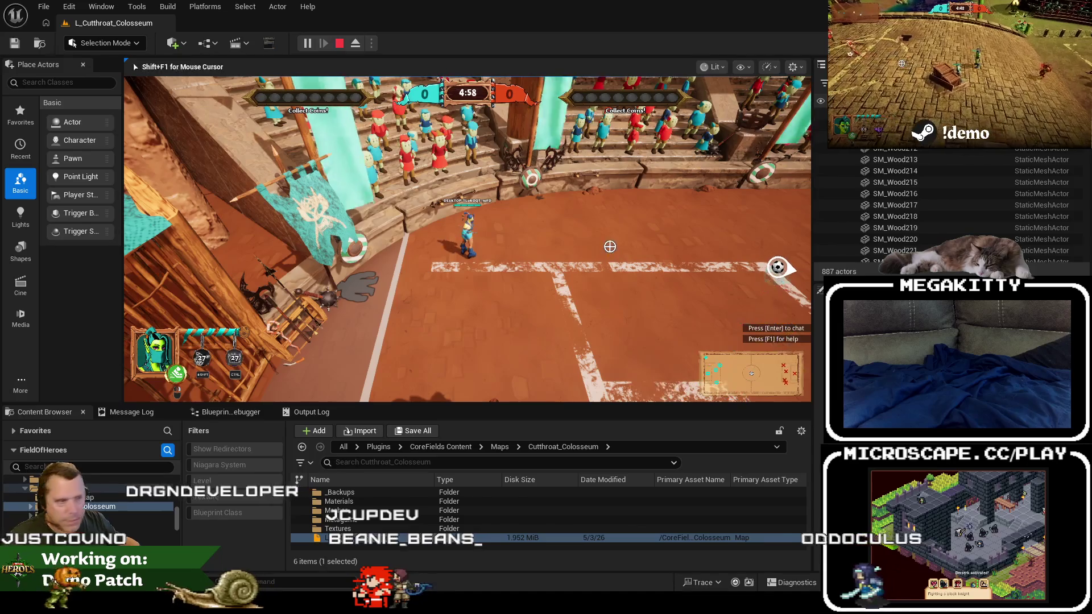
Run the Dodger hero around the arena with WASD, crossing the wooden centre circle and chasing the ball.
{"action": "key", "text": "w"}
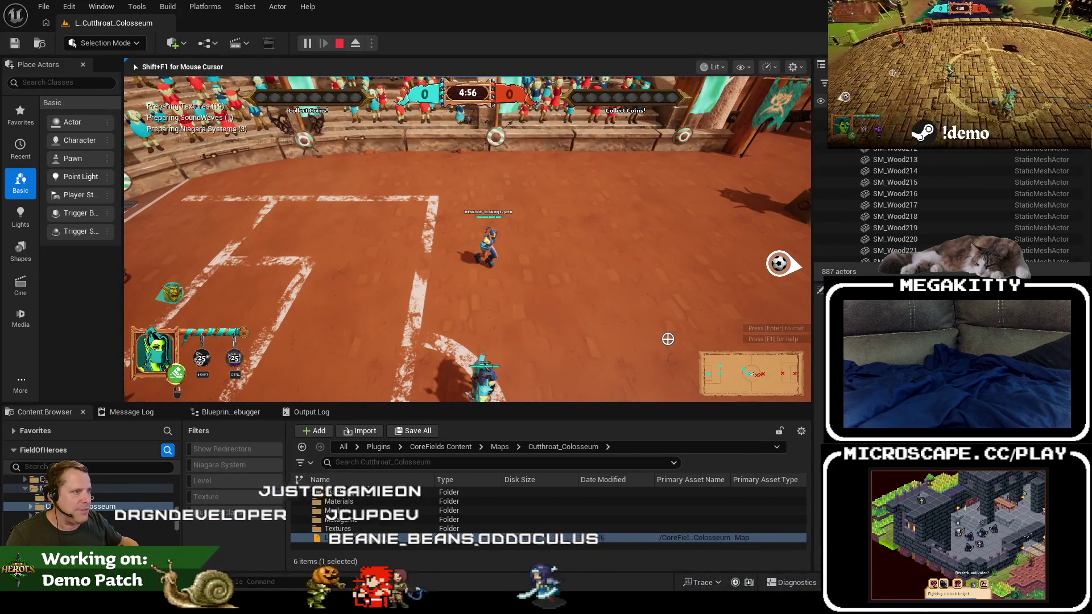
{"action": "key", "text": "s"}
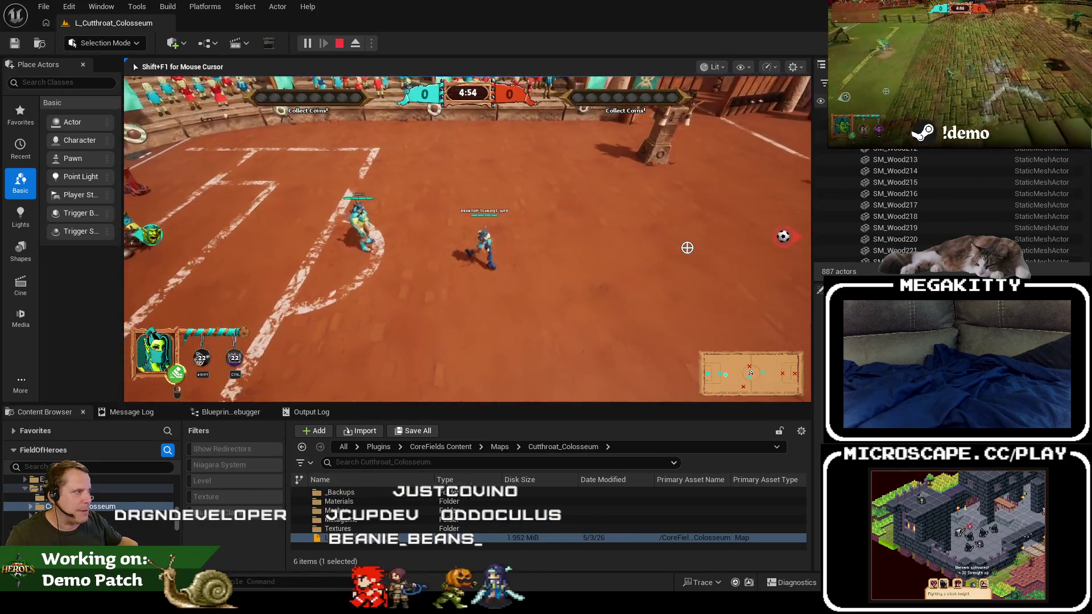
{"action": "key", "text": "w"}
{"action": "key", "text": "a"}
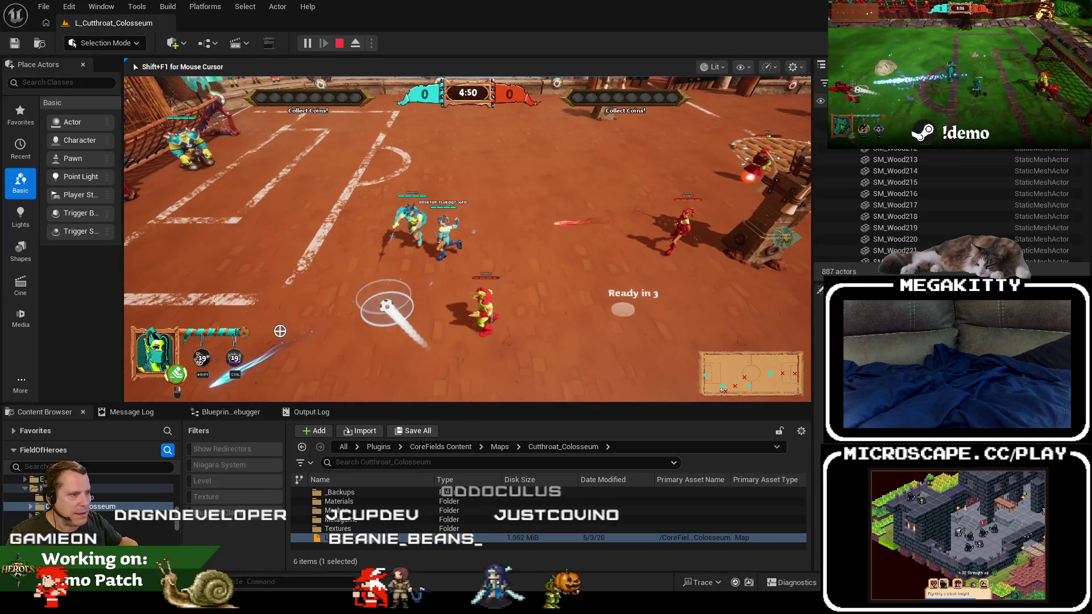
{"action": "key", "text": "d"}
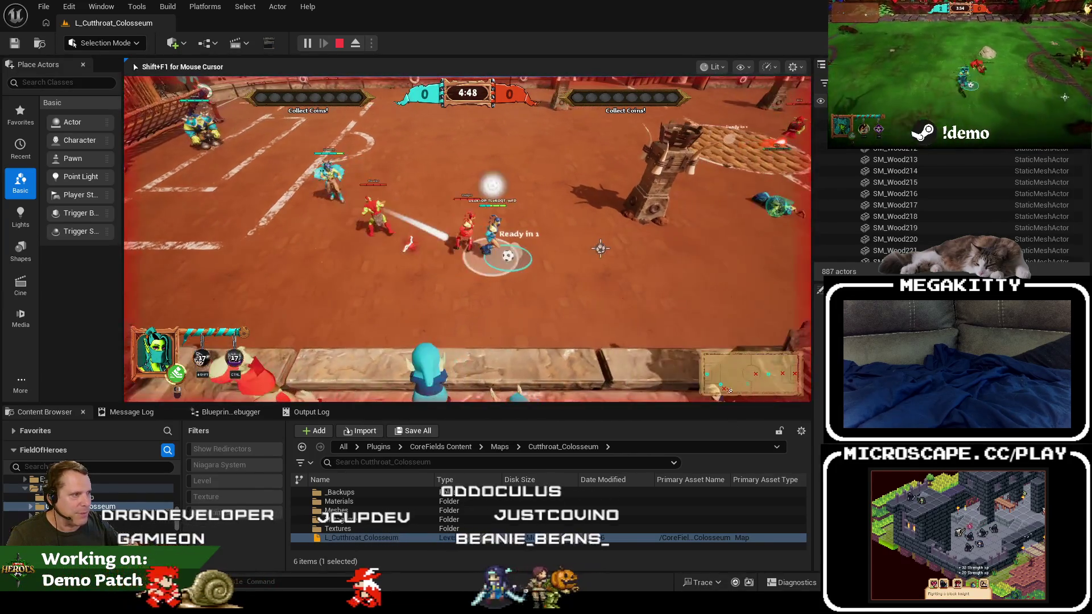
{"action": "key", "text": "d"}
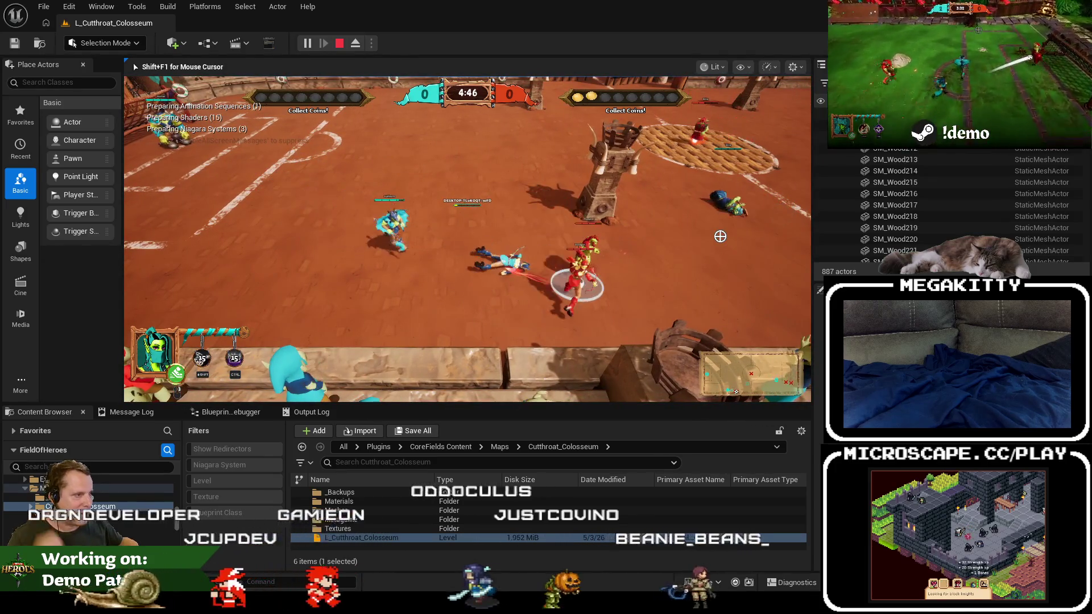
{"action": "key", "text": "w"}
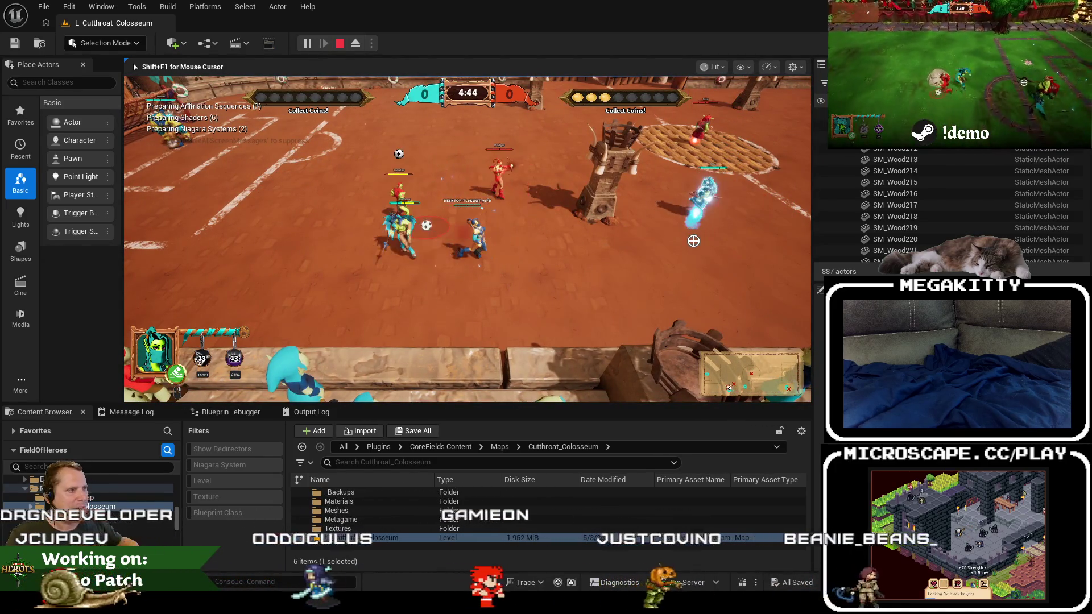
{"action": "key", "text": "w"}
{"action": "key", "text": "a"}
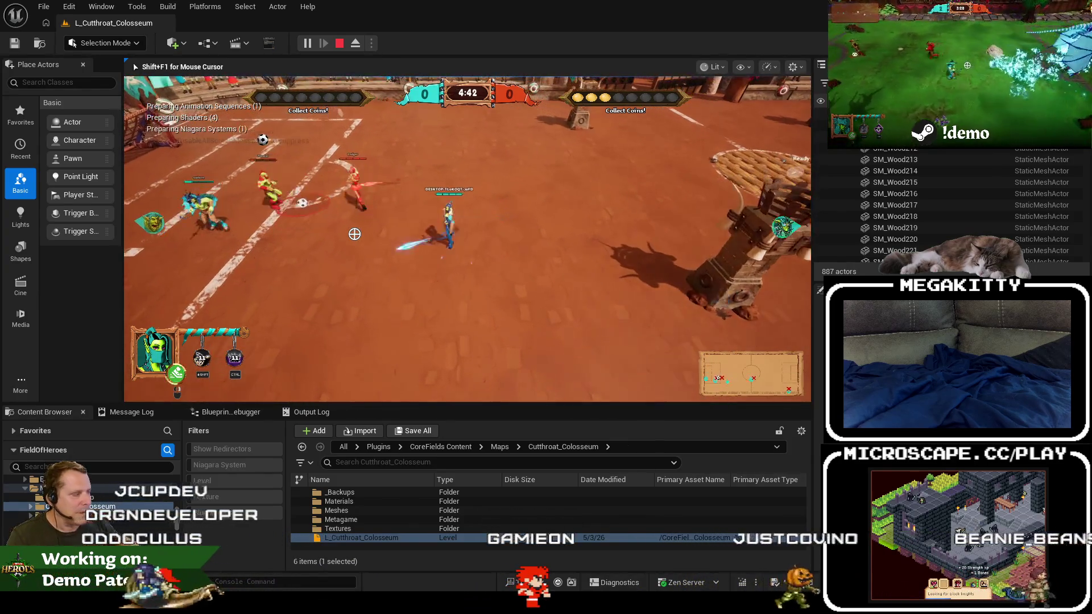
{"action": "key", "text": "w"}
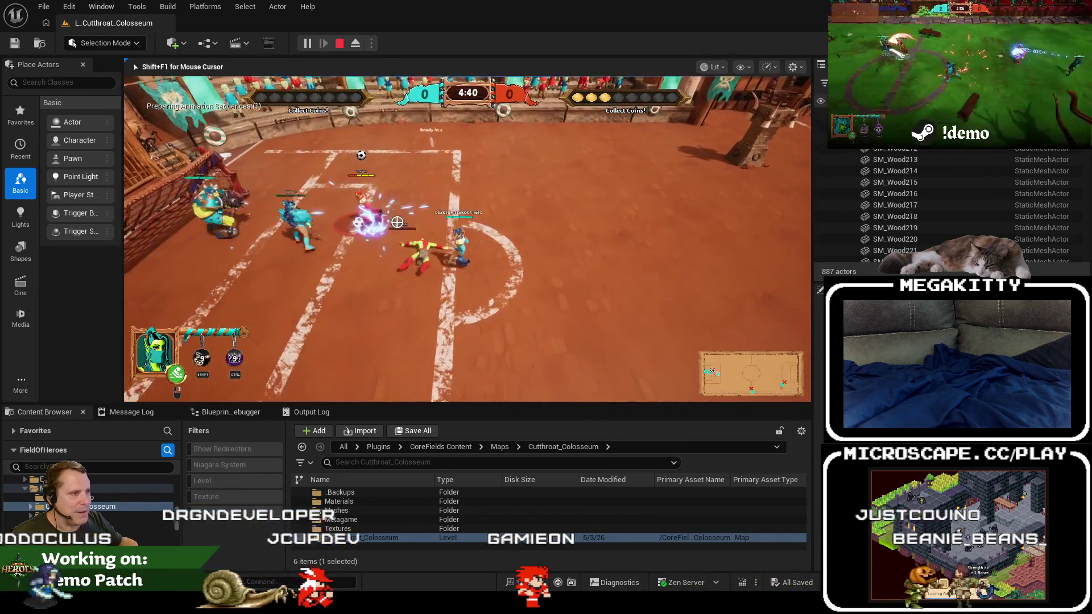
{"action": "key", "text": "a"}
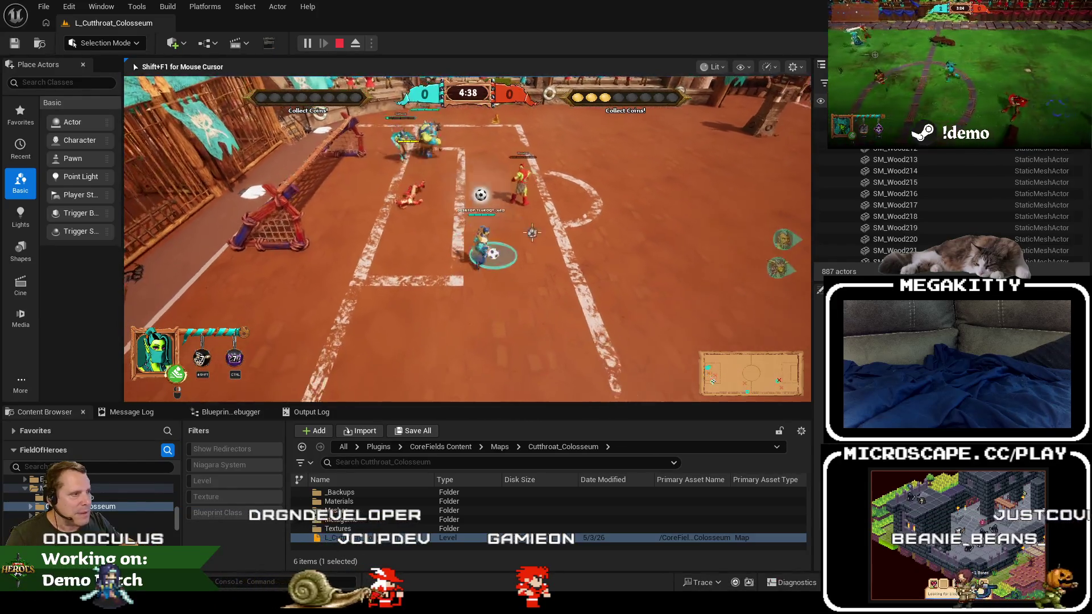
{"action": "key", "text": "d"}
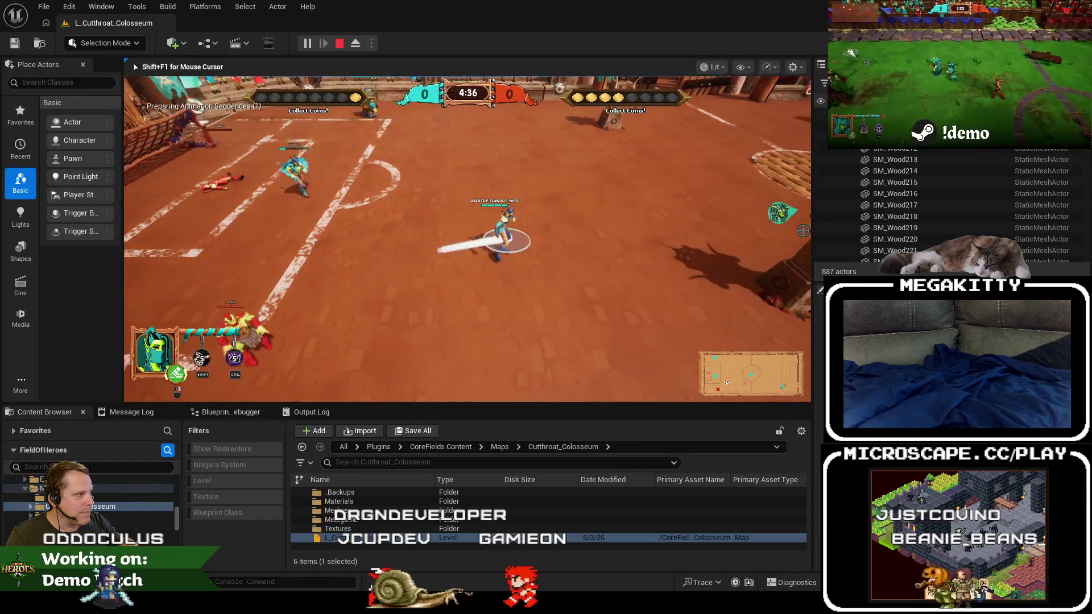
{"action": "key", "text": "w"}
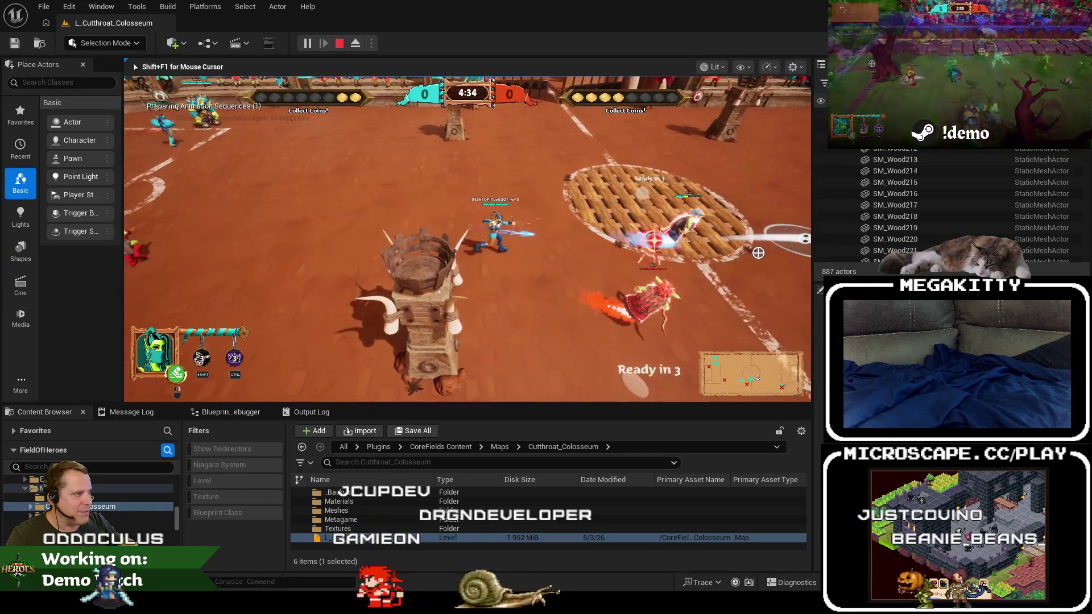
{"action": "key", "text": "w"}
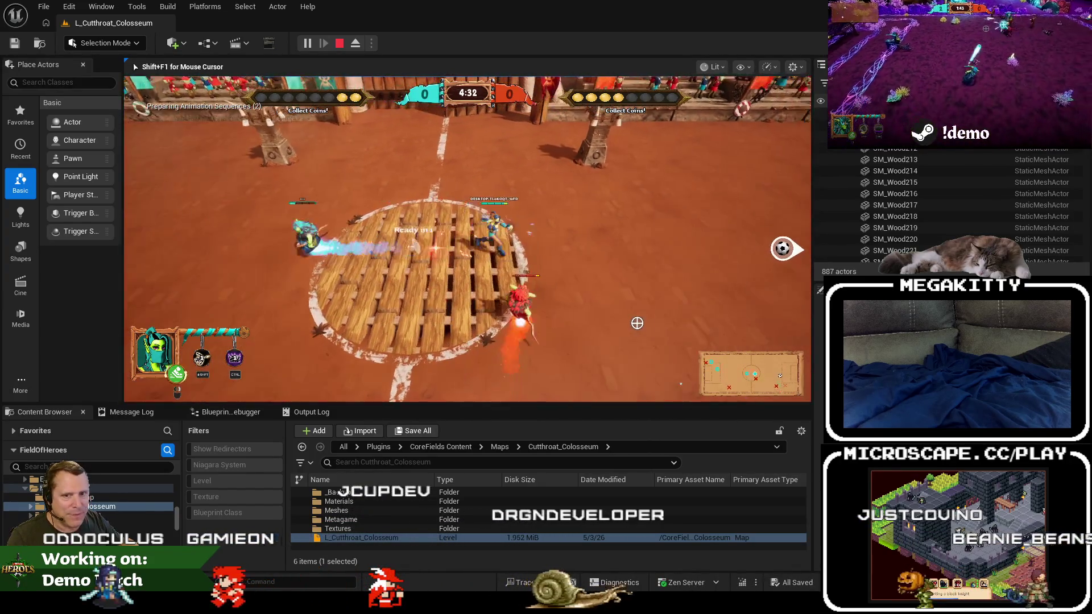
{"action": "key", "text": "d"}
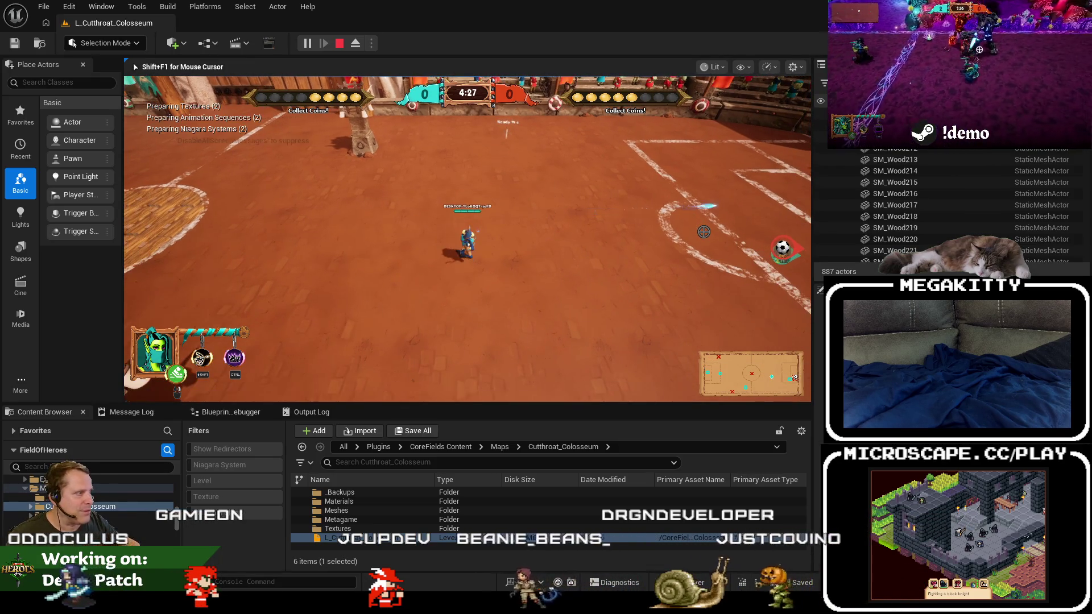
{"action": "key", "text": "d"}
{"action": "key", "text": "w"}
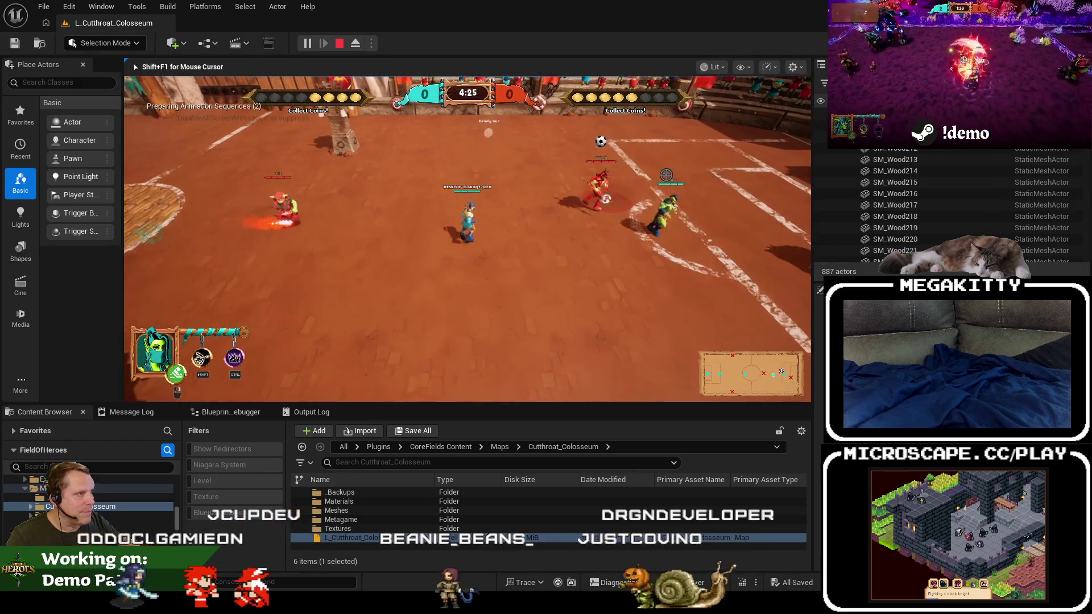
{"action": "key", "text": "a"}
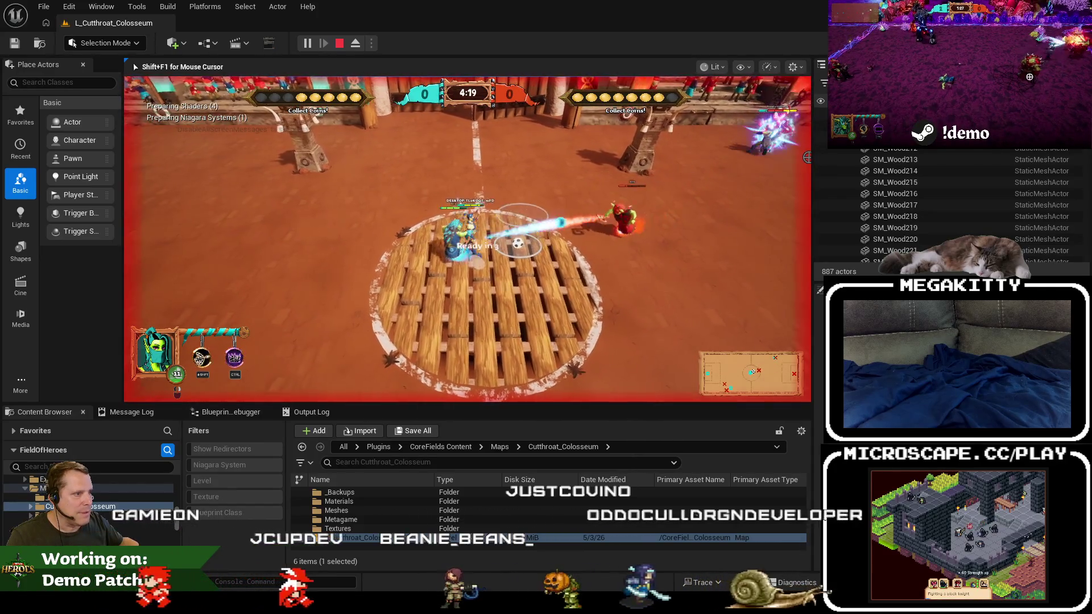
{"action": "key", "text": "w"}
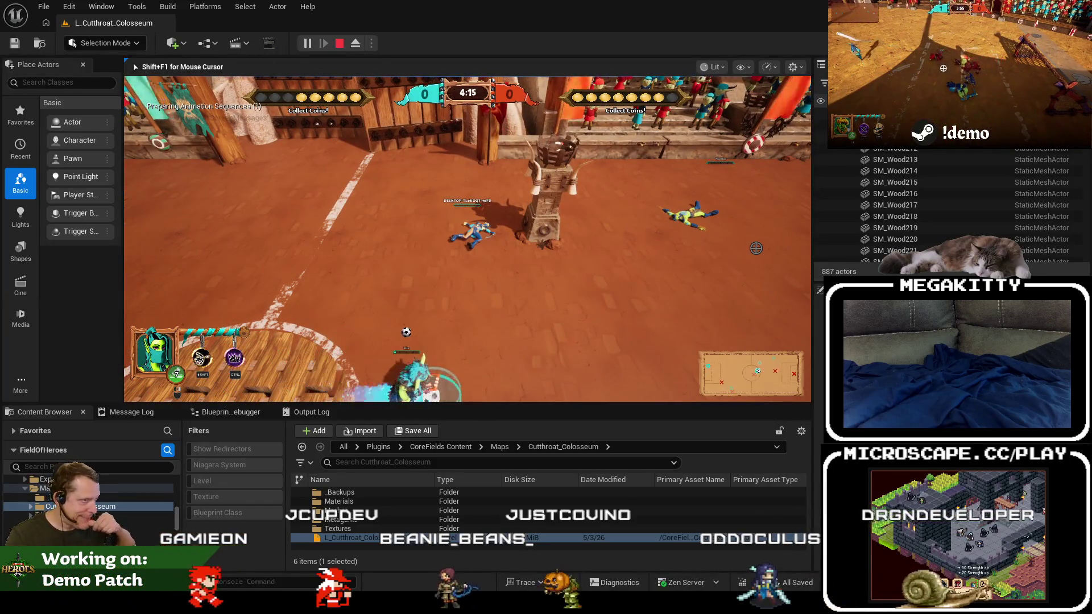
{"action": "key", "text": "d"}
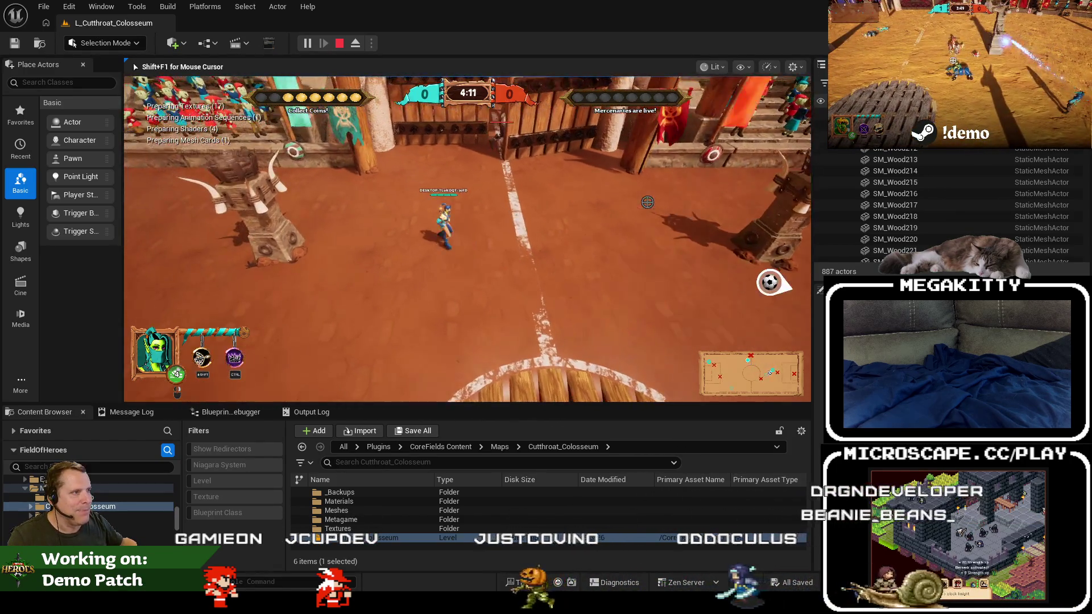
{"action": "key", "text": "s"}
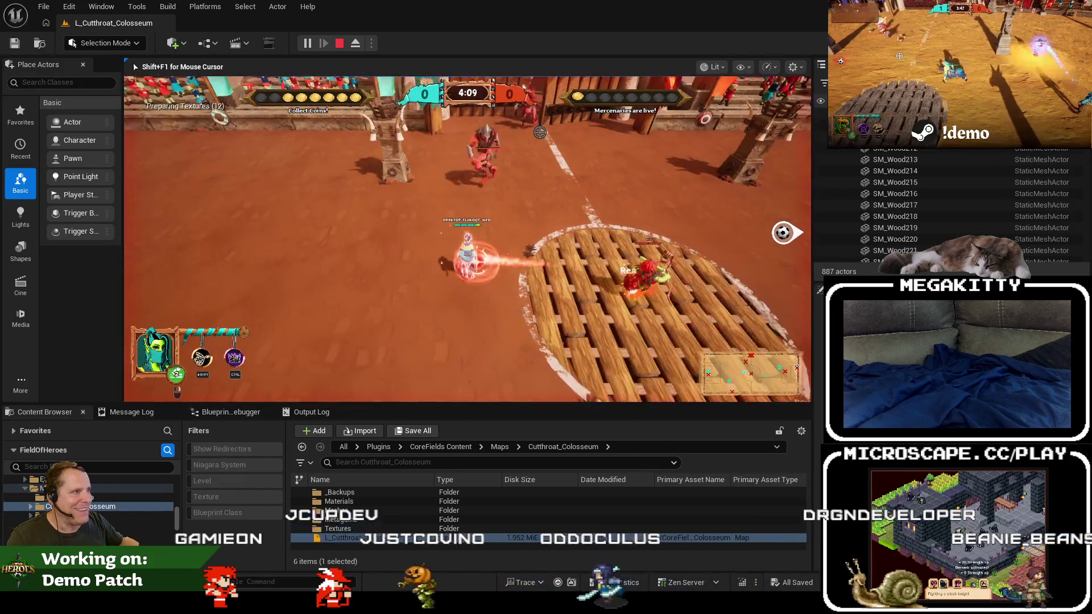
{"action": "key", "text": "a"}
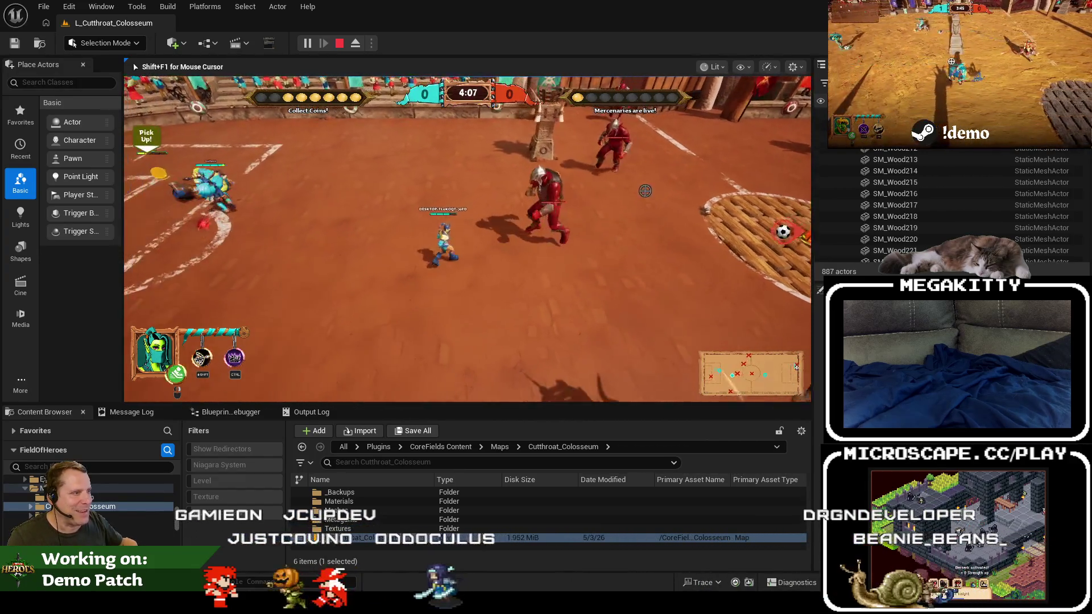
{"action": "key", "text": "w"}
{"action": "key", "text": "a"}
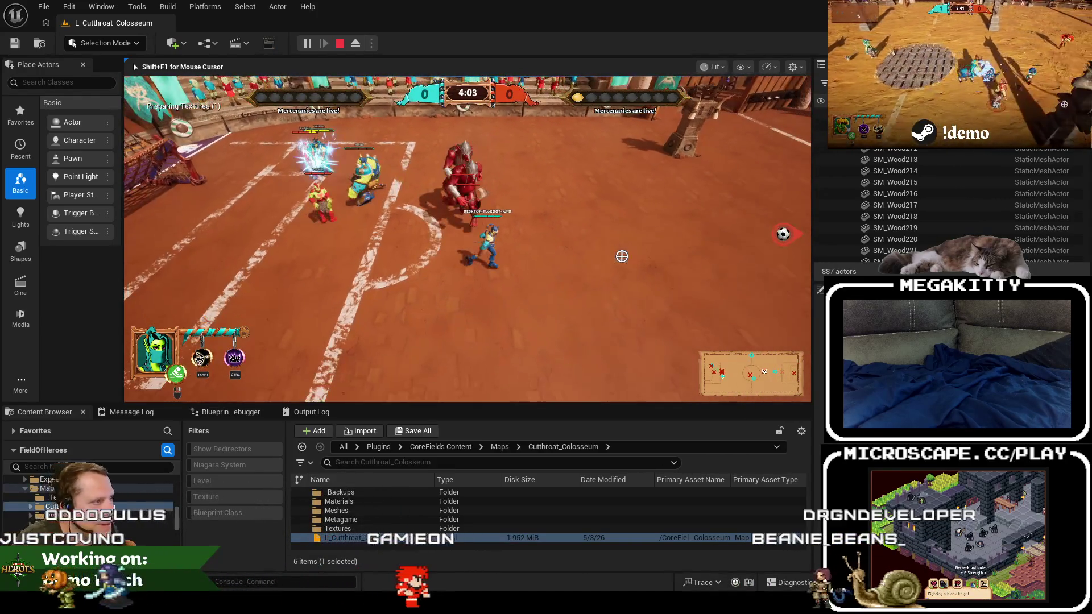
{"action": "key", "text": "d"}
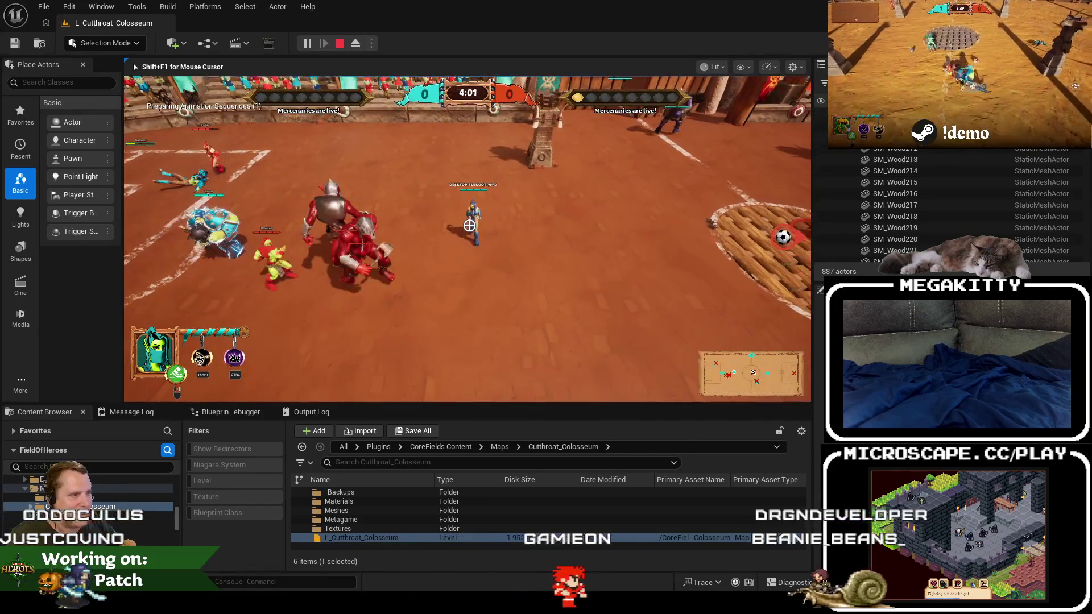
{"action": "key", "text": "w"}
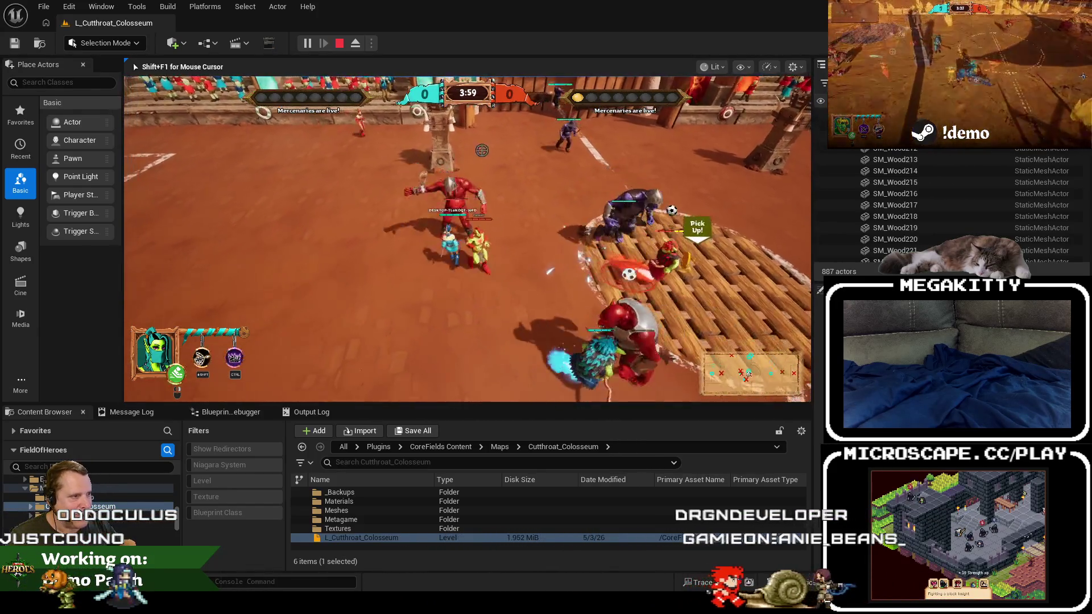
Kick and carry the ball toward the right goal, throw it away, then stop the play session.
{"action": "key", "text": "w"}
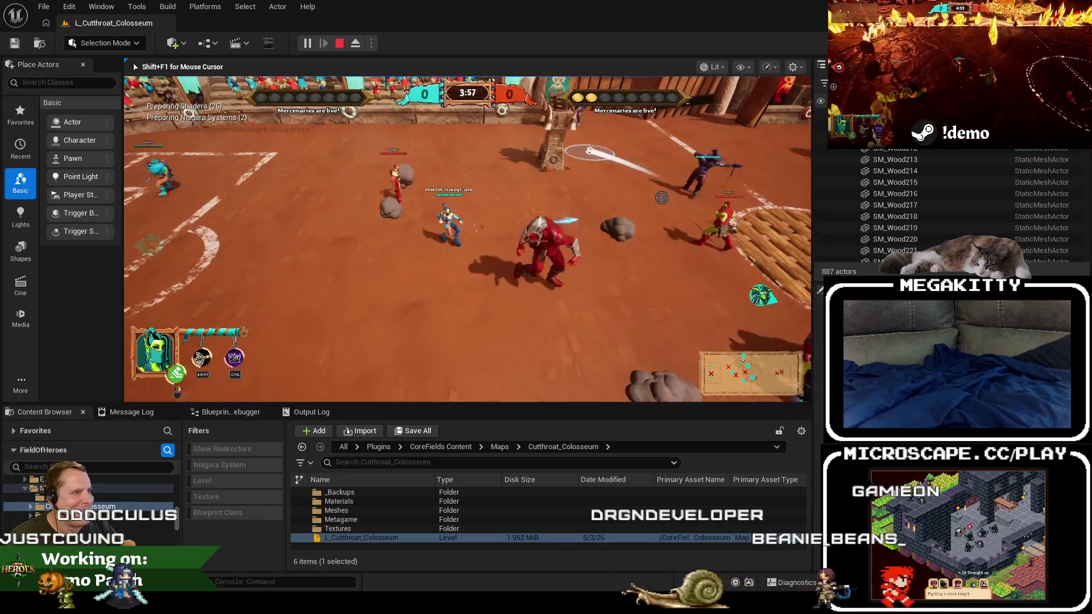
{"action": "key", "text": "d"}
{"action": "key", "text": "s"}
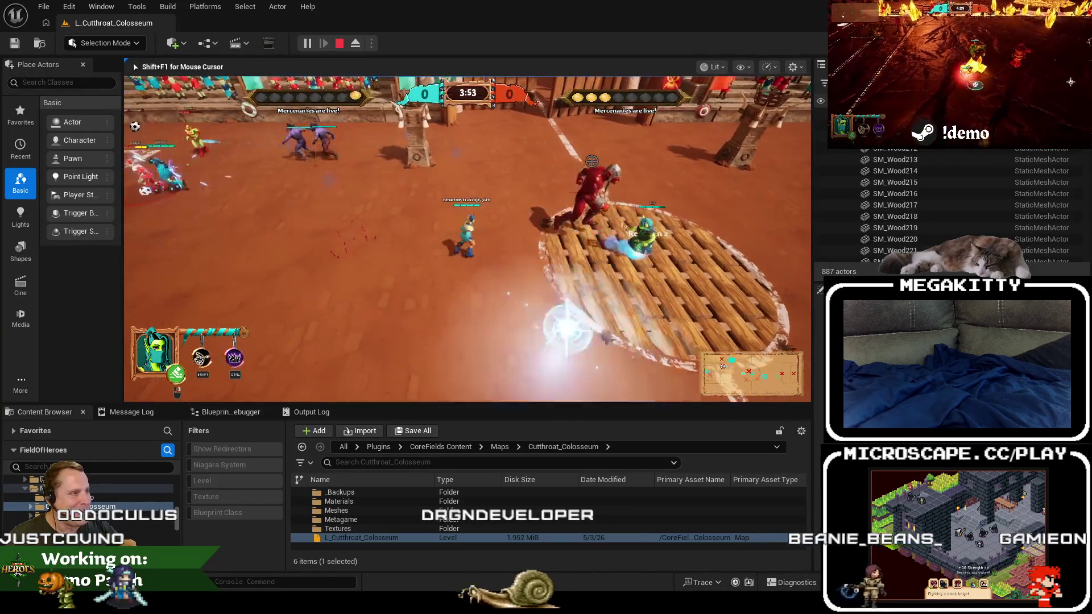
{"action": "key", "text": "a"}
{"action": "key", "text": "s"}
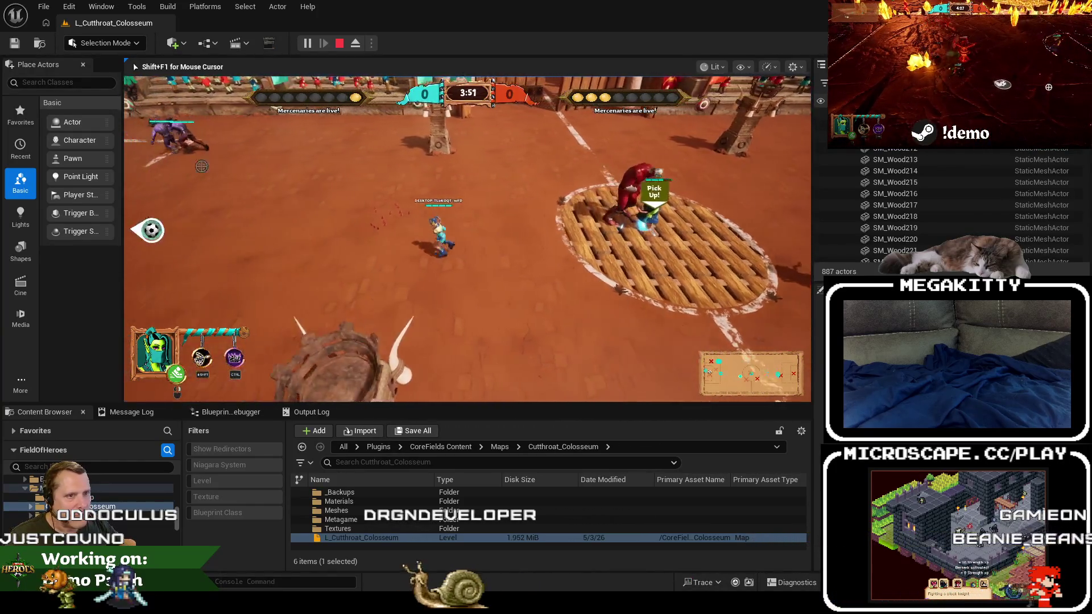
{"action": "key", "text": "d"}
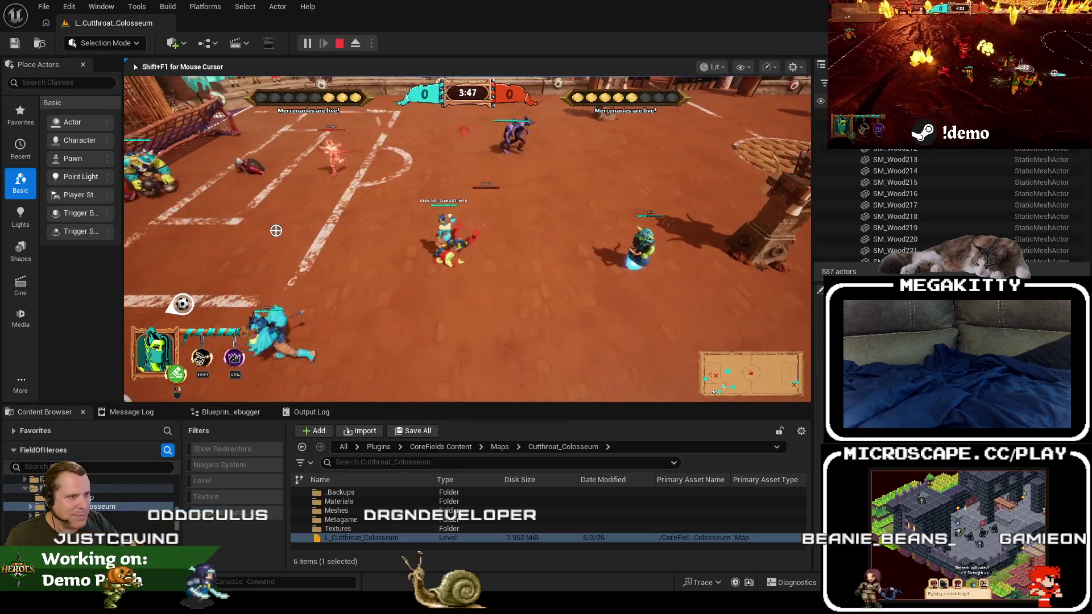
{"action": "key", "text": "a"}
{"action": "key", "text": "s"}
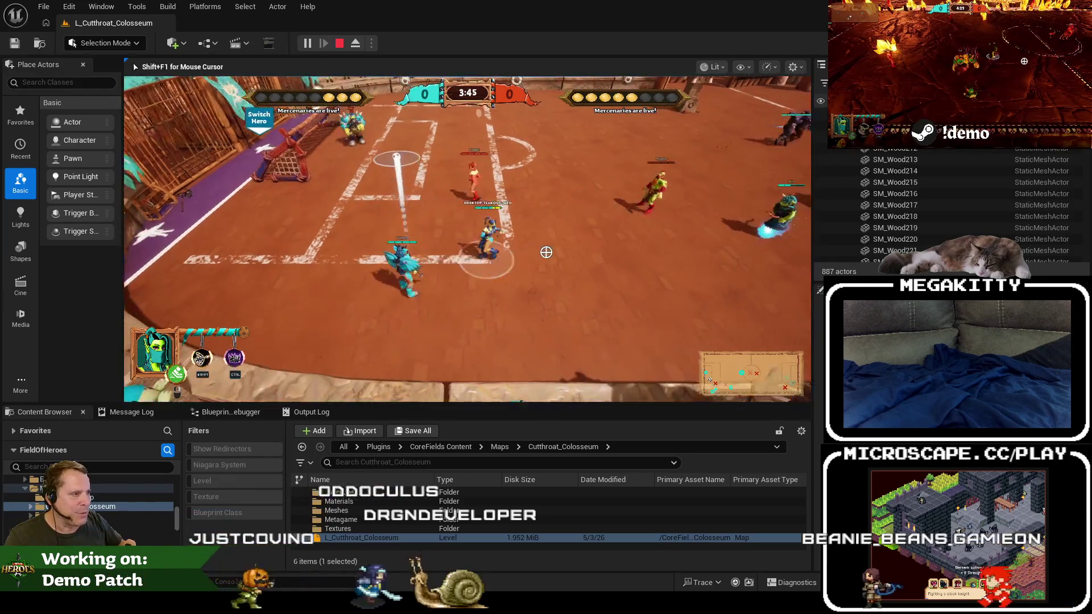
{"action": "key", "text": "w"}
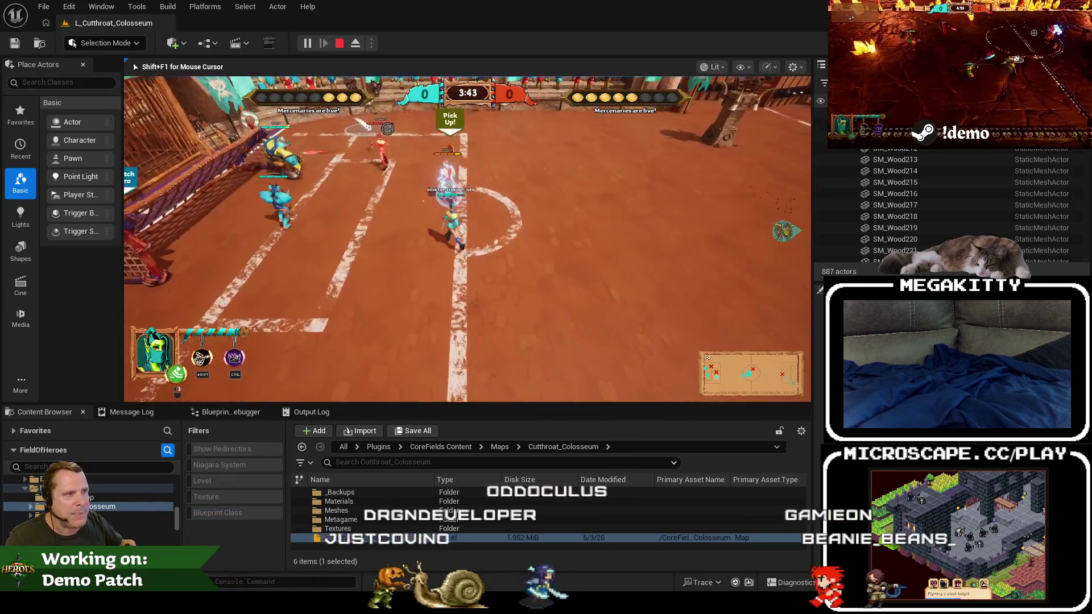
{"action": "key", "text": "w"}
{"action": "key", "text": "d"}
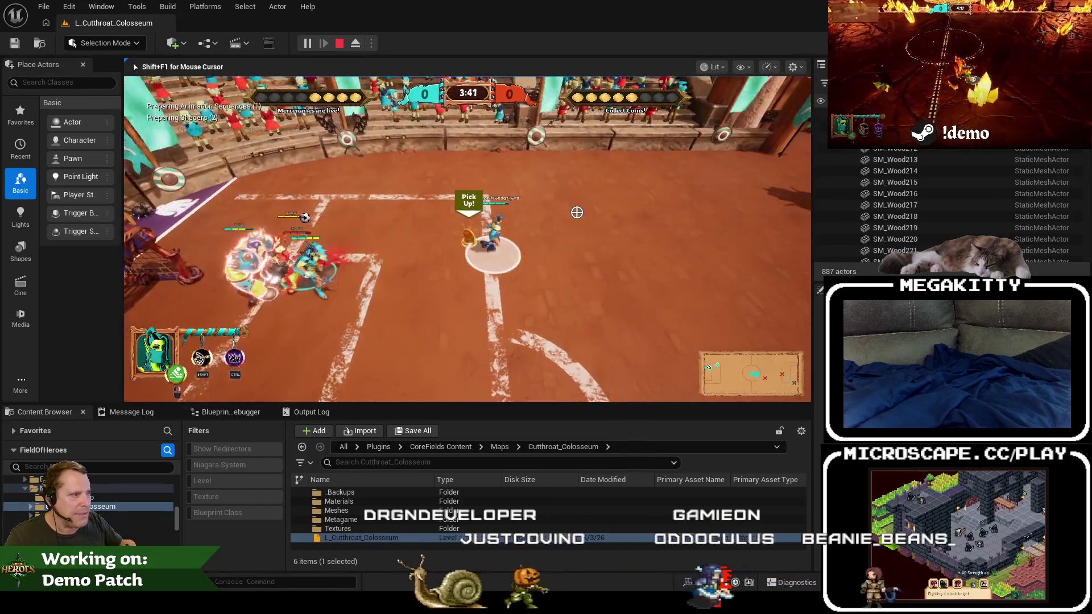
{"action": "key", "text": "a"}
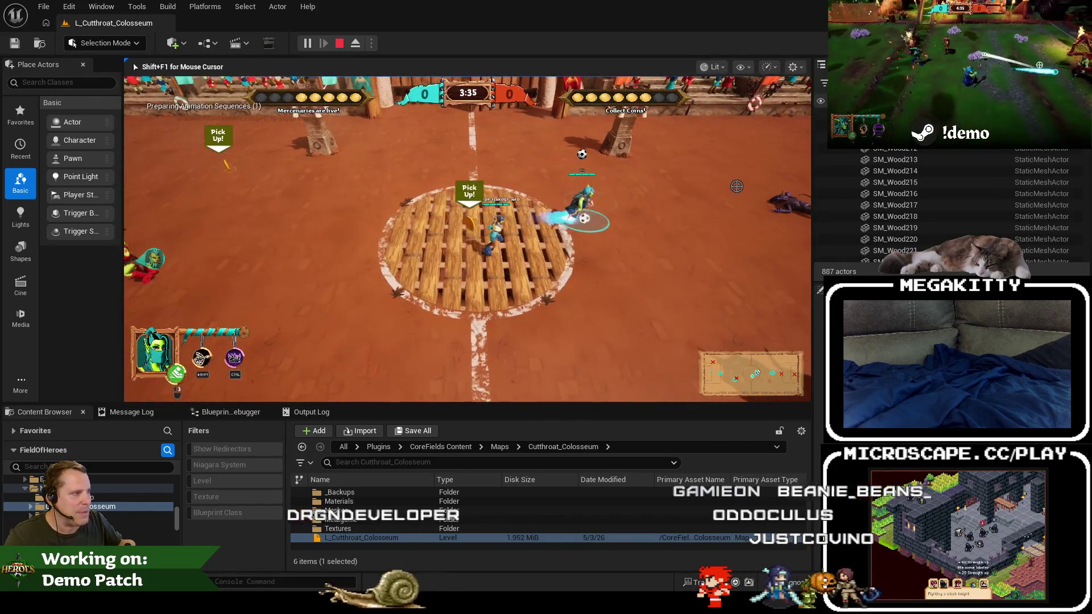
{"action": "key", "text": "d"}
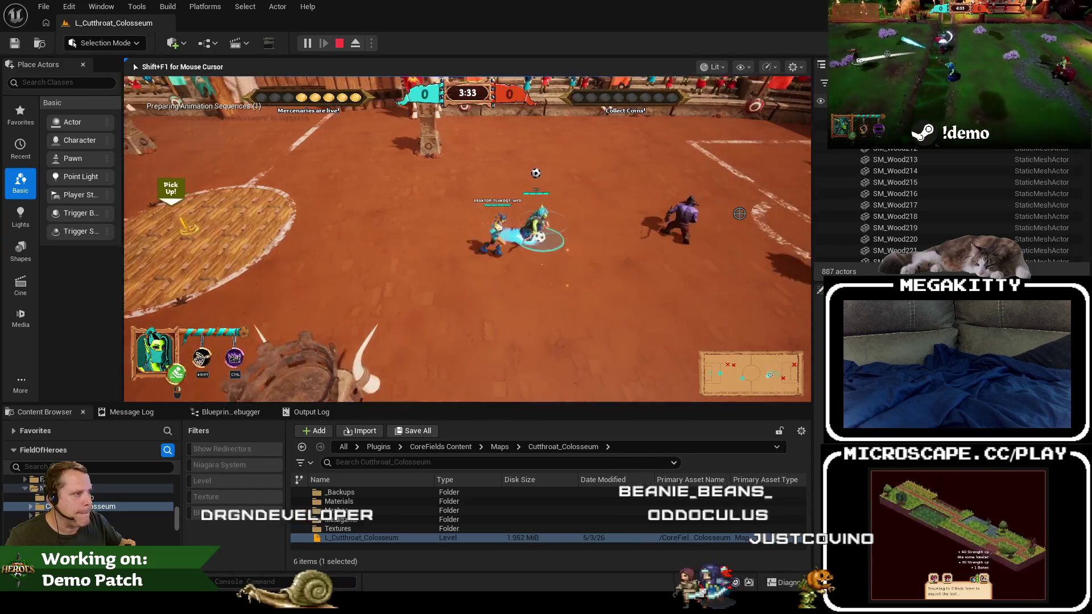
{"action": "key", "text": "d"}
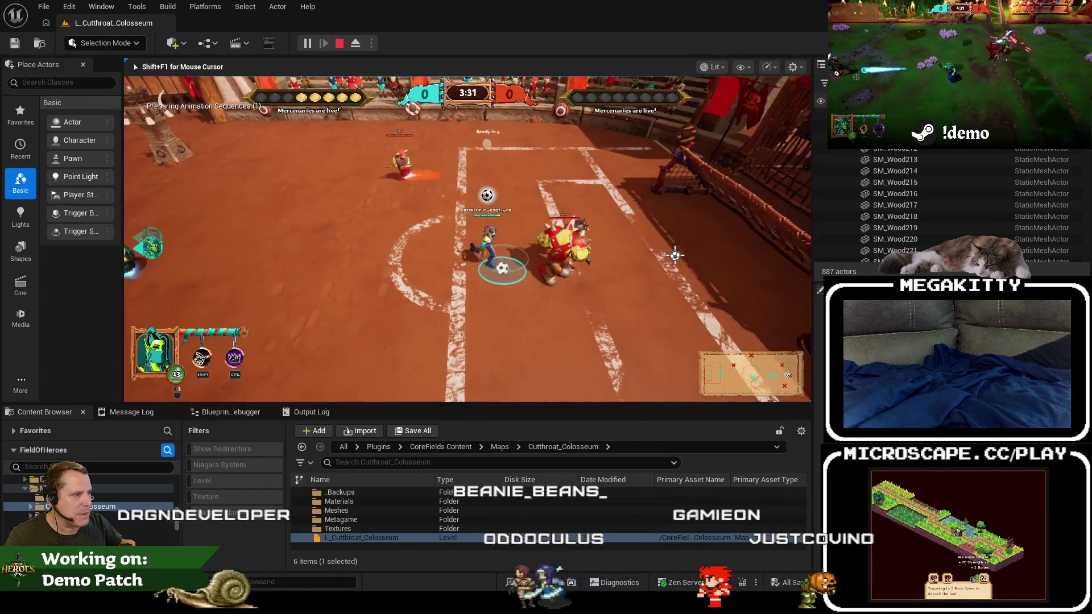
{"action": "key", "text": "a"}
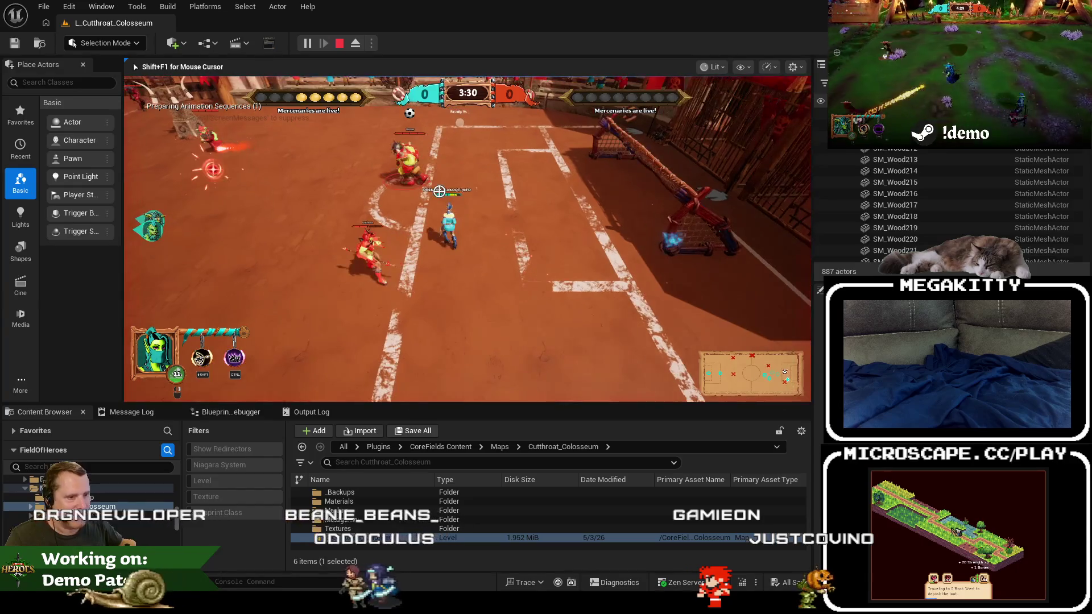
{"action": "key", "text": "a"}
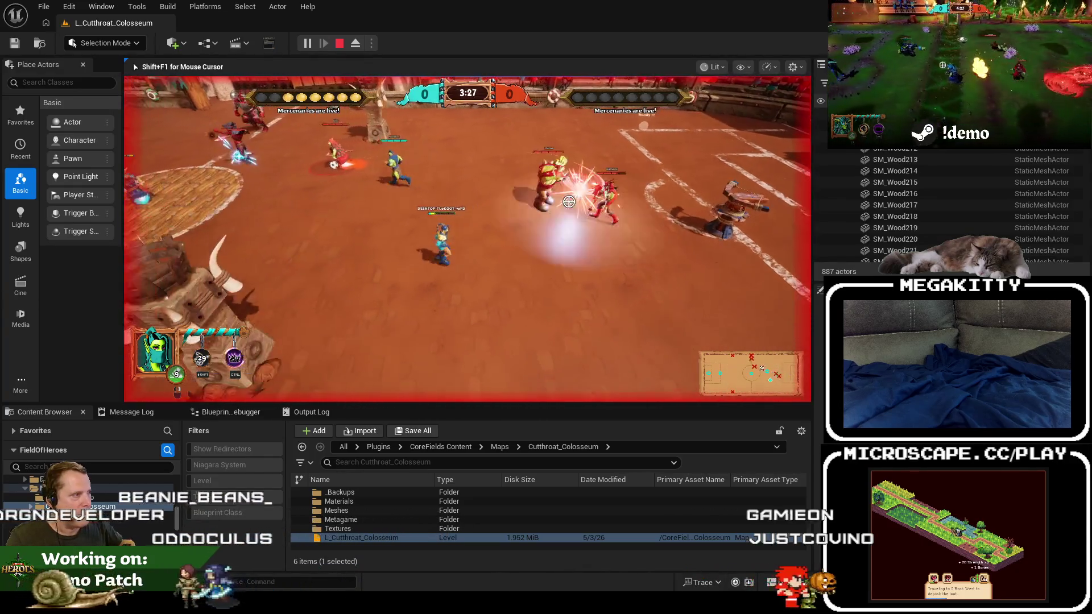
{"action": "key", "text": "w"}
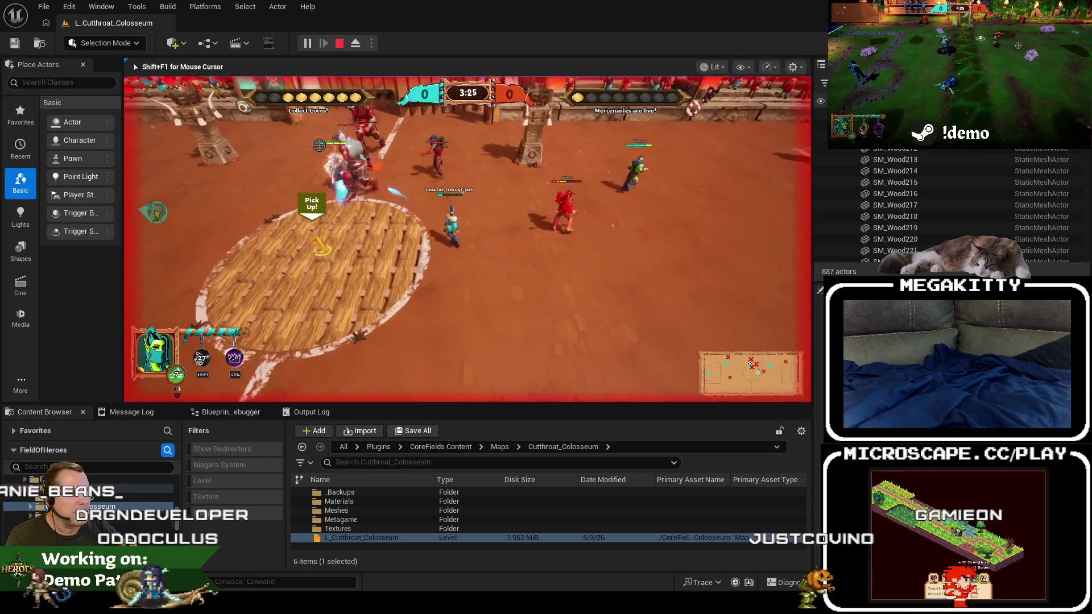
{"action": "key", "text": "a"}
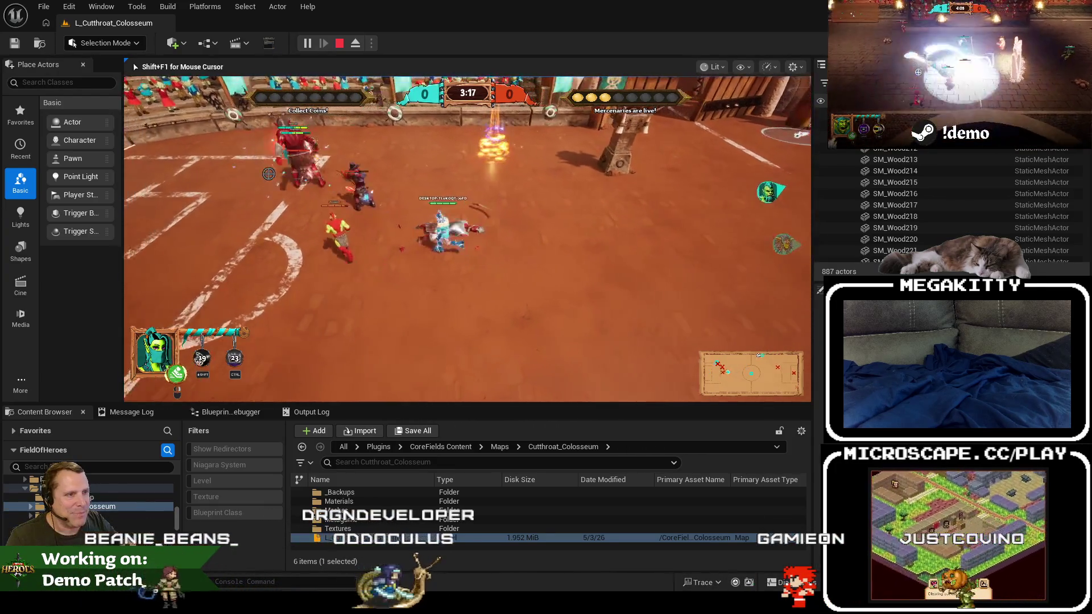
{"action": "key", "text": "w"}
{"action": "key", "text": "d"}
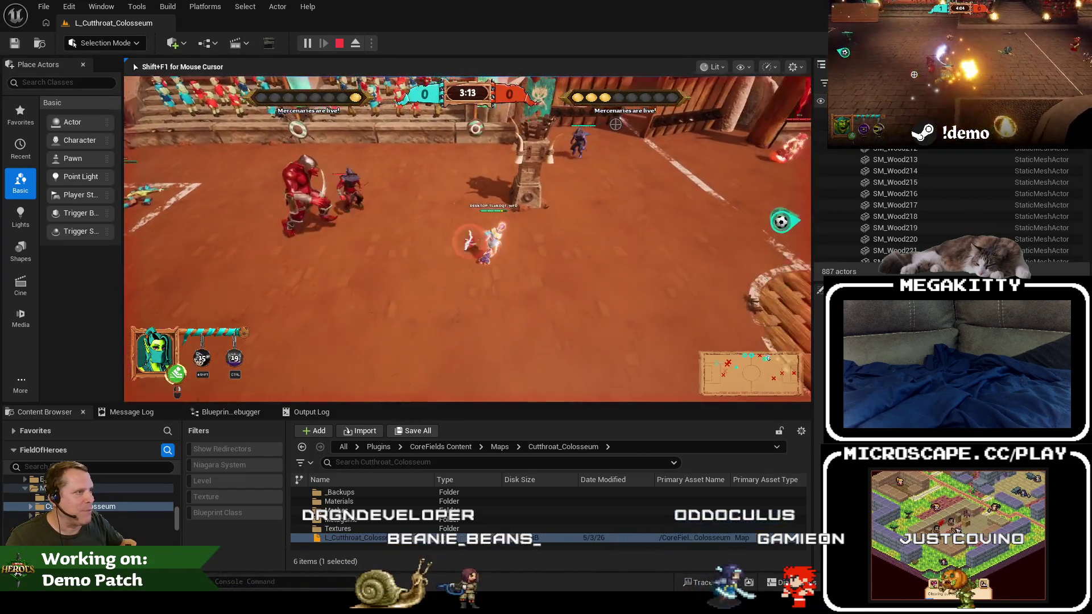
{"action": "key", "text": "s"}
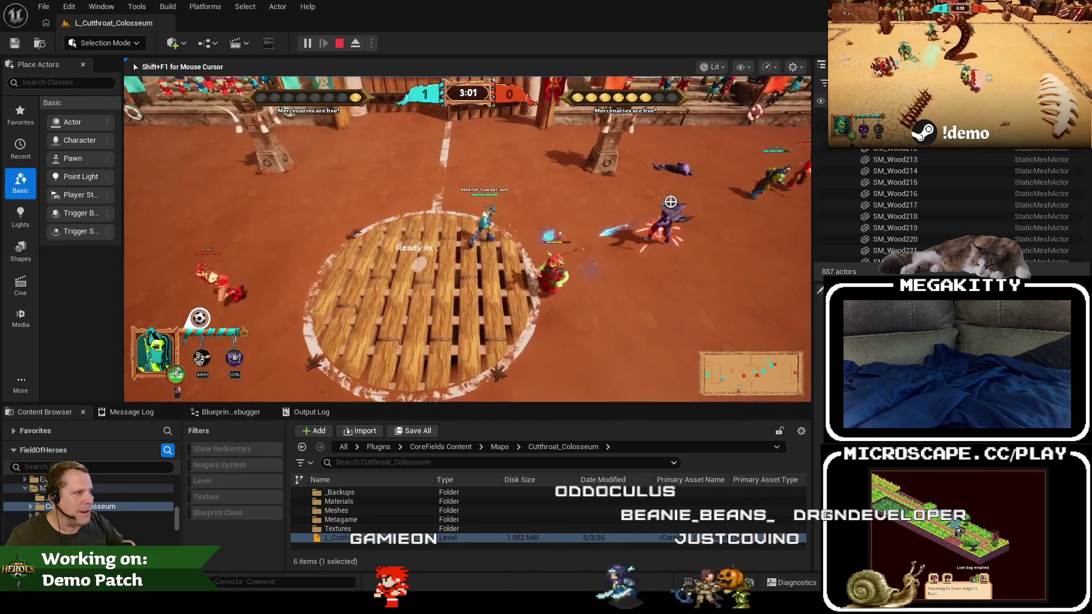
{"action": "key", "text": "d"}
{"action": "key", "text": "a"}
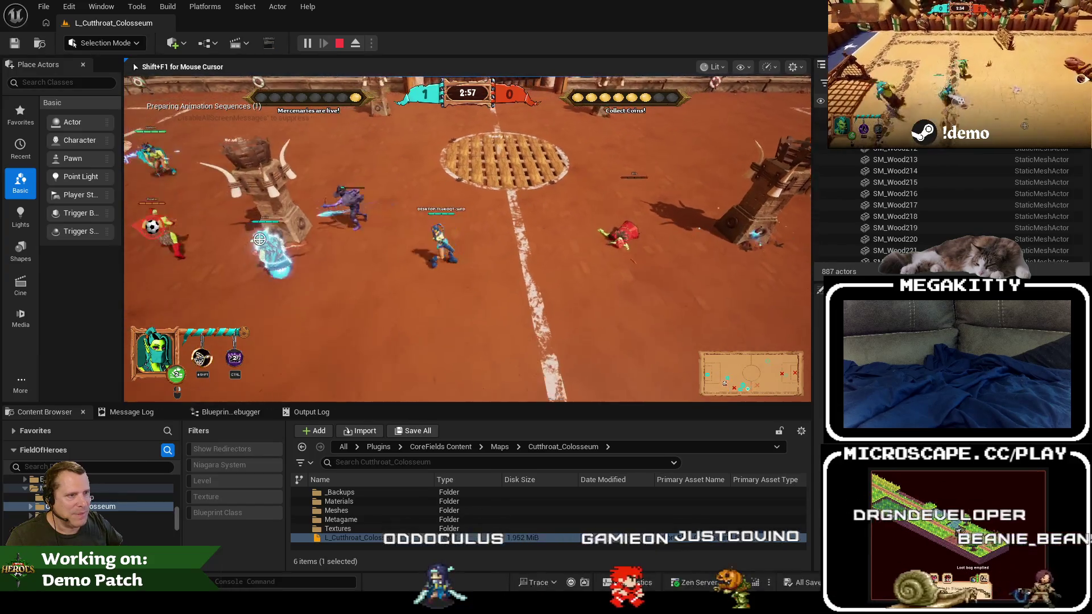
{"action": "key", "text": "a"}
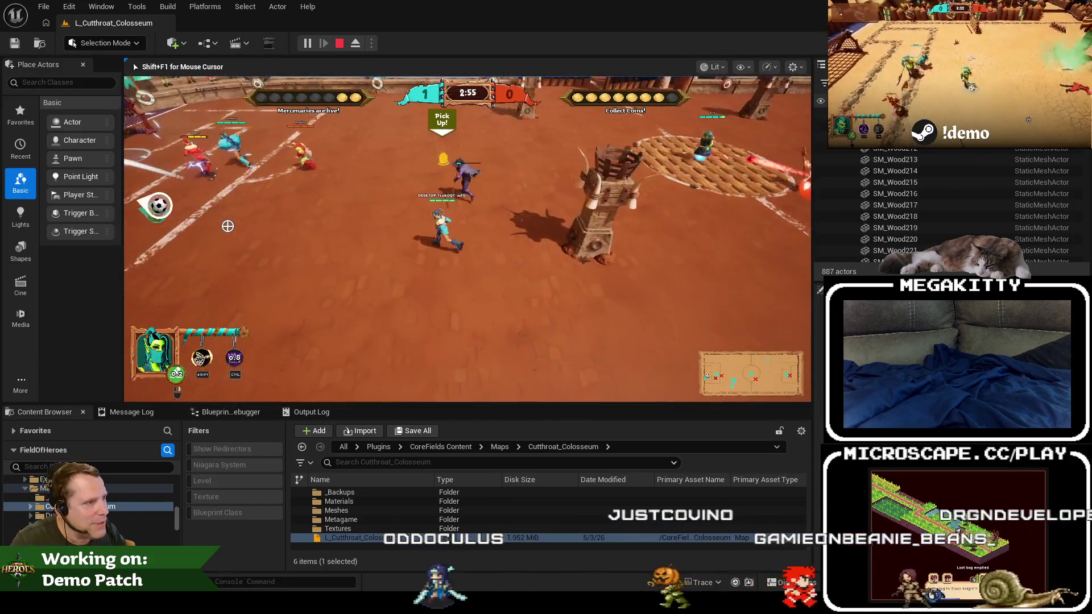
{"action": "key", "text": "a"}
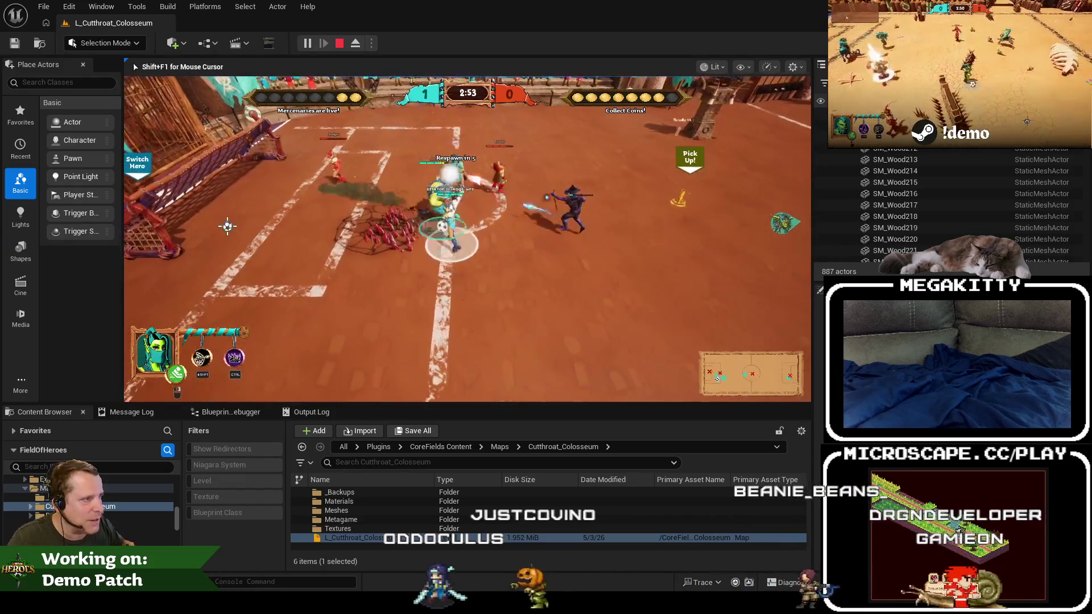
{"action": "key", "text": "d"}
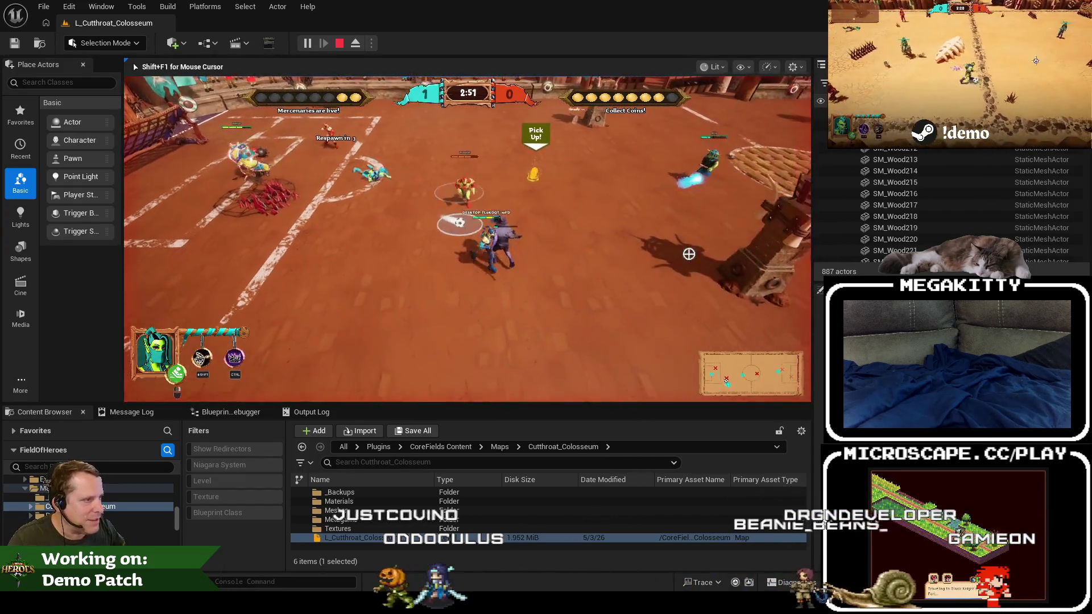
{"action": "key", "text": "a"}
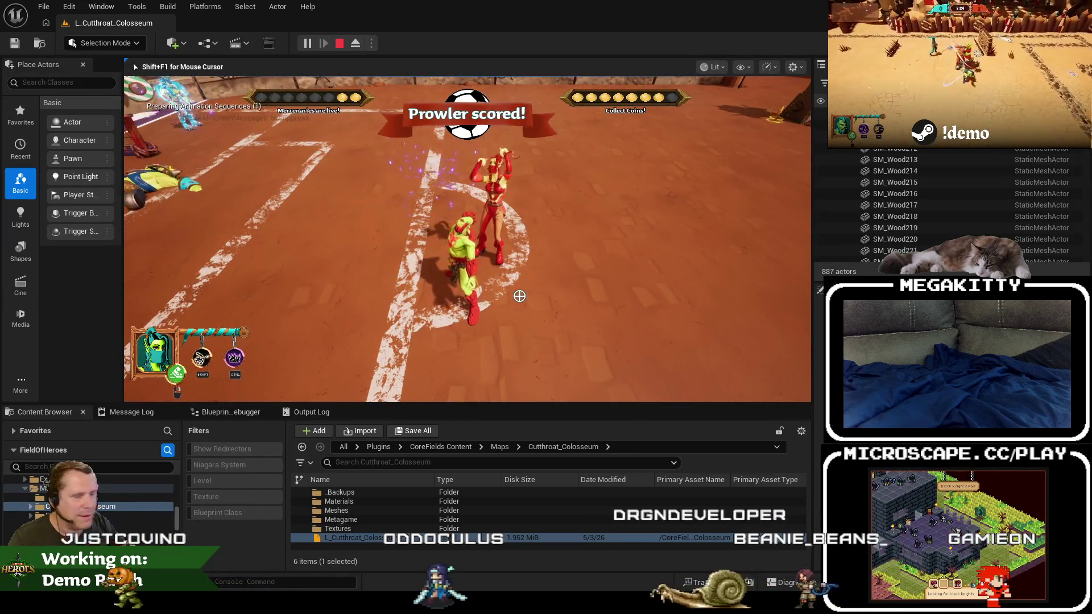
{"action": "key", "text": "Escape"}
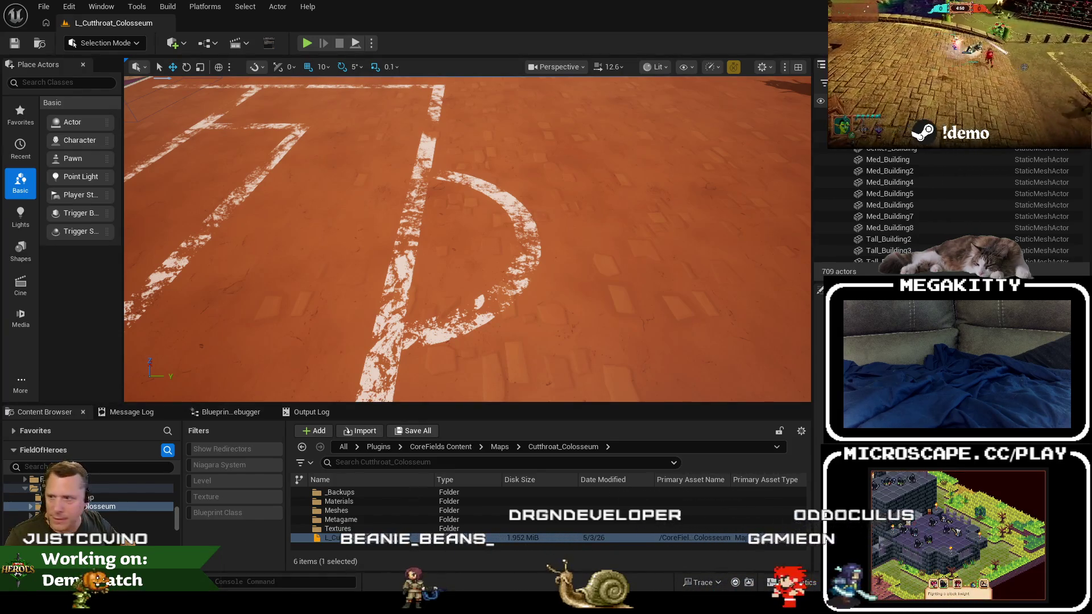
Open the L_Dungeon level from Maps/Dungeon, fly across its floor, then return the Content Browser to All.
{"action": "left_click", "coordinate": [97, 515]}
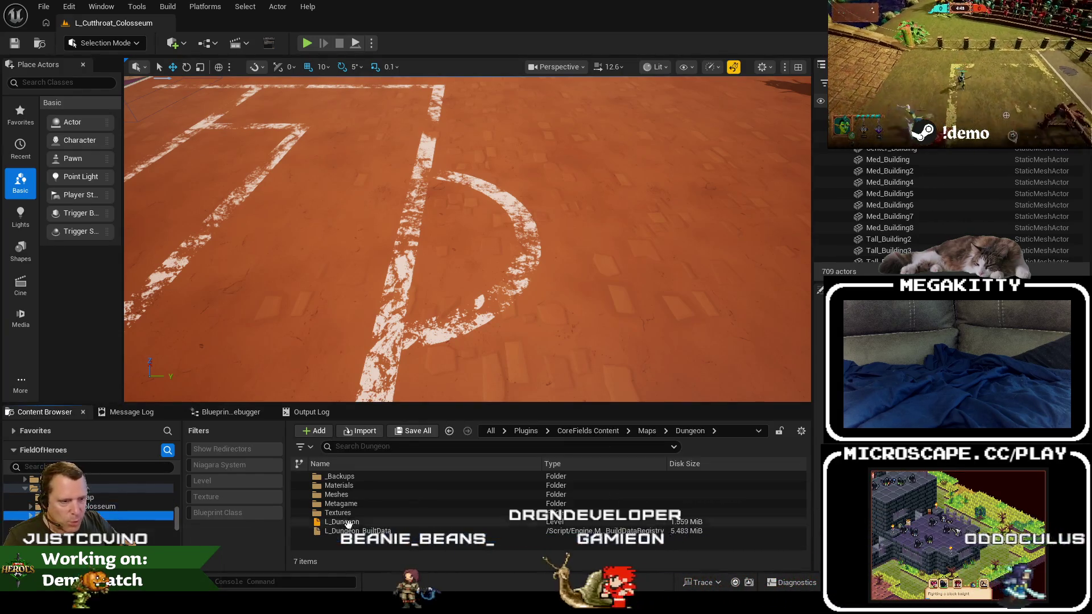
{"action": "double_click", "coordinate": [342, 522]}
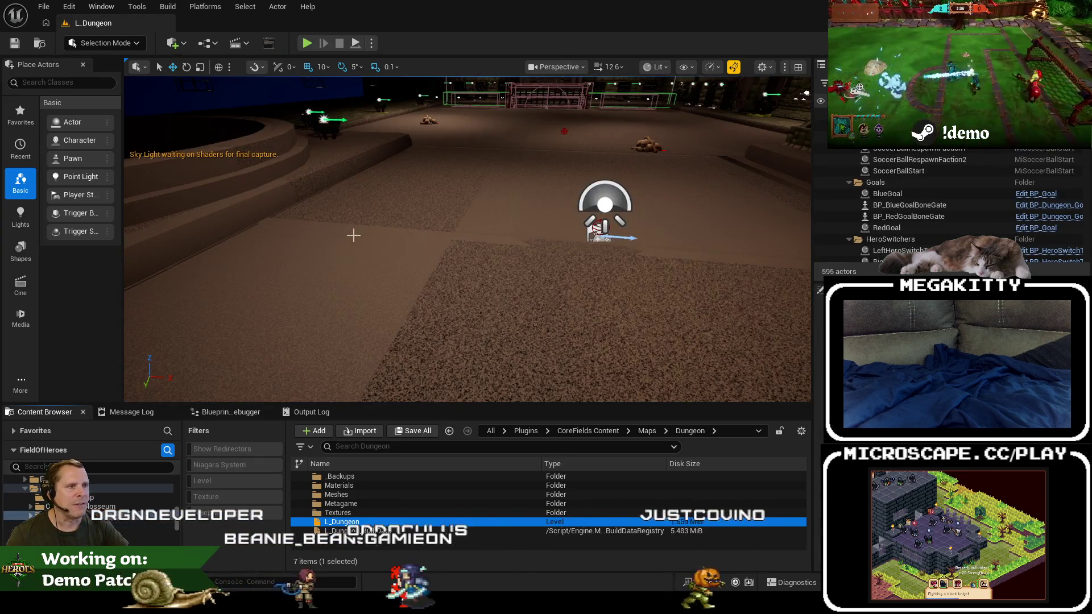
{"action": "mouse_move", "coordinate": [429, 190]}
{"action": "left_mouse_down"}
{"action": "mouse_move", "coordinate": [505, 216]}
{"action": "mouse_move", "coordinate": [391, 205]}
{"action": "mouse_move", "coordinate": [390, 256]}
{"action": "mouse_move", "coordinate": [480, 217]}
{"action": "mouse_move", "coordinate": [390, 180]}
{"action": "mouse_move", "coordinate": [273, 258]}
{"action": "mouse_move", "coordinate": [421, 193]}
{"action": "mouse_move", "coordinate": [415, 237]}
{"action": "left_mouse_up"}
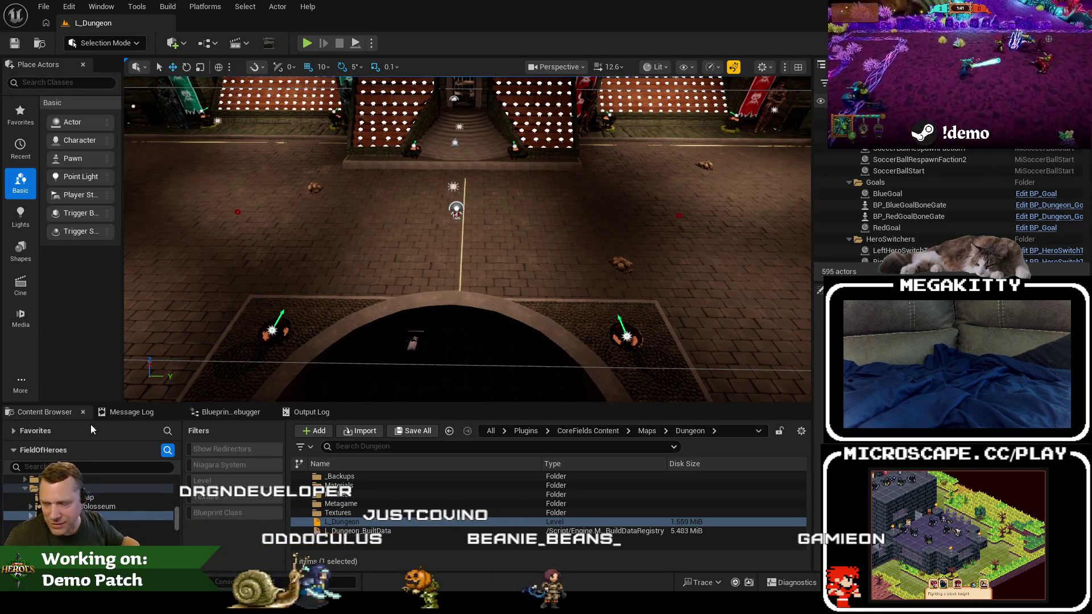
{"action": "left_click", "coordinate": [111, 516]}
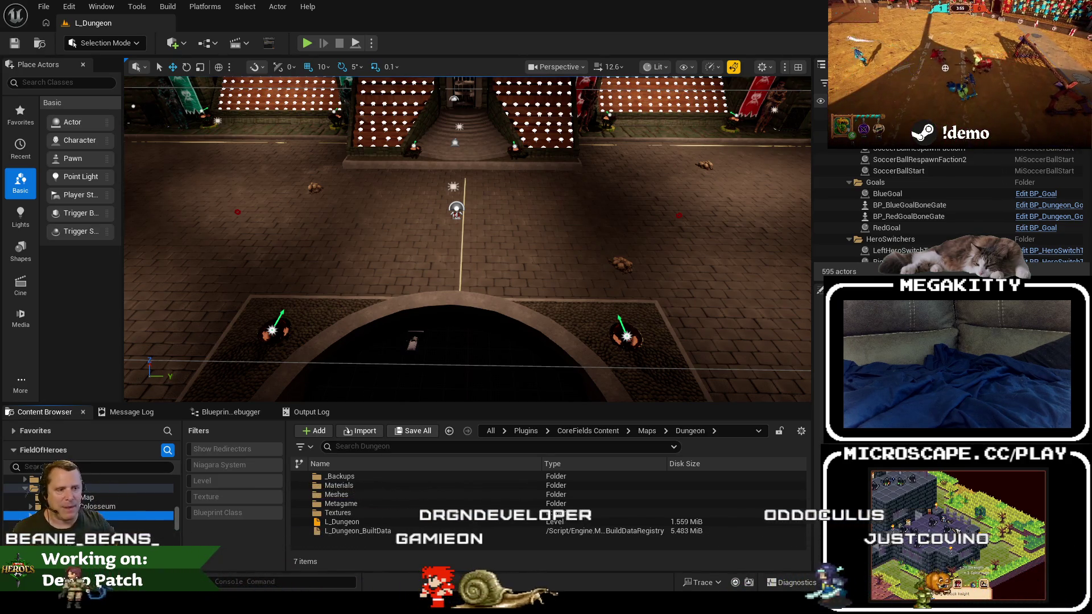
{"action": "left_click", "coordinate": [490, 431]}
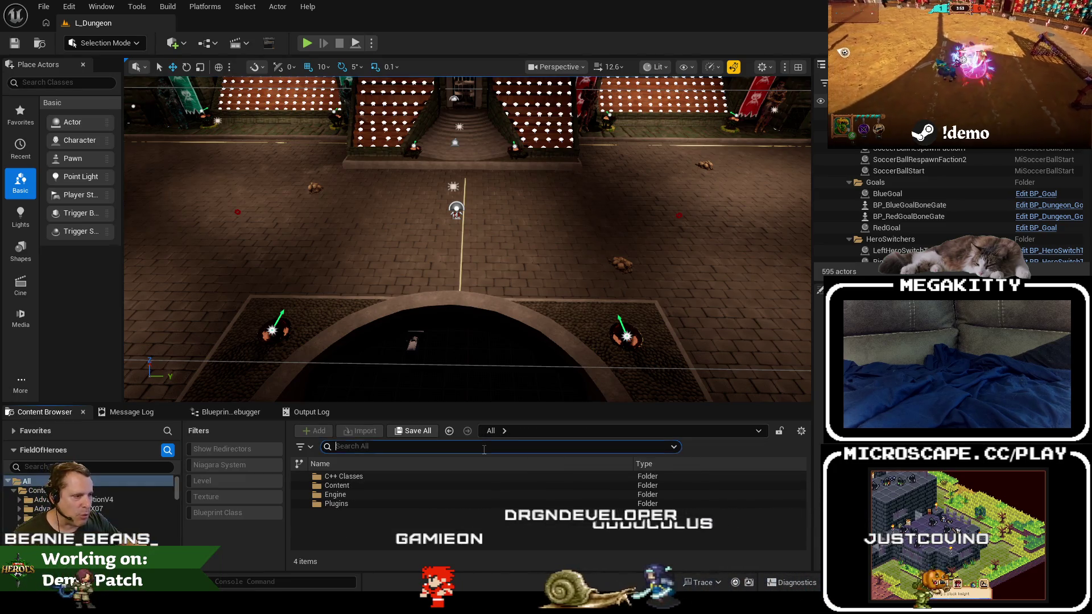
Search the Content Browser for bt_hero and open the BT_Hero_v5 behavior tree.
{"action": "type", "text": "bt_hero"}
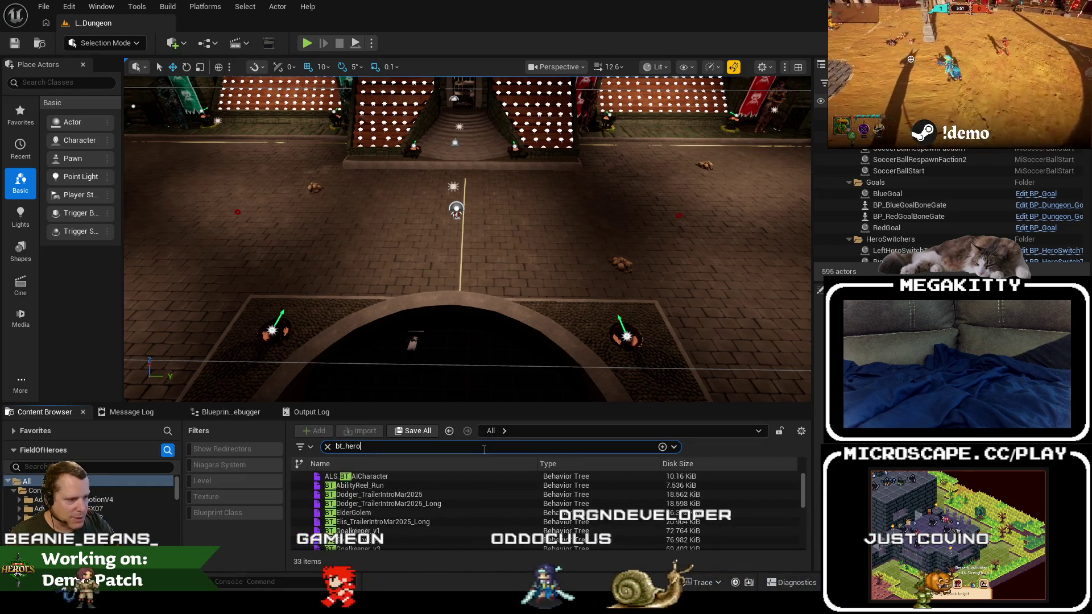
{"action": "left_click", "coordinate": [405, 513]}
{"action": "double_click", "coordinate": [406, 512]}
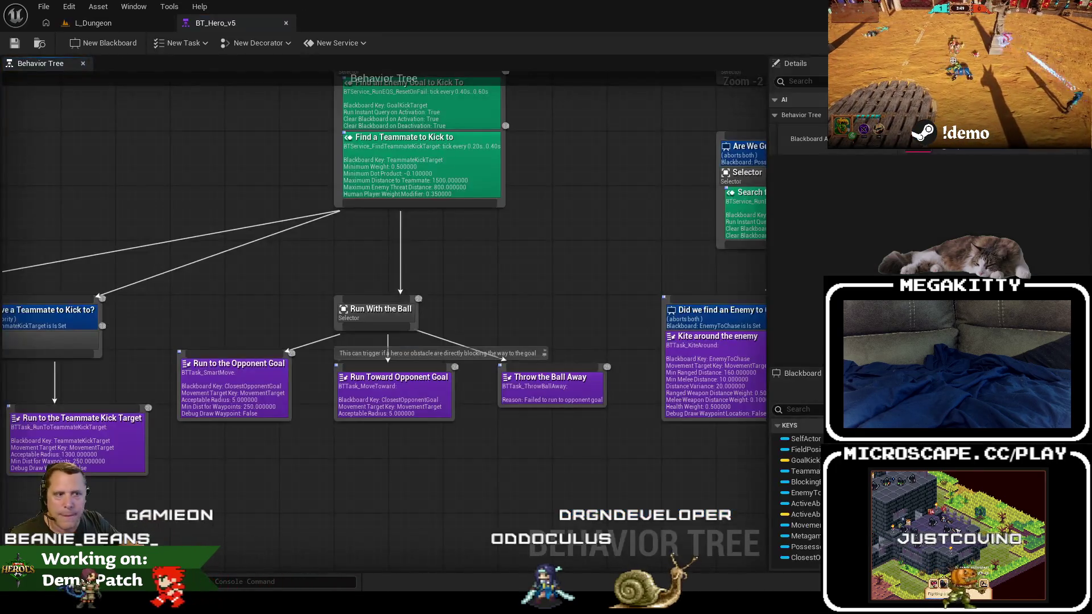
{"action": "scroll", "coordinate": [607, 308], "scroll_direction": "down", "scroll_amount": 4}
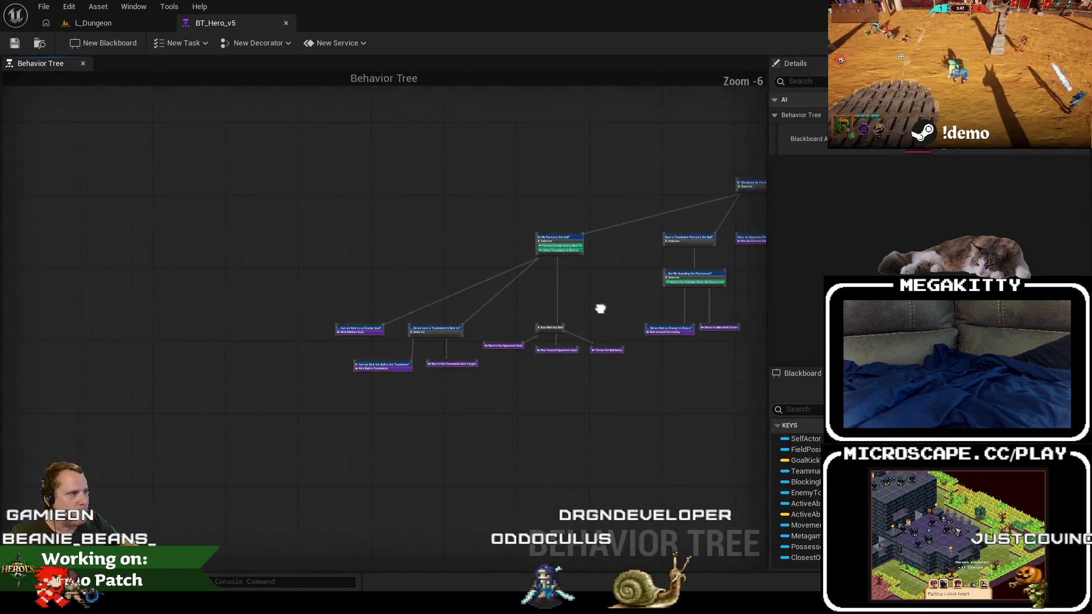
{"action": "scroll", "coordinate": [542, 305], "scroll_direction": "up", "scroll_amount": 4}
Review the ball-pursuit and kicking branches, inspecting Kick Ball to Teammate and the Run With the Ball nodes.
{"action": "mouse_move", "coordinate": [318, 285]}
{"action": "left_mouse_down"}
{"action": "mouse_move", "coordinate": [148, 401]}
{"action": "mouse_move", "coordinate": [632, 323]}
{"action": "left_mouse_up"}
{"action": "scroll", "coordinate": [431, 285], "scroll_direction": "down", "scroll_amount": 2}
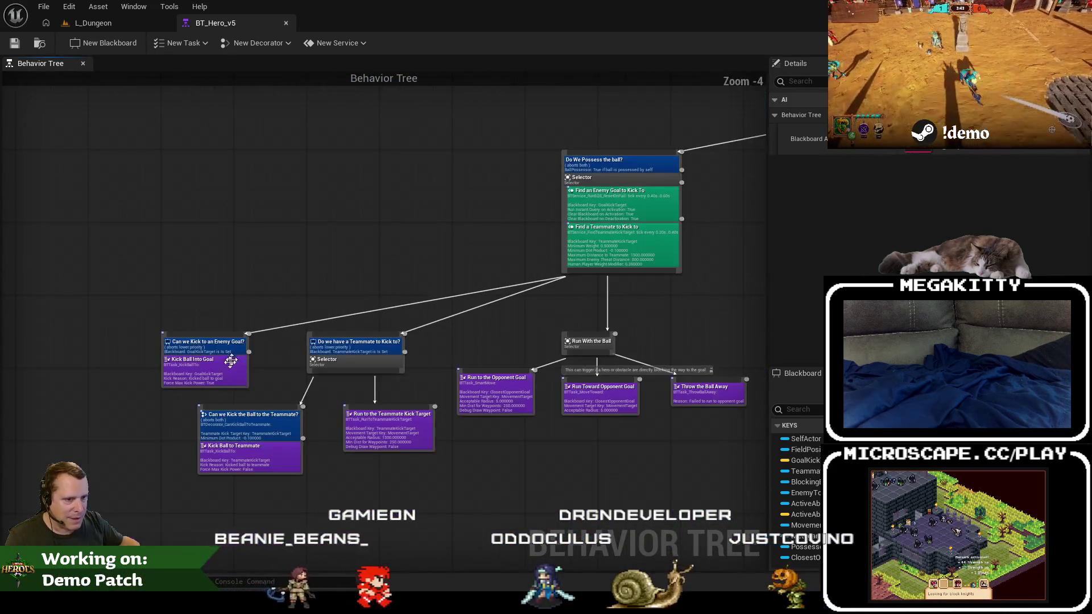
{"action": "scroll", "coordinate": [268, 387], "scroll_direction": "up", "scroll_amount": 1}
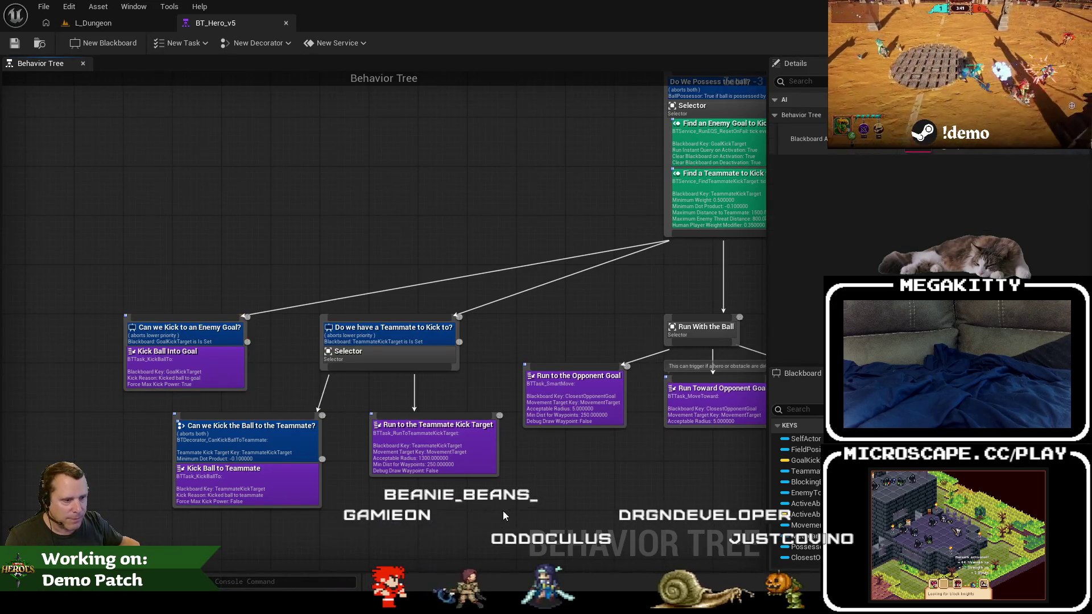
{"action": "left_click_drag", "start_coordinate": [349, 501], "coordinate": [268, 524]}
{"action": "left_click", "coordinate": [207, 507]}
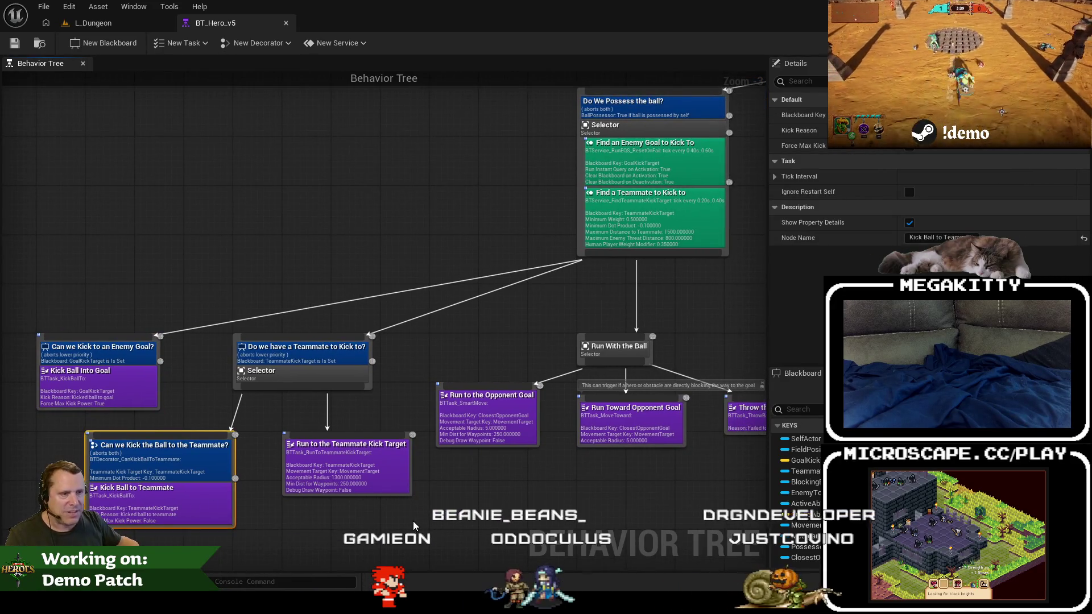
{"action": "mouse_move", "coordinate": [387, 518]}
{"action": "left_mouse_down"}
{"action": "mouse_move", "coordinate": [275, 501]}
{"action": "mouse_move", "coordinate": [419, 472]}
{"action": "left_mouse_up"}
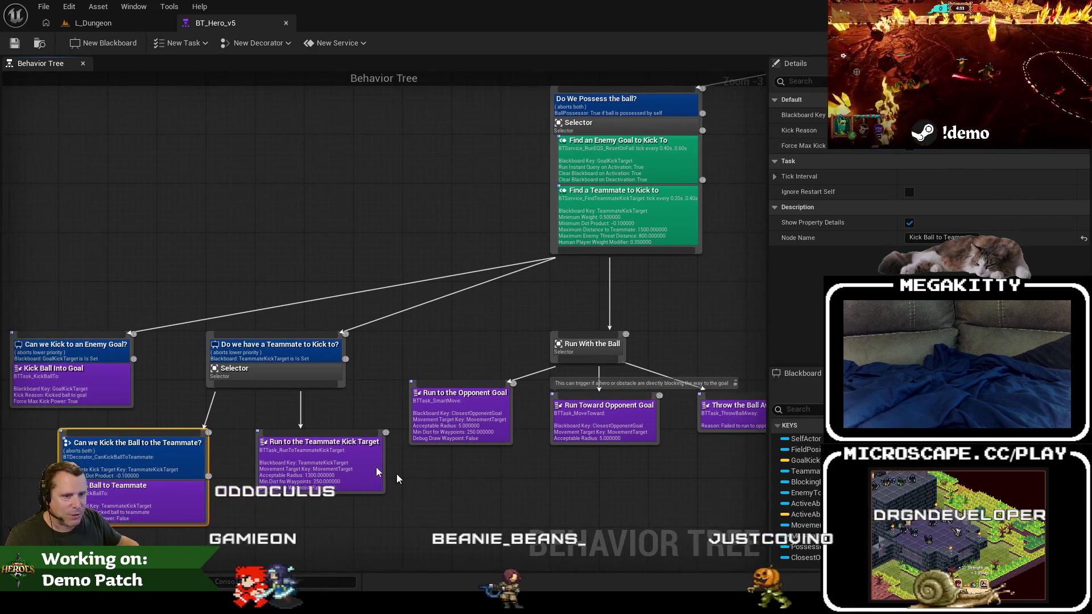
{"action": "left_click_drag", "start_coordinate": [105, 285], "coordinate": [178, 275]}
{"action": "left_click_drag", "start_coordinate": [93, 259], "coordinate": [430, 506]}
{"action": "left_click", "coordinate": [434, 506]}
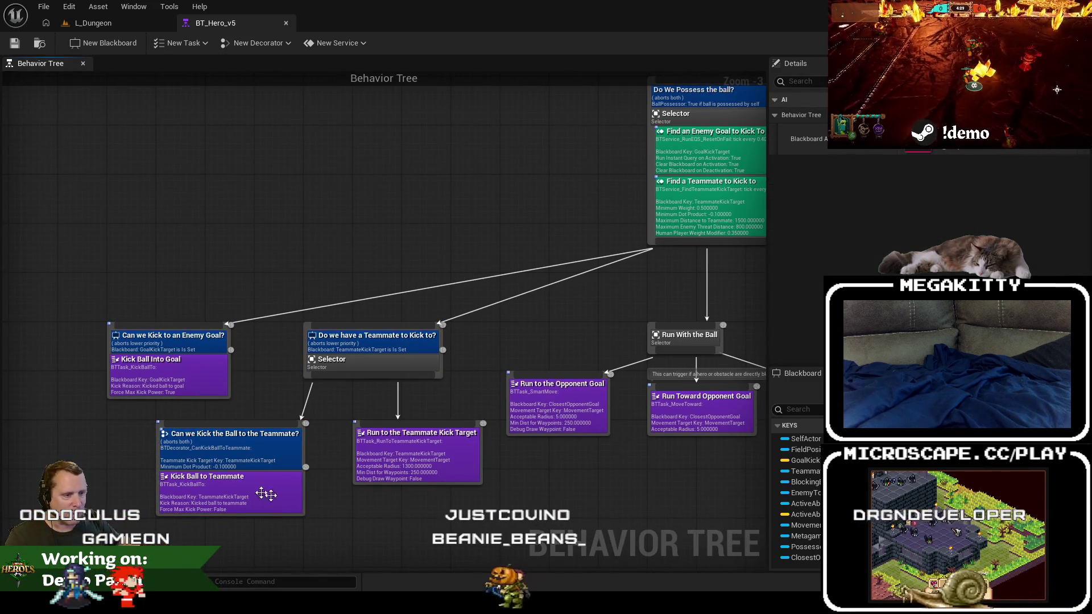
Pan to the Throw the Ball Away and enemy-chasing nodes and select the enclosed node group.
{"action": "left_click_drag", "start_coordinate": [584, 515], "coordinate": [496, 514]}
{"action": "mouse_move", "coordinate": [400, 465]}
{"action": "left_mouse_down"}
{"action": "mouse_move", "coordinate": [463, 480]}
{"action": "mouse_move", "coordinate": [405, 493]}
{"action": "left_mouse_up"}
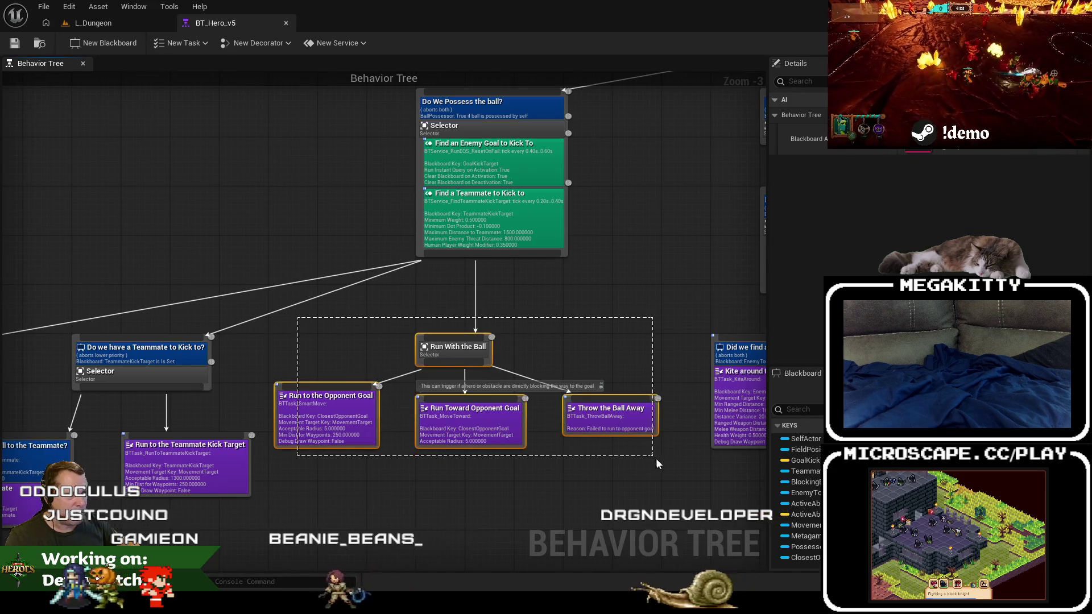
{"action": "mouse_move", "coordinate": [658, 485]}
{"action": "left_mouse_down"}
{"action": "mouse_move", "coordinate": [451, 495]}
{"action": "mouse_move", "coordinate": [310, 519]}
{"action": "left_mouse_up"}
{"action": "left_click_drag", "start_coordinate": [316, 197], "coordinate": [446, 190]}
{"action": "scroll", "coordinate": [455, 109], "scroll_direction": "down", "scroll_amount": 5}
{"action": "left_click_drag", "start_coordinate": [148, 357], "coordinate": [149, 353]}
{"action": "scroll", "coordinate": [401, 200], "scroll_direction": "up", "scroll_amount": 4}
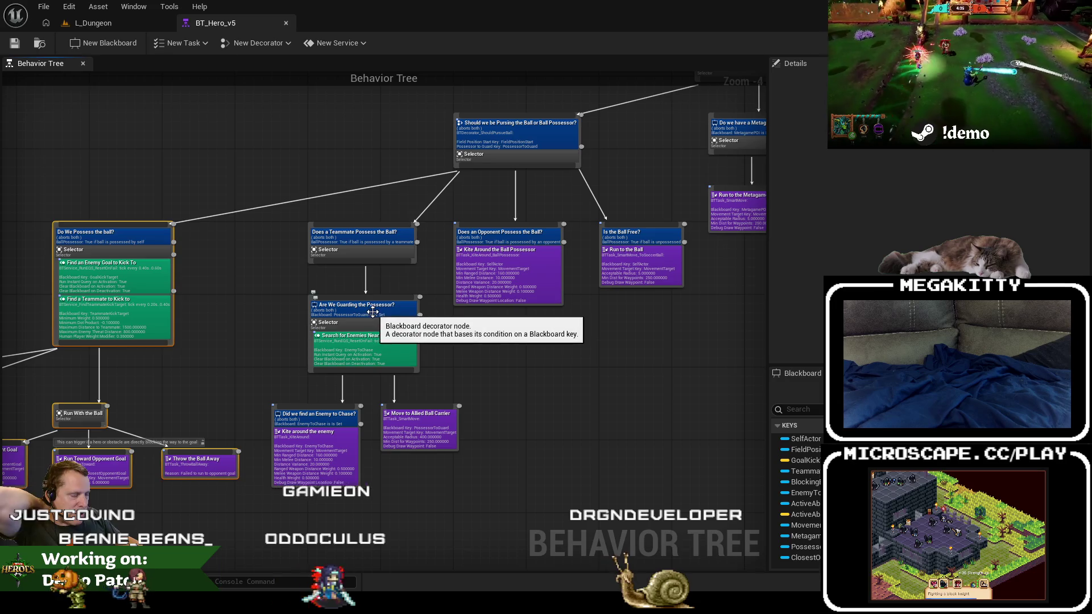
{"action": "left_click_drag", "start_coordinate": [487, 354], "coordinate": [454, 374]}
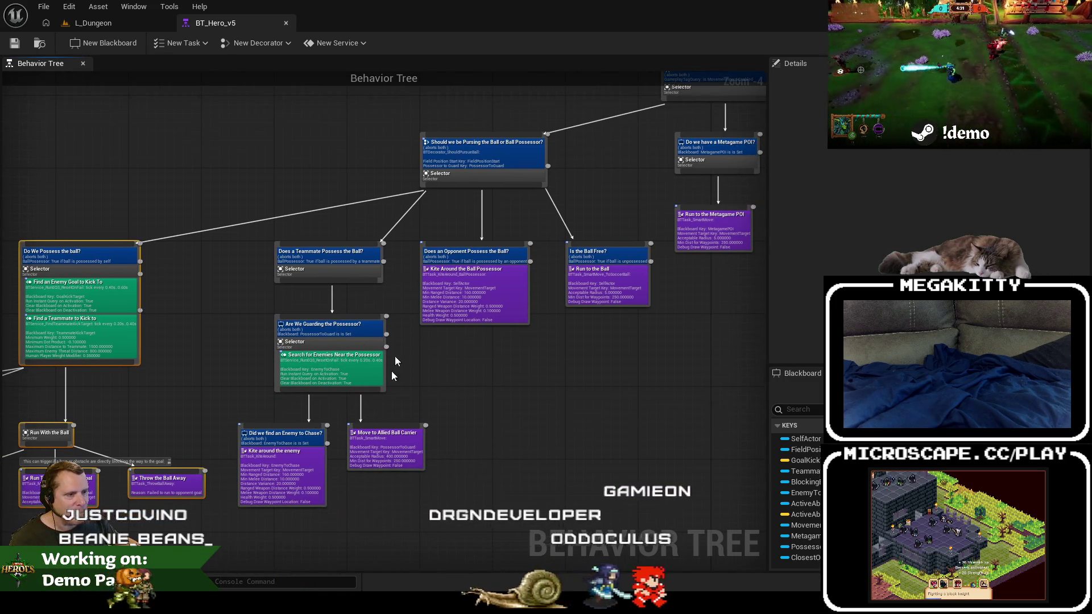
{"action": "left_click_drag", "start_coordinate": [473, 310], "coordinate": [403, 329]}
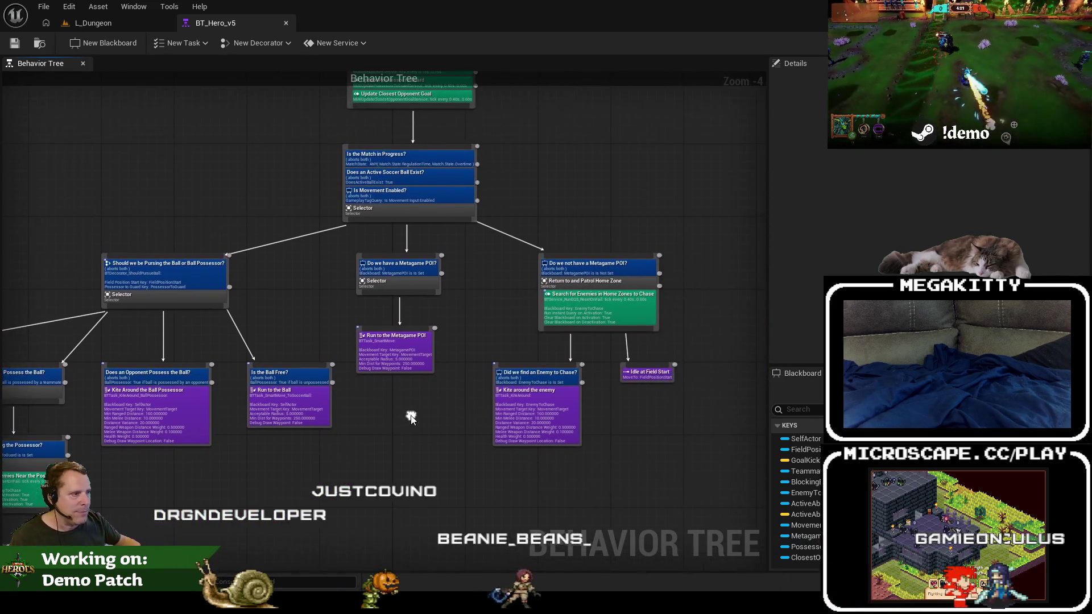
{"action": "mouse_move", "coordinate": [456, 390]}
{"action": "left_mouse_down"}
{"action": "mouse_move", "coordinate": [368, 284]}
{"action": "mouse_move", "coordinate": [320, 251]}
{"action": "mouse_move", "coordinate": [329, 213]}
{"action": "mouse_move", "coordinate": [489, 409]}
{"action": "left_mouse_up"}
{"action": "scroll", "coordinate": [370, 287], "scroll_direction": "up", "scroll_amount": 2}
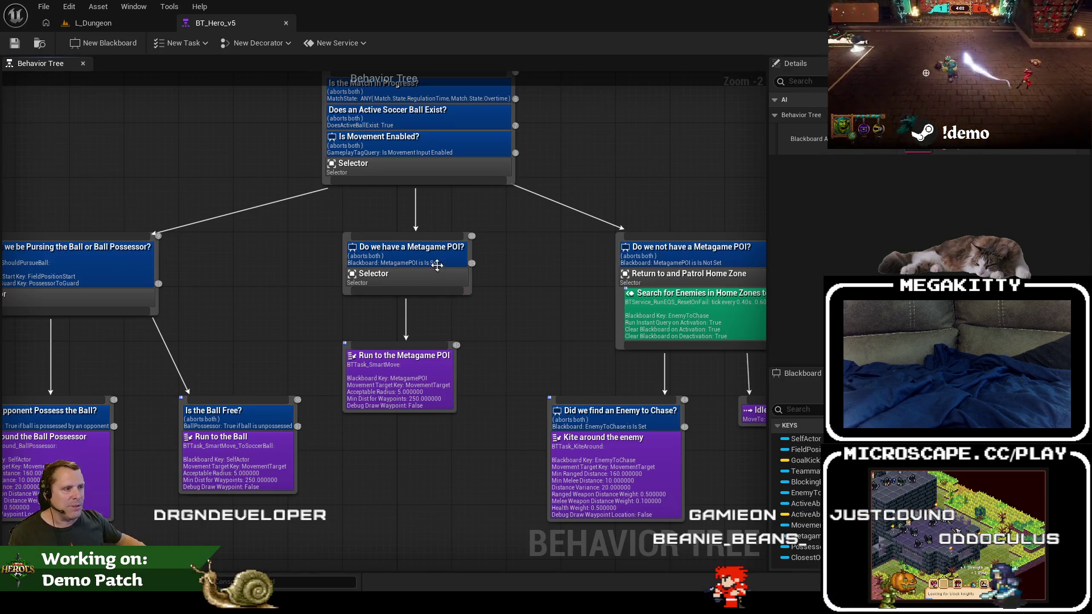
{"action": "left_click", "coordinate": [397, 388]}
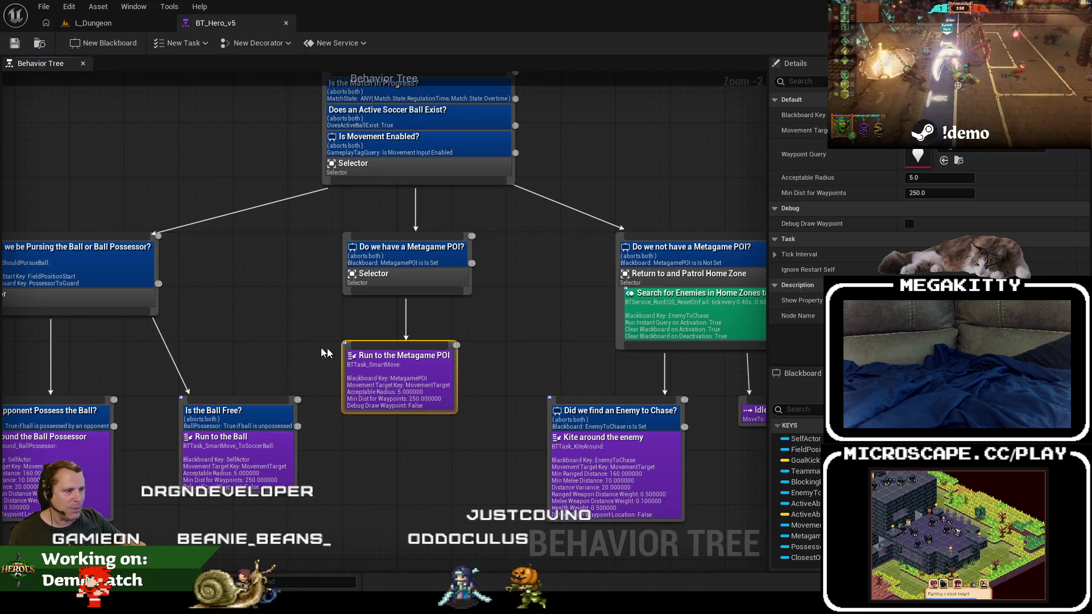
{"action": "scroll", "coordinate": [575, 371], "scroll_direction": "down", "scroll_amount": 1}
{"action": "left_click_drag", "start_coordinate": [347, 211], "coordinate": [761, 468]}
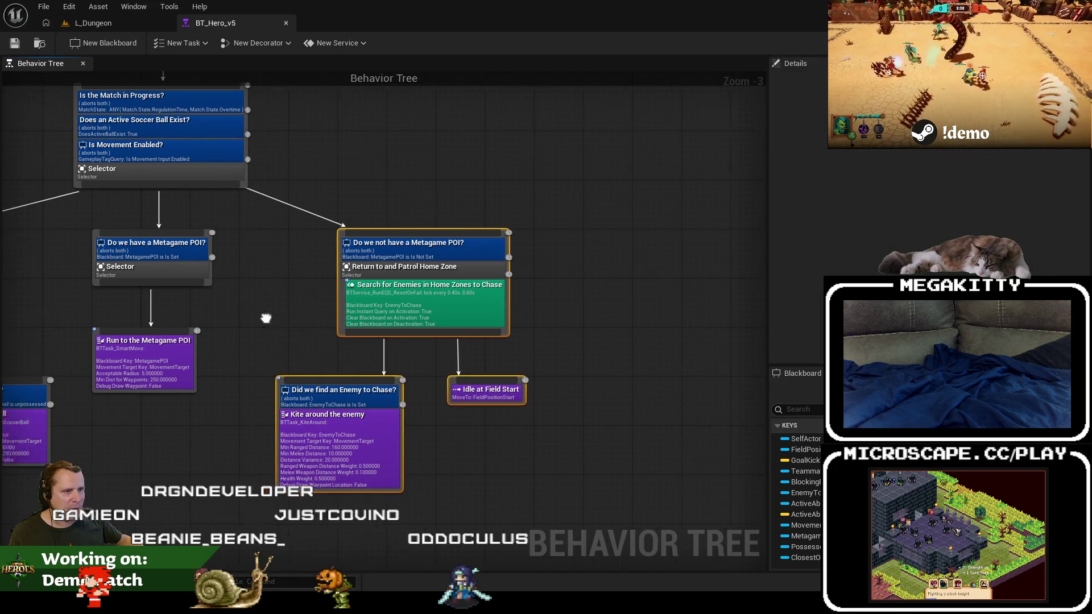
{"action": "scroll", "coordinate": [273, 307], "scroll_direction": "down", "scroll_amount": 4}
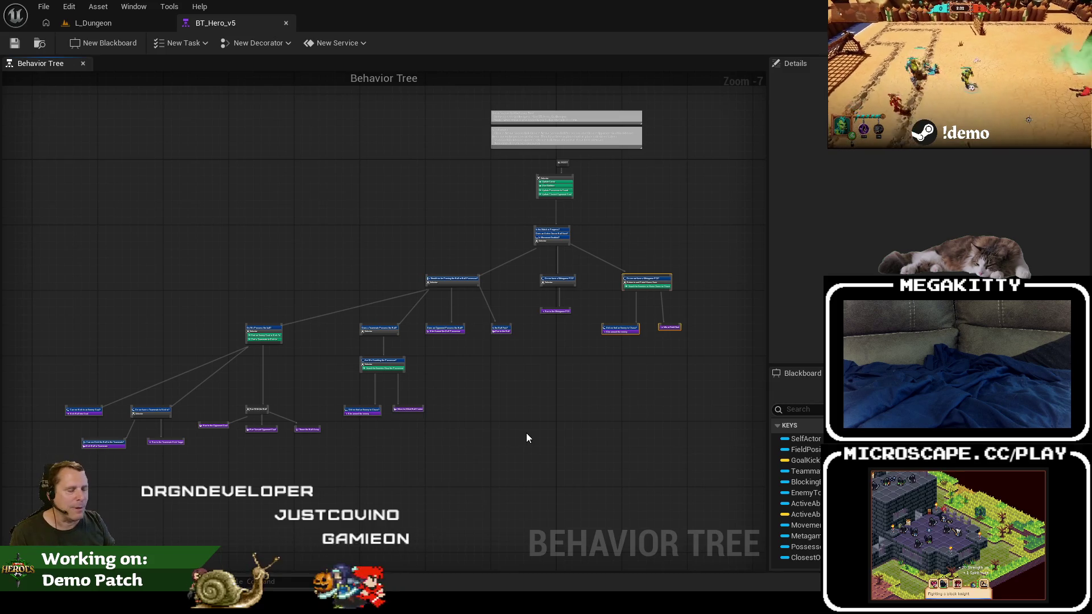
{"action": "scroll", "coordinate": [524, 262], "scroll_direction": "up", "scroll_amount": 1}
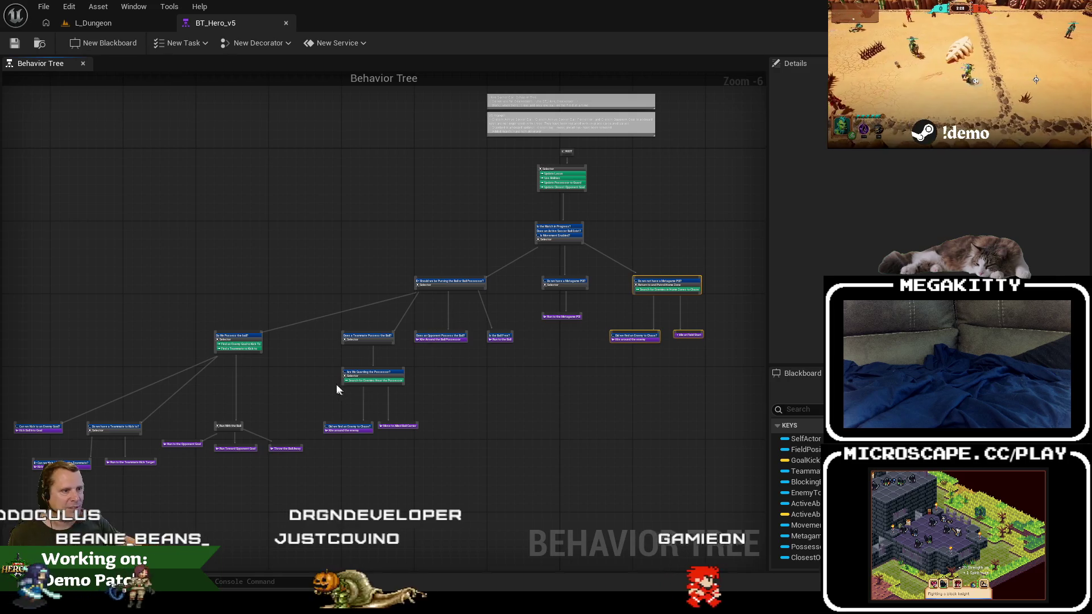
{"action": "left_click_drag", "start_coordinate": [619, 410], "coordinate": [611, 410]}
{"action": "scroll", "coordinate": [610, 410], "scroll_direction": "up", "scroll_amount": 3}
{"action": "scroll", "coordinate": [397, 408], "scroll_direction": "down", "scroll_amount": 1}
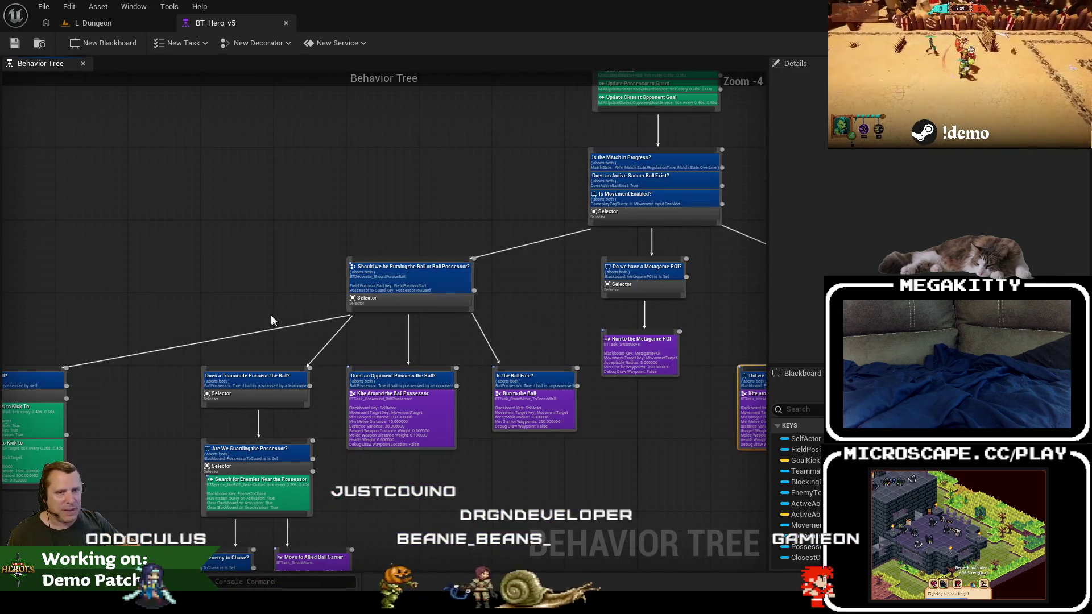
{"action": "scroll", "coordinate": [399, 258], "scroll_direction": "down", "scroll_amount": 2}
{"action": "mouse_move", "coordinate": [349, 256]}
{"action": "left_mouse_down"}
{"action": "mouse_move", "coordinate": [377, 248]}
{"action": "mouse_move", "coordinate": [363, 263]}
{"action": "left_mouse_up"}
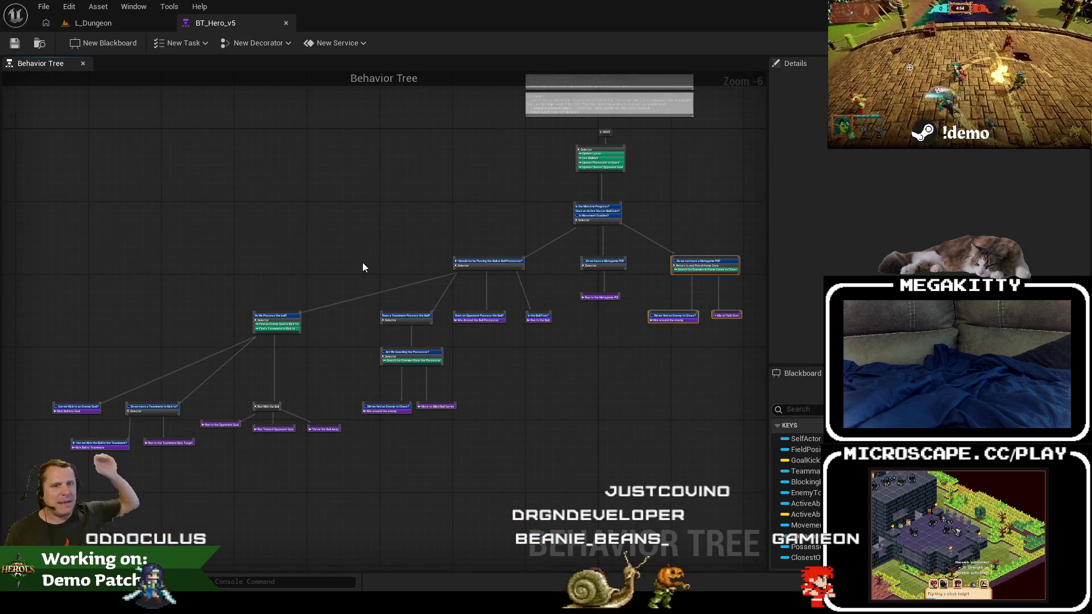
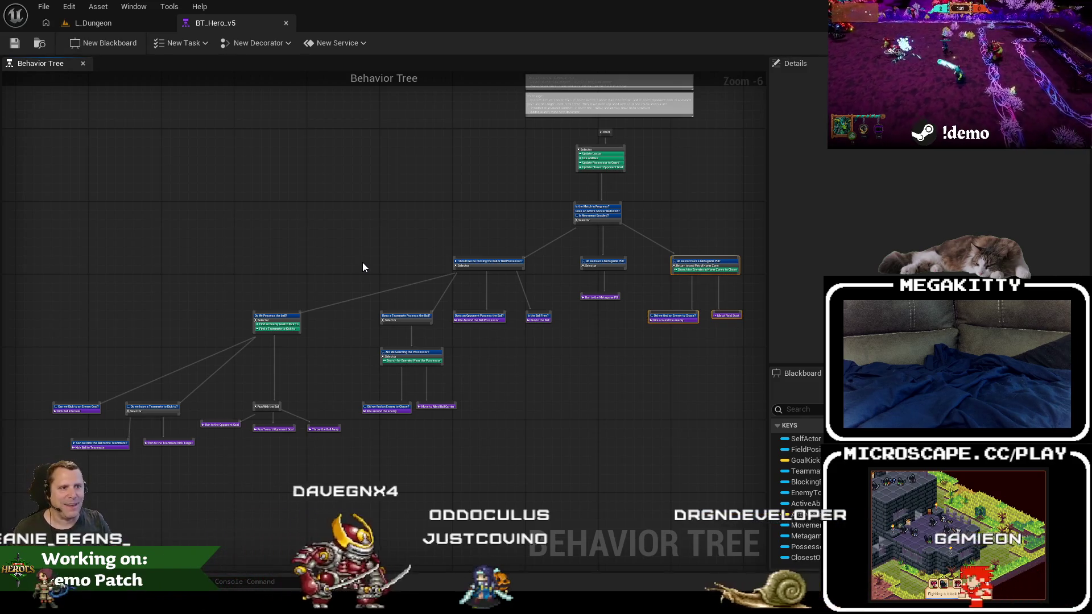
Zoom in on the root services and check the Update Locus service's Details.
{"action": "scroll", "coordinate": [514, 210], "scroll_direction": "down", "scroll_amount": 1}
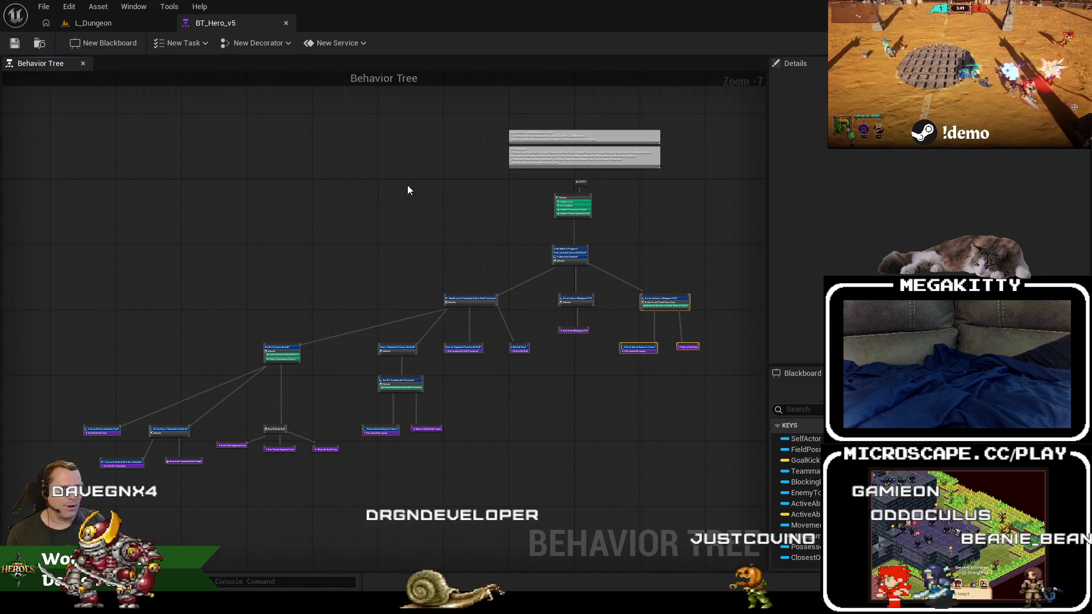
{"action": "mouse_move", "coordinate": [407, 242]}
{"action": "left_mouse_down"}
{"action": "mouse_move", "coordinate": [424, 224]}
{"action": "mouse_move", "coordinate": [415, 242]}
{"action": "mouse_move", "coordinate": [429, 243]}
{"action": "left_mouse_up"}
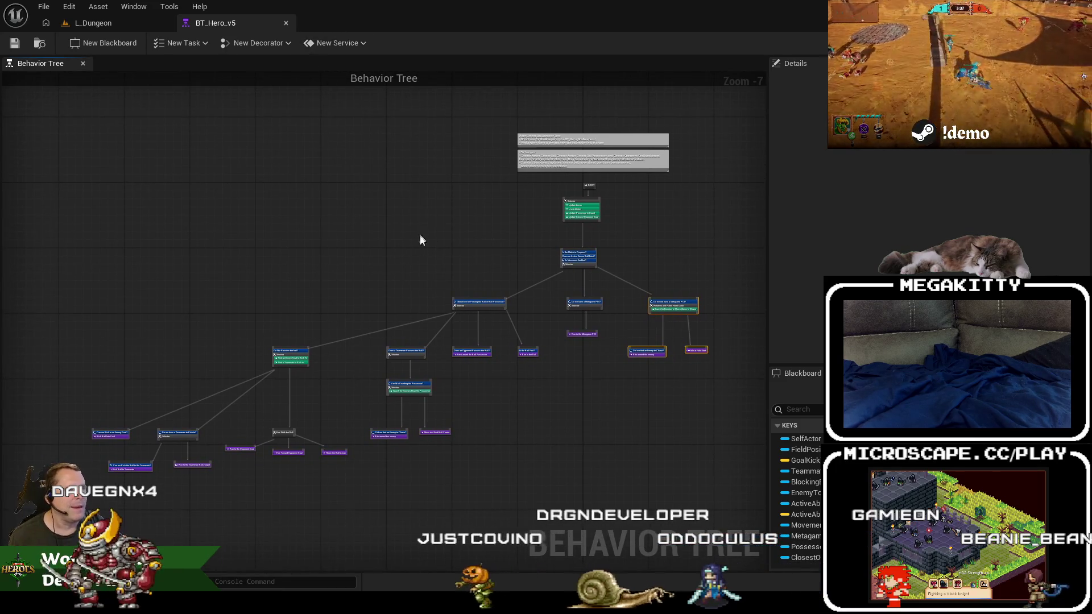
{"action": "scroll", "coordinate": [497, 271], "scroll_direction": "up", "scroll_amount": 4}
{"action": "left_click_drag", "start_coordinate": [648, 285], "coordinate": [637, 358]}
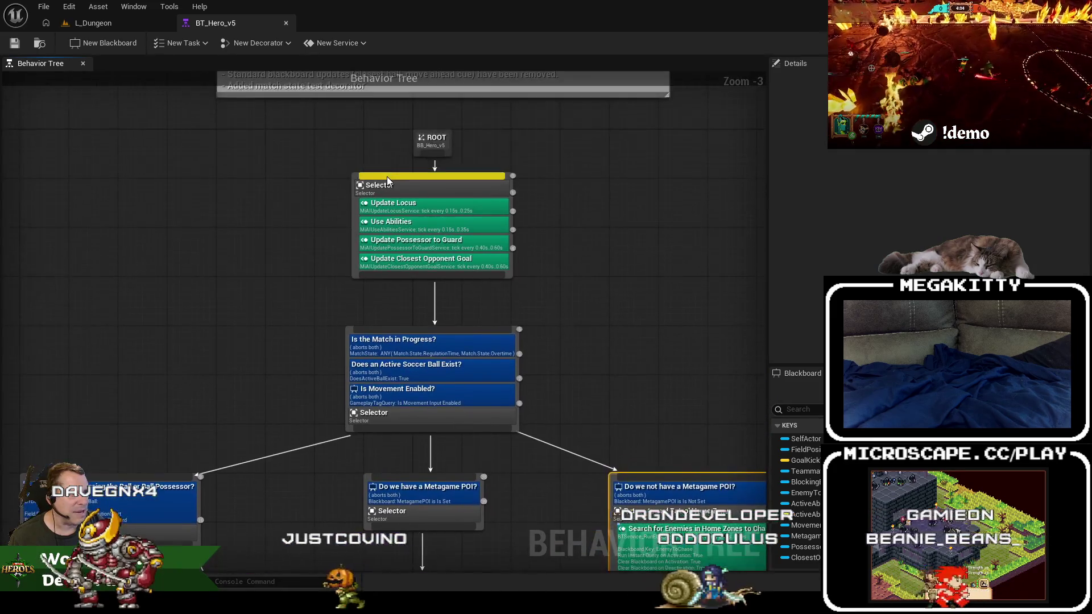
{"action": "scroll", "coordinate": [429, 228], "scroll_direction": "up", "scroll_amount": 2}
{"action": "left_click", "coordinate": [430, 226]}
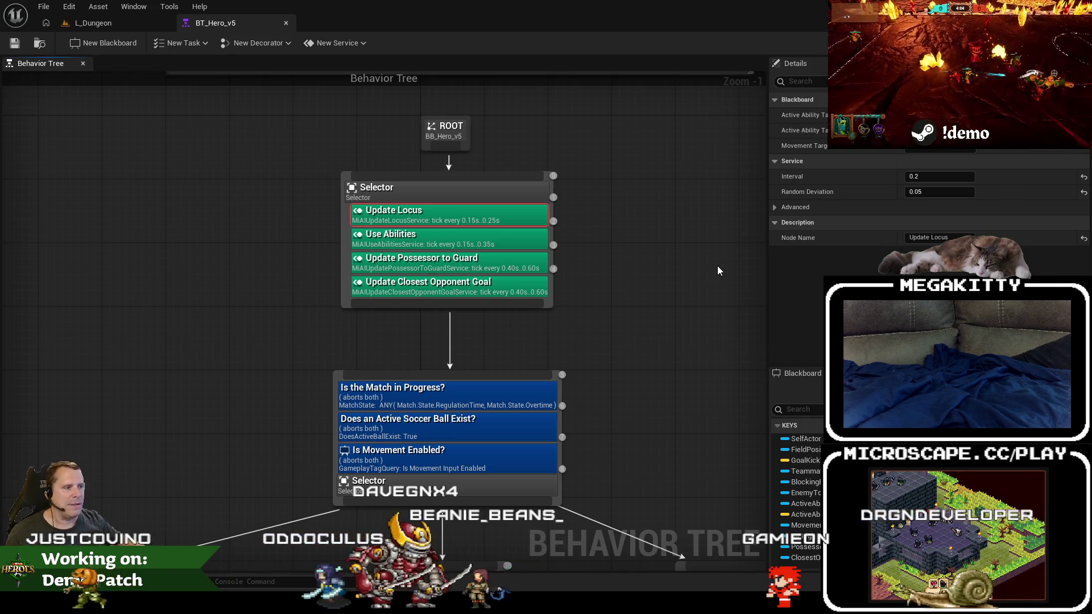
Select the root Selector and check Use Abilities, Update Possessor to Guard and Update Closest Opponent Goal.
{"action": "scroll", "coordinate": [711, 300], "scroll_direction": "down", "scroll_amount": 5}
{"action": "scroll", "coordinate": [671, 409], "scroll_direction": "down", "scroll_amount": 1}
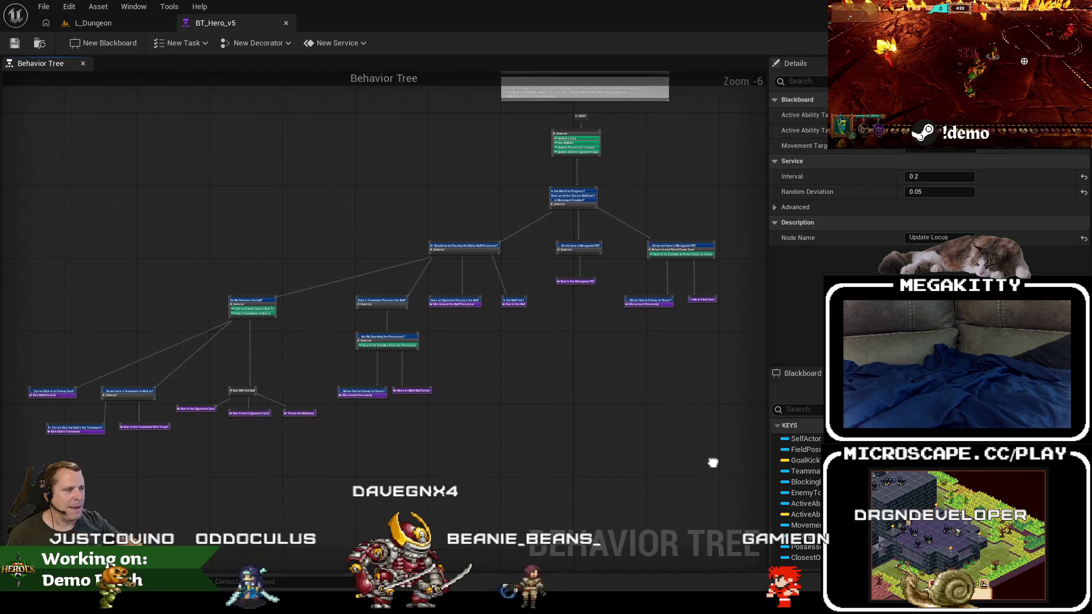
{"action": "left_click_drag", "start_coordinate": [731, 445], "coordinate": [278, 234]}
{"action": "left_click_drag", "start_coordinate": [129, 227], "coordinate": [103, 223]}
{"action": "scroll", "coordinate": [558, 194], "scroll_direction": "up", "scroll_amount": 5}
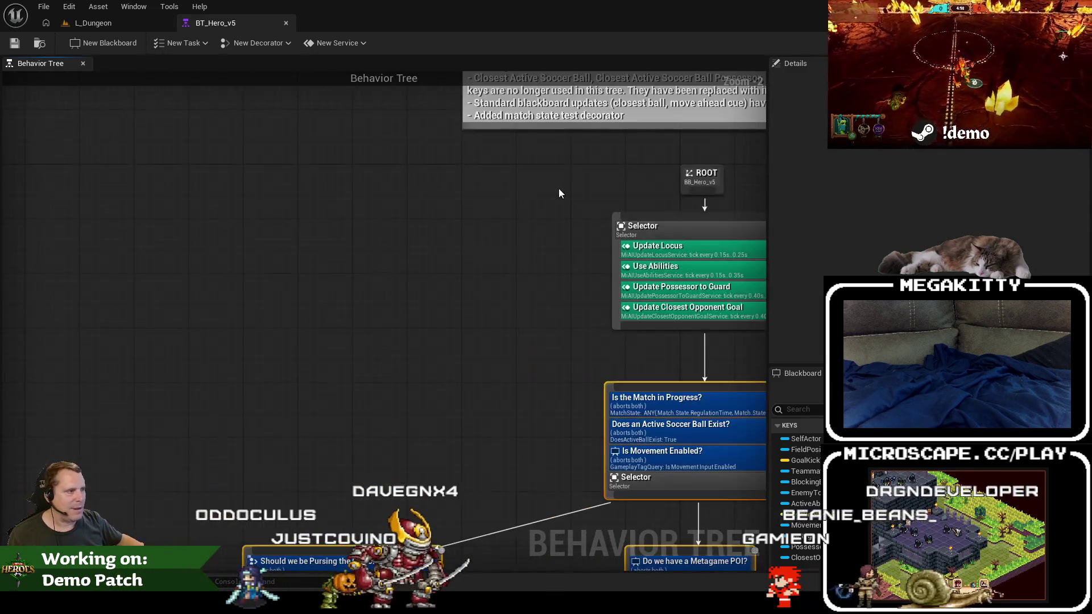
{"action": "left_click_drag", "start_coordinate": [592, 360], "coordinate": [377, 205]}
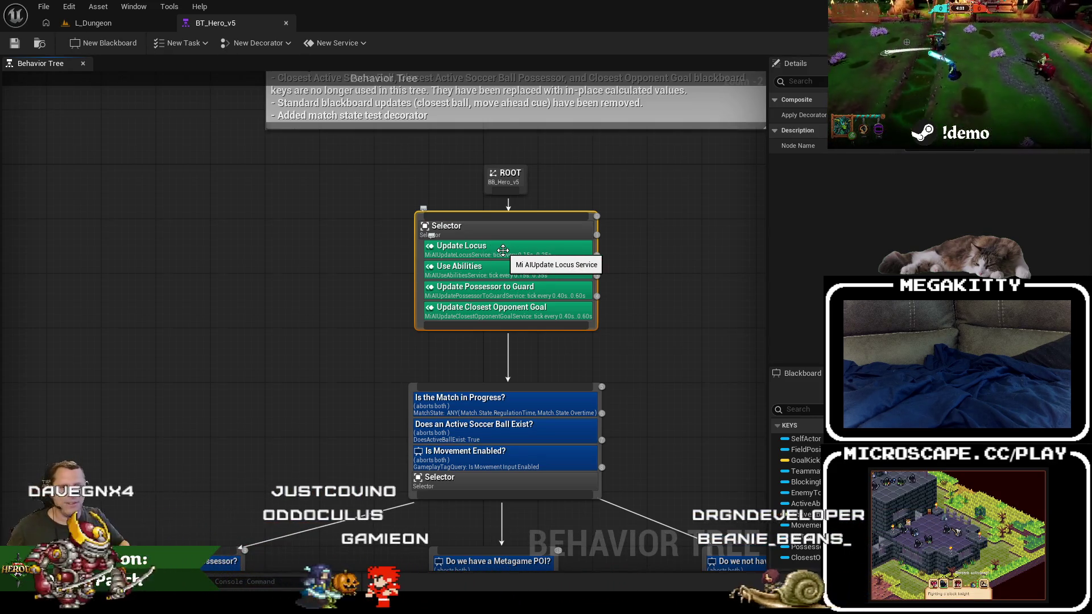
{"action": "left_click", "coordinate": [490, 272]}
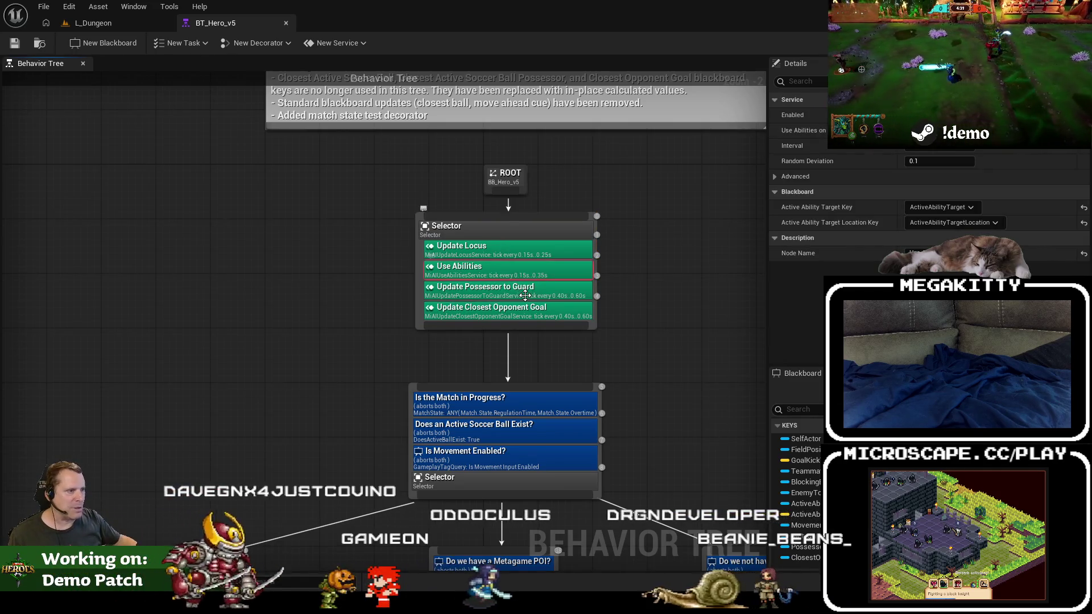
{"action": "left_click", "coordinate": [554, 292]}
{"action": "left_click", "coordinate": [561, 307]}
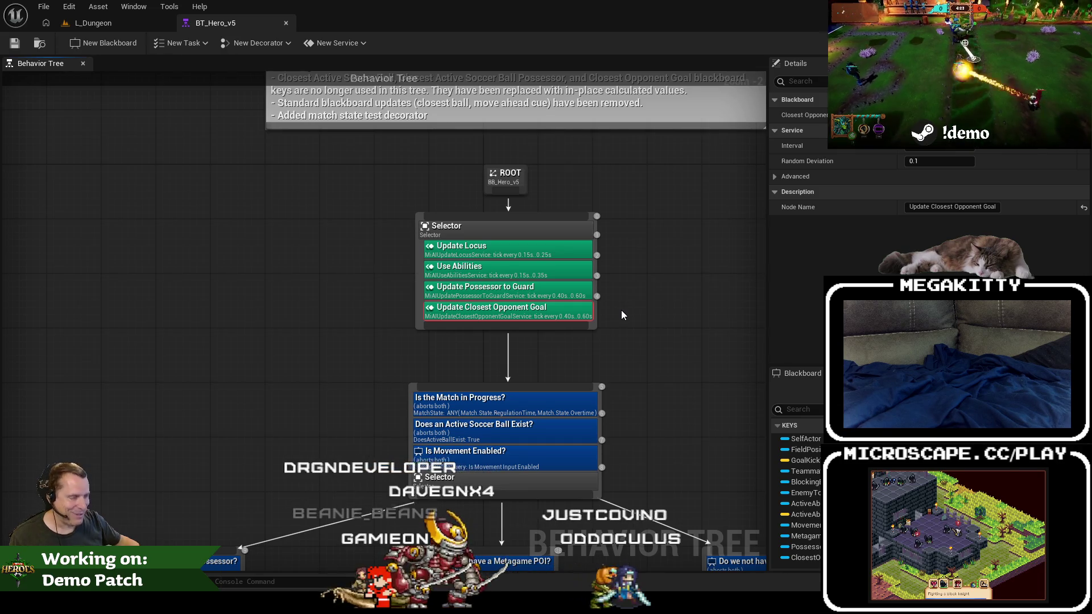
Survey the whole tree with its comment boxes and ROOT, then close BT_Hero_v5.
{"action": "scroll", "coordinate": [621, 309], "scroll_direction": "down", "scroll_amount": 2}
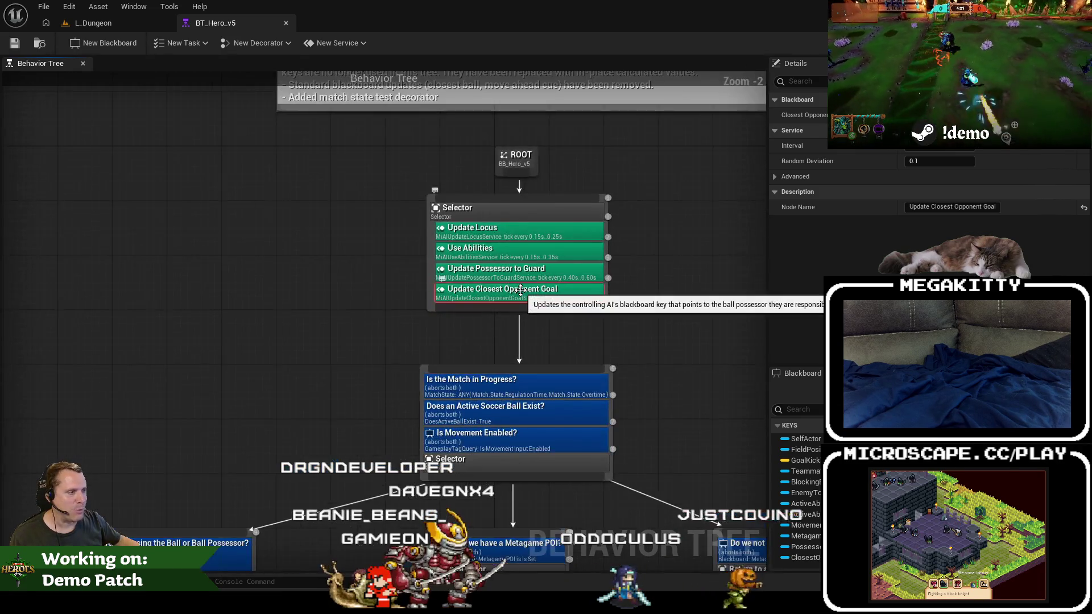
{"action": "scroll", "coordinate": [524, 293], "scroll_direction": "down", "scroll_amount": 2}
{"action": "scroll", "coordinate": [537, 285], "scroll_direction": "up", "scroll_amount": 1}
{"action": "mouse_move", "coordinate": [536, 285]}
{"action": "left_mouse_down"}
{"action": "mouse_move", "coordinate": [361, 246]}
{"action": "mouse_move", "coordinate": [466, 264]}
{"action": "mouse_move", "coordinate": [507, 254]}
{"action": "mouse_move", "coordinate": [362, 289]}
{"action": "mouse_move", "coordinate": [346, 368]}
{"action": "mouse_move", "coordinate": [327, 398]}
{"action": "left_mouse_up"}
{"action": "scroll", "coordinate": [464, 259], "scroll_direction": "down", "scroll_amount": 1}
{"action": "scroll", "coordinate": [398, 287], "scroll_direction": "up", "scroll_amount": 2}
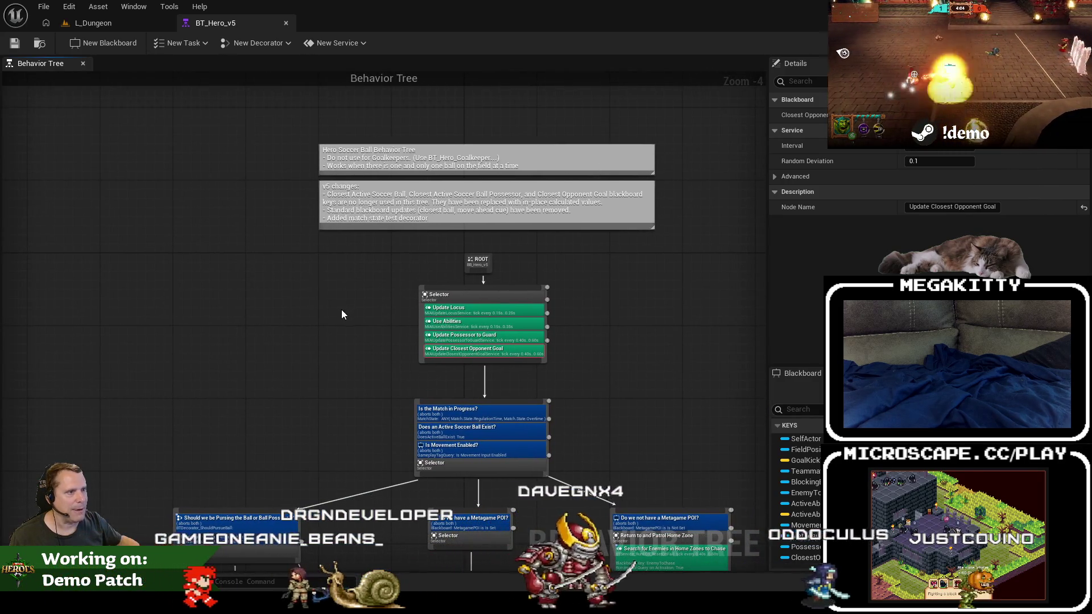
{"action": "scroll", "coordinate": [341, 309], "scroll_direction": "up", "scroll_amount": 2}
{"action": "left_click_drag", "start_coordinate": [350, 293], "coordinate": [285, 397]}
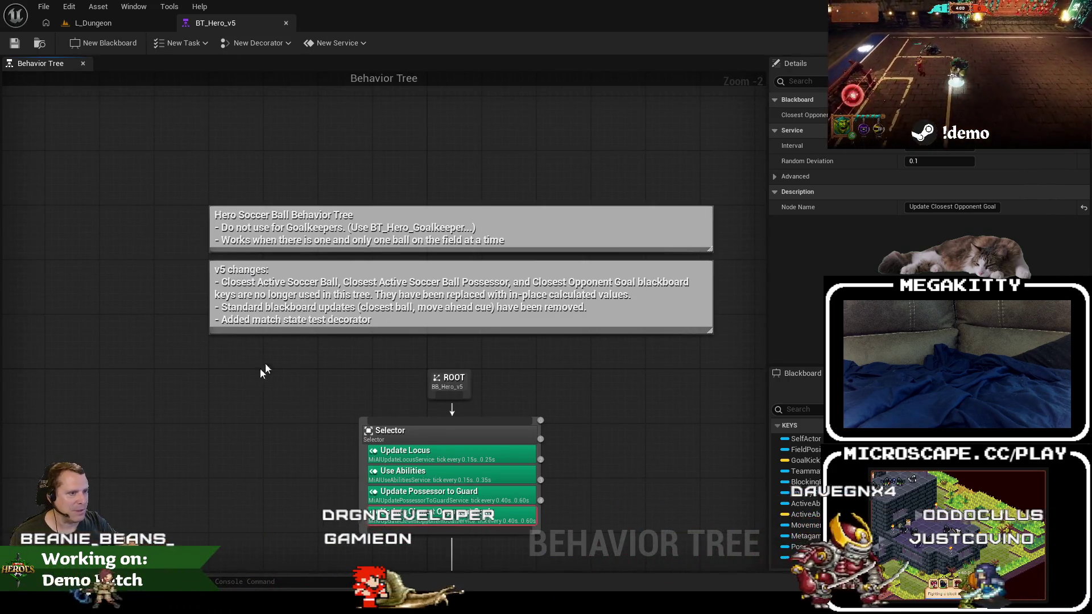
{"action": "scroll", "coordinate": [260, 367], "scroll_direction": "down", "scroll_amount": 3}
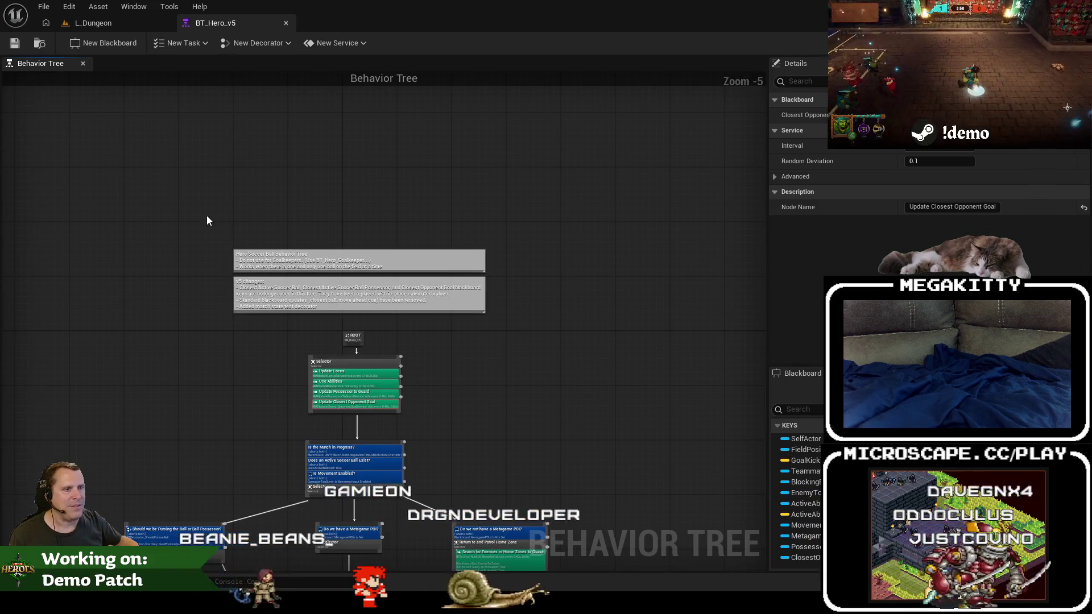
{"action": "scroll", "coordinate": [206, 214], "scroll_direction": "up", "scroll_amount": 2}
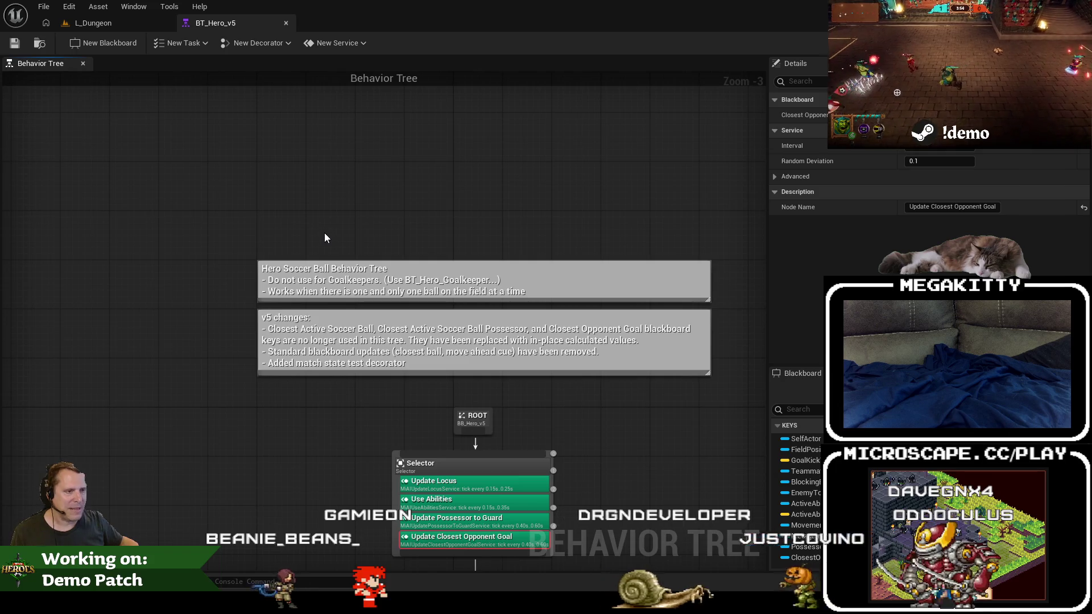
{"action": "left_click", "coordinate": [286, 23]}
Play L_Dungeon in the editor and enter the arena as the Prowler hero.
{"action": "left_click_drag", "start_coordinate": [483, 265], "coordinate": [517, 264]}
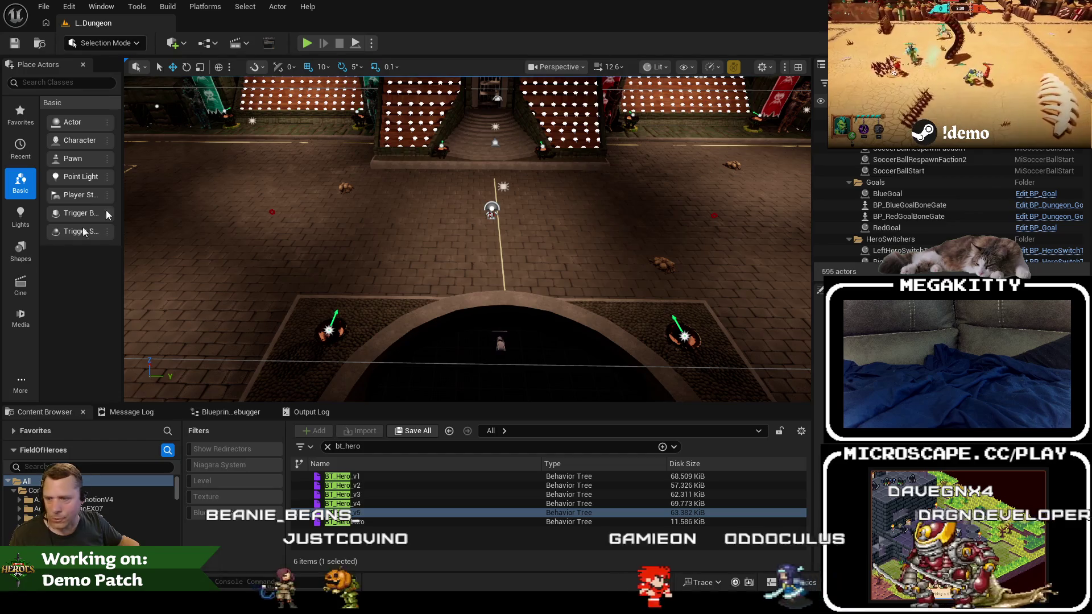
{"action": "left_click", "coordinate": [310, 43]}
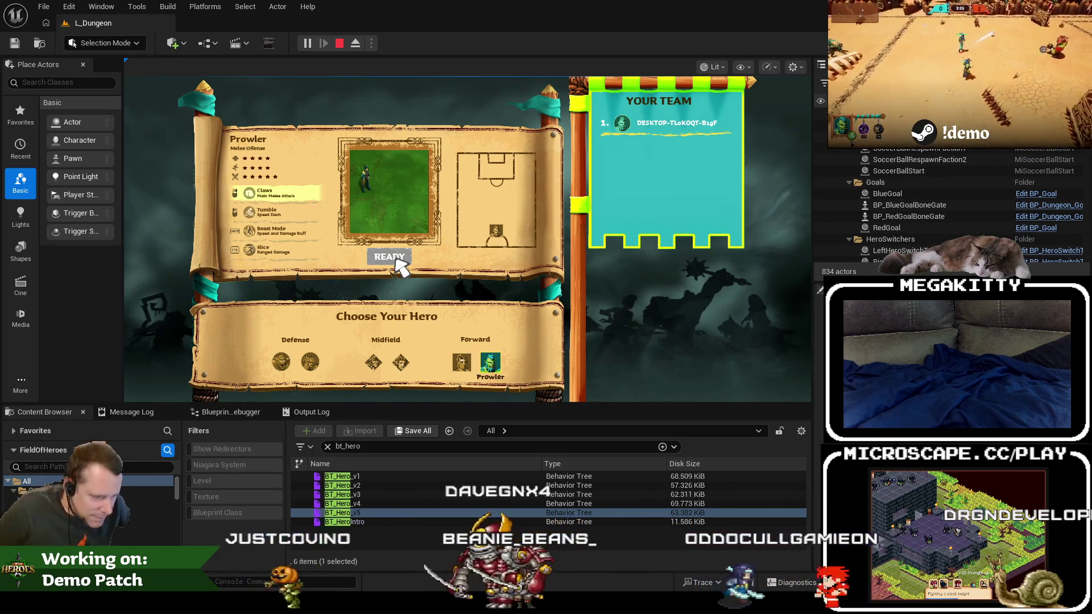
{"action": "left_click", "coordinate": [396, 261]}
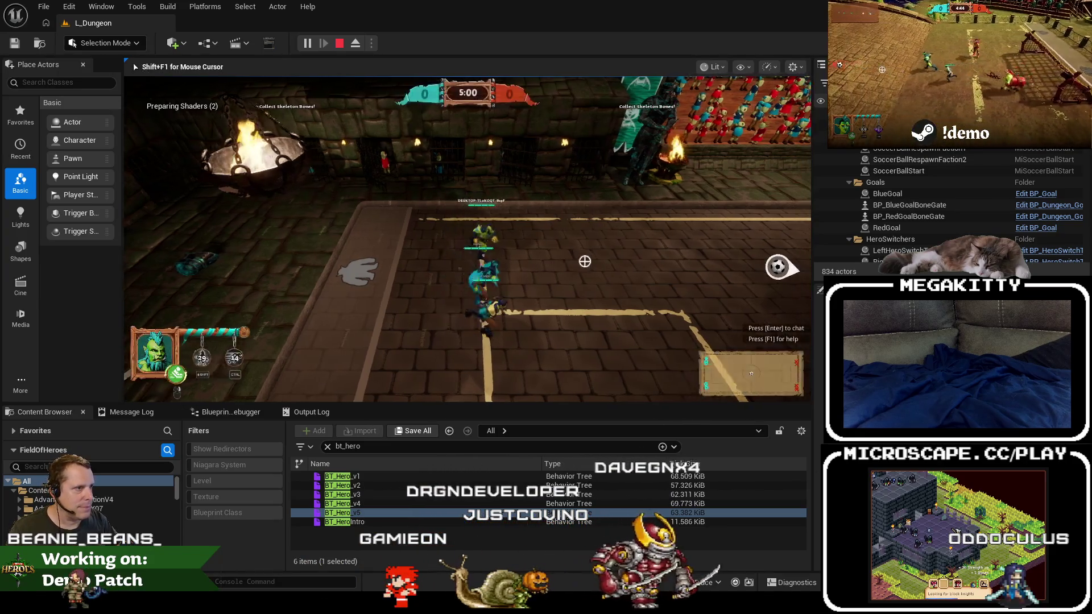
Run the hero around the arena, grab the ball and spin-attack into the fight.
{"action": "key", "text": "w"}
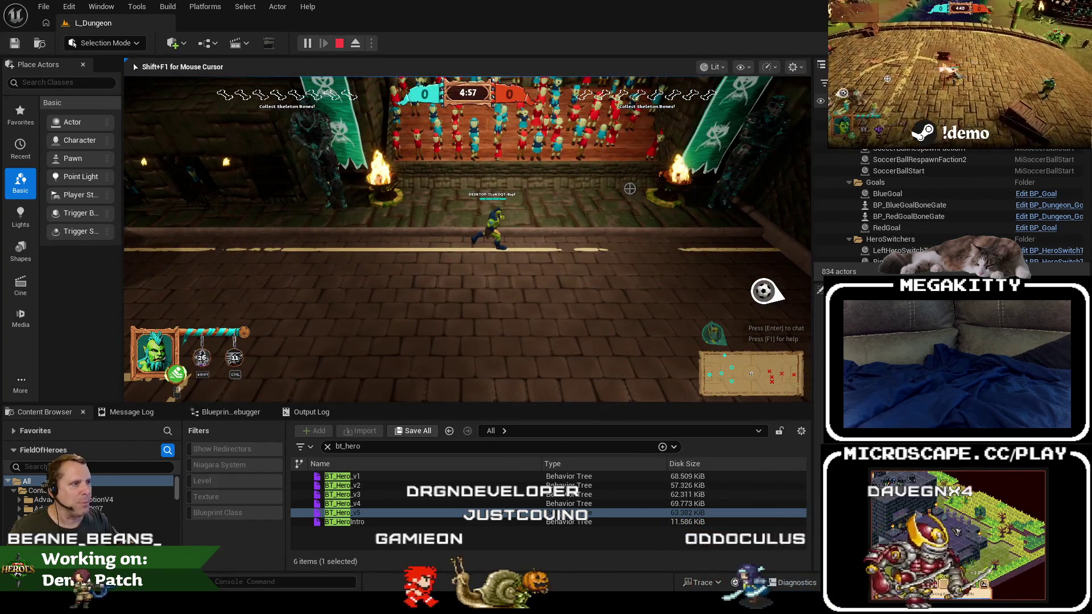
{"action": "key", "text": "s"}
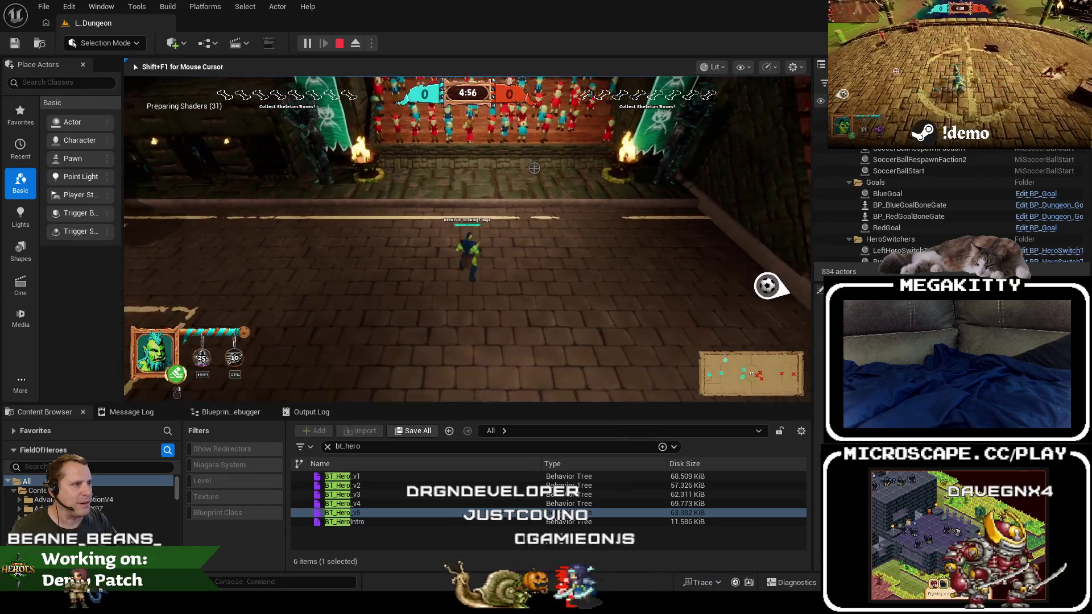
{"action": "key", "text": "w"}
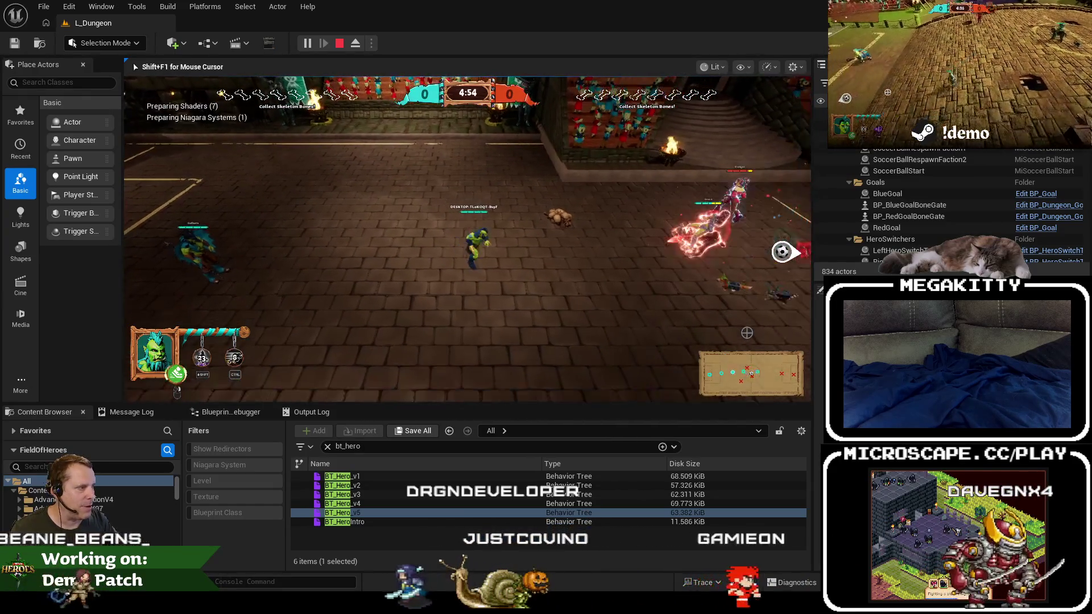
{"action": "key", "text": "d"}
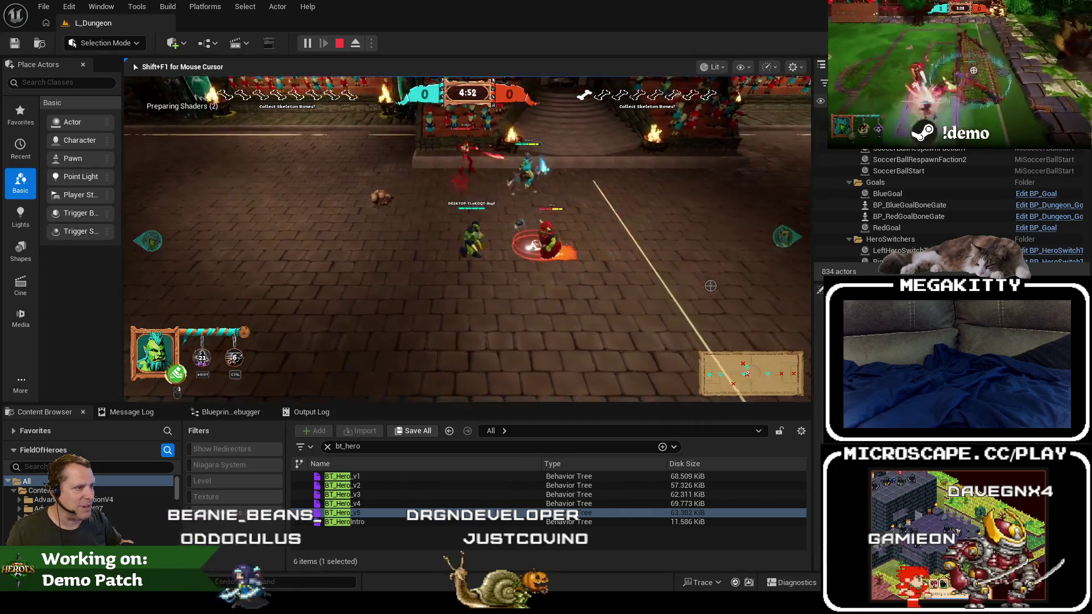
{"action": "key", "text": "w"}
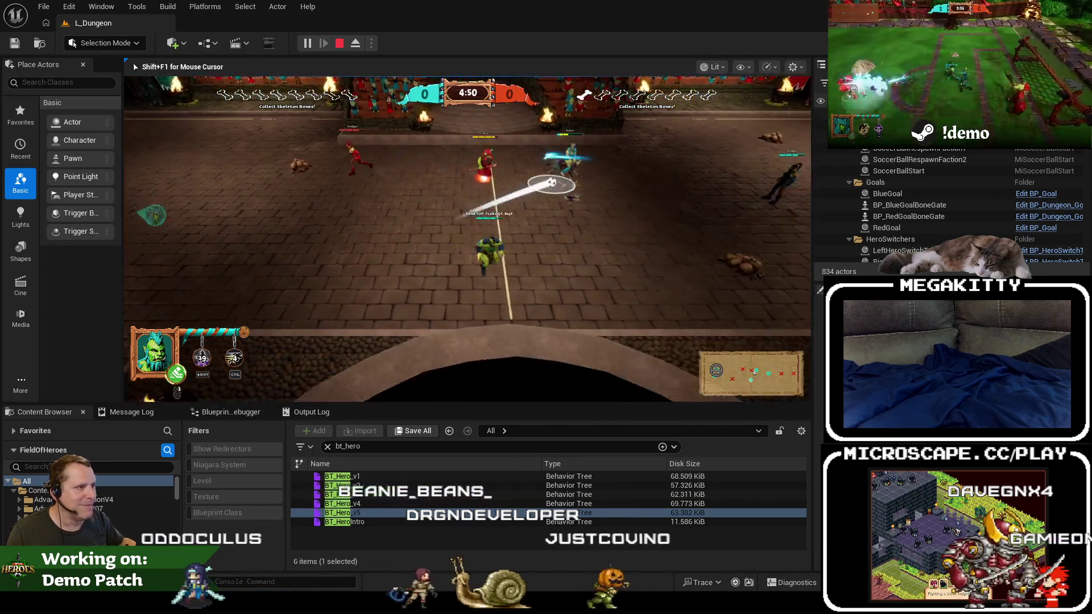
{"action": "key", "text": "d"}
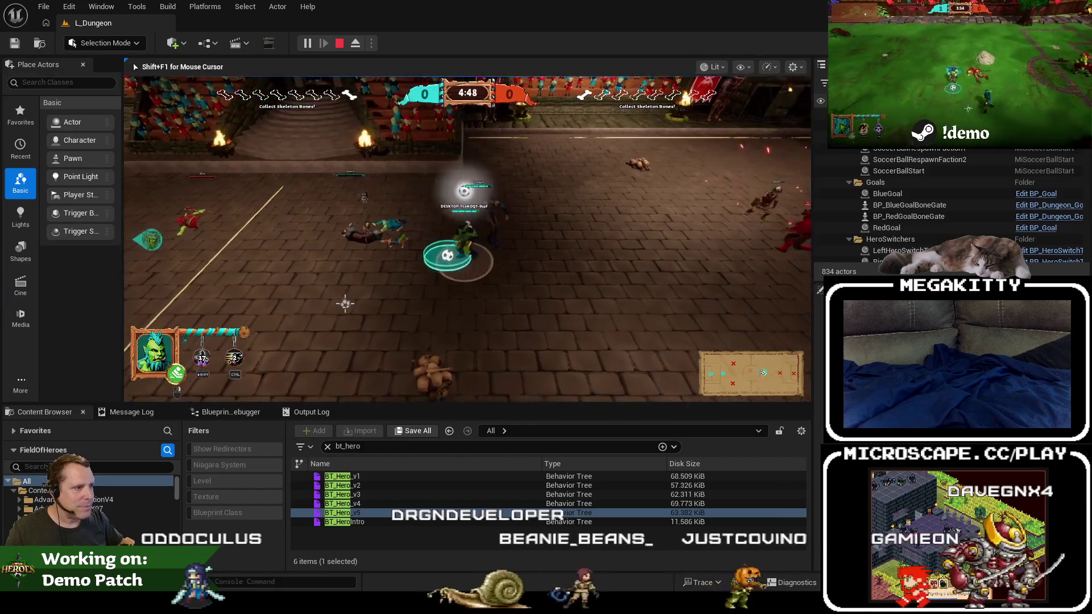
{"action": "key", "text": "d"}
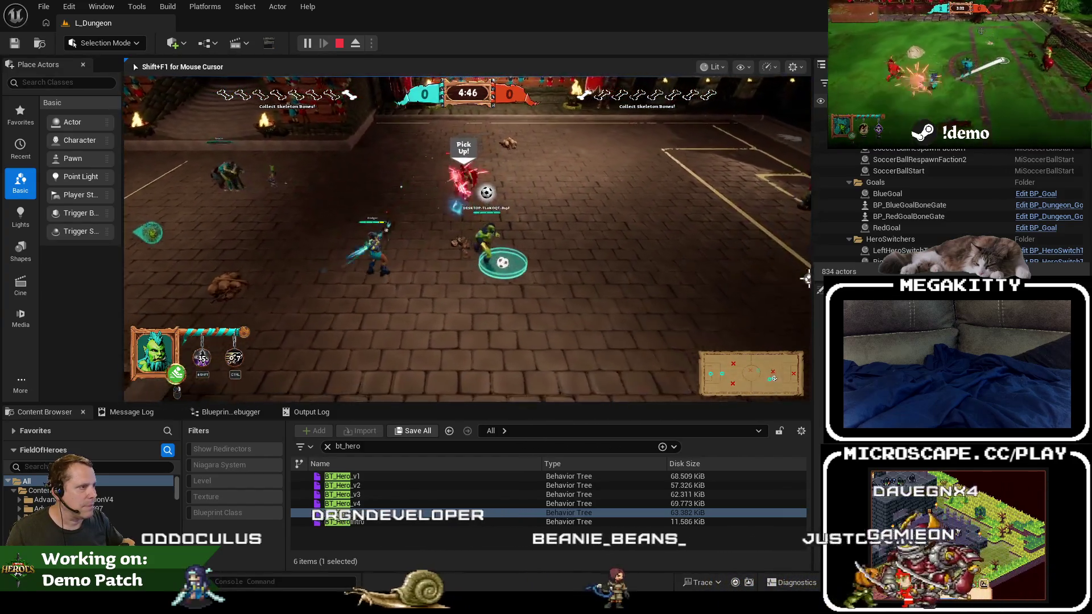
{"action": "key", "text": "d"}
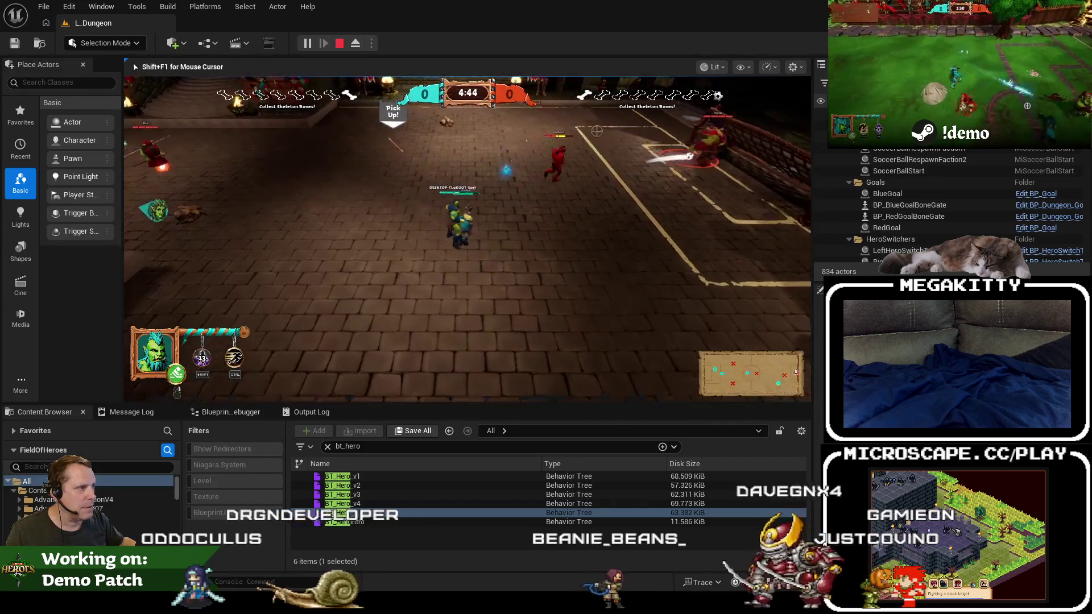
Chase the ball while firing abilities, then throw it toward the crosshair.
{"action": "key", "text": "a"}
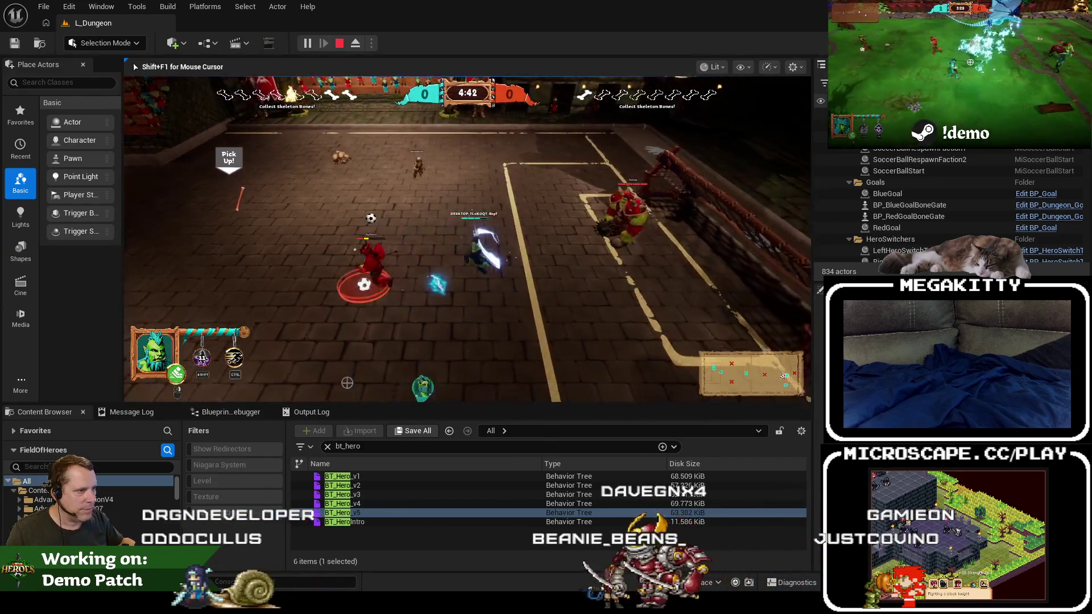
{"action": "key", "text": "a"}
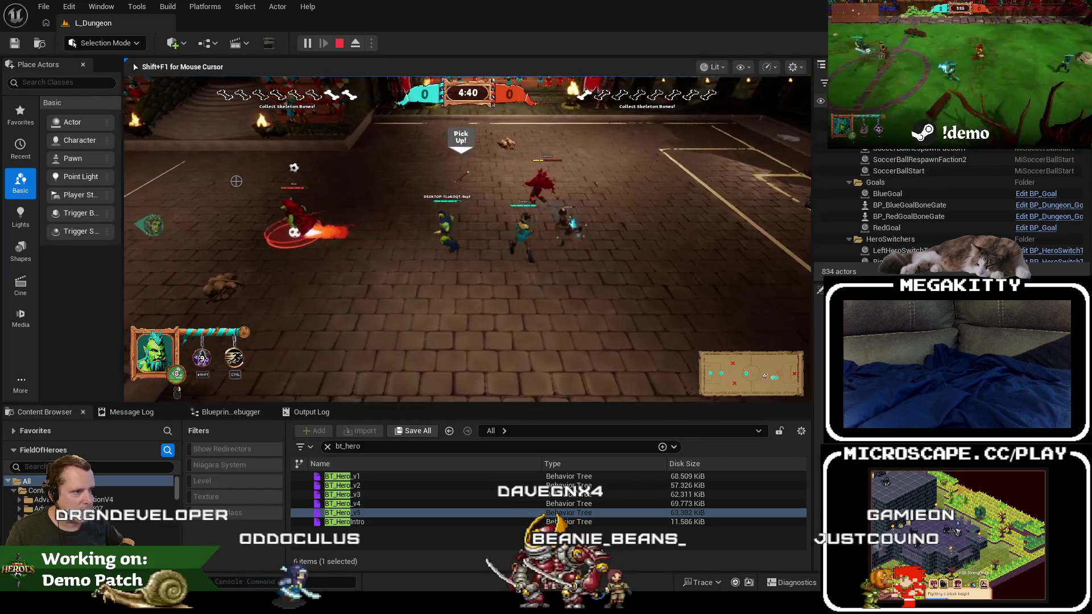
{"action": "key", "text": "a"}
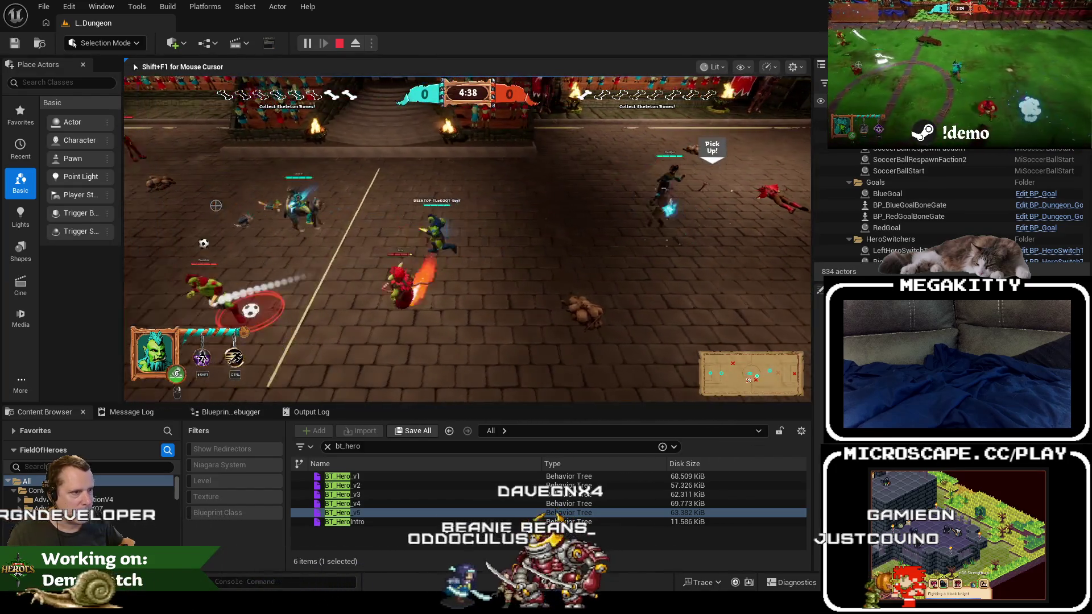
{"action": "key", "text": "a"}
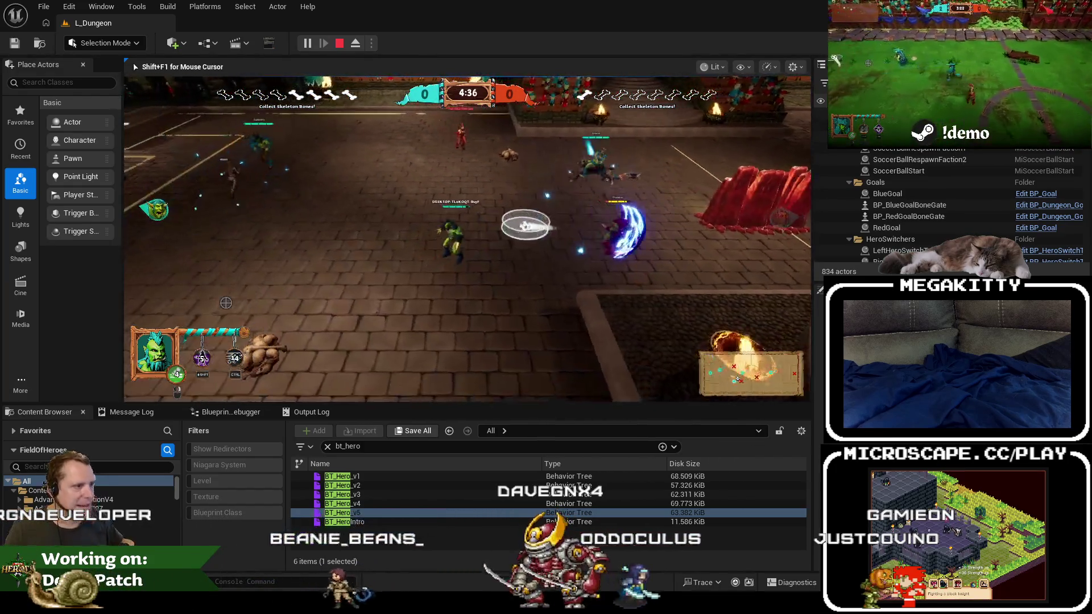
{"action": "key", "text": "d"}
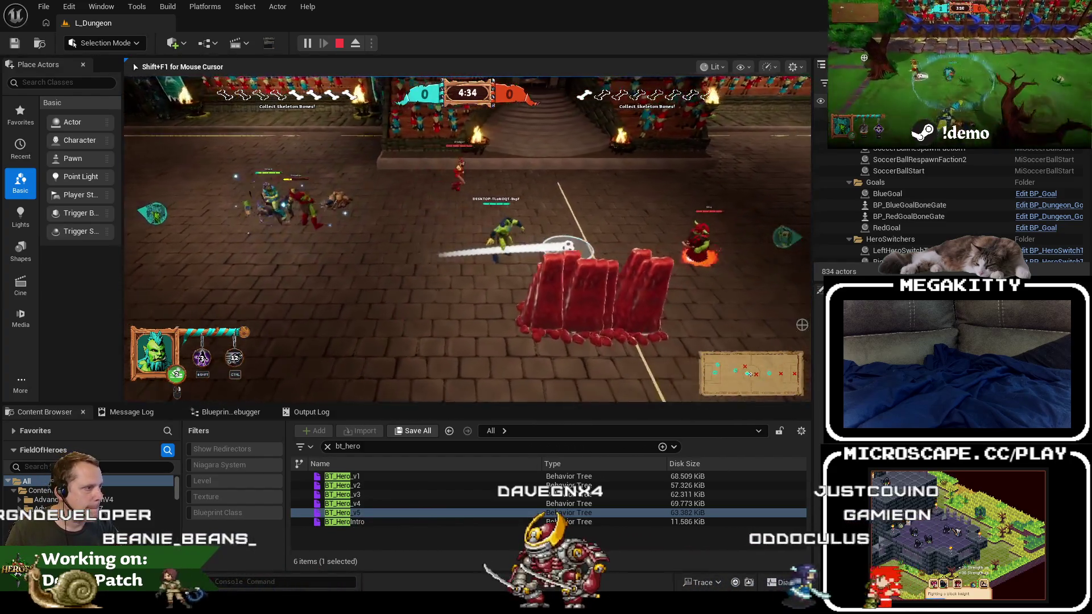
{"action": "key", "text": "d"}
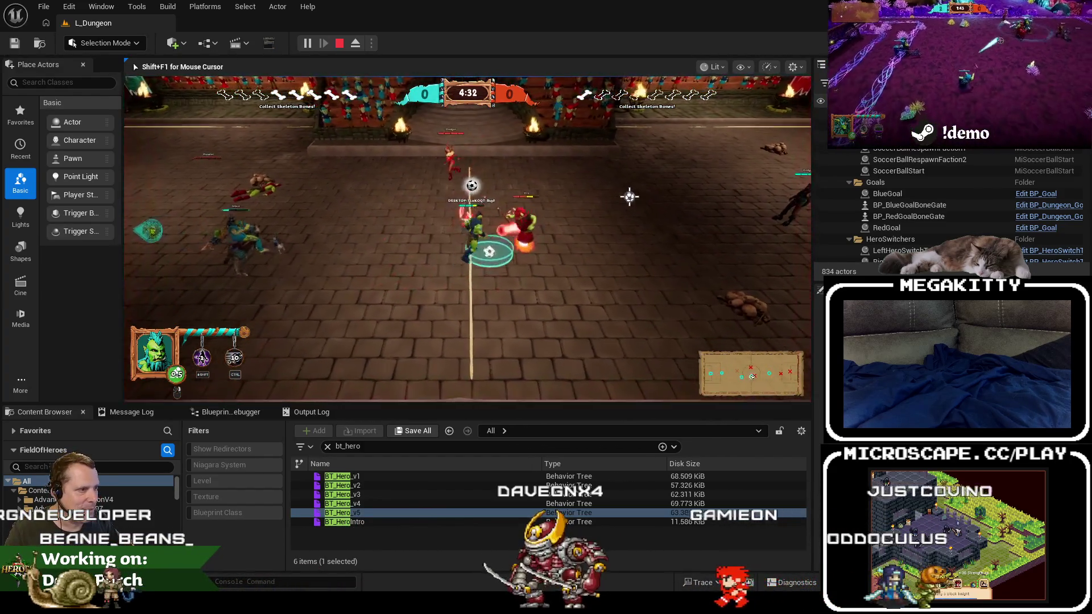
{"action": "left_click", "coordinate": [807, 232]}
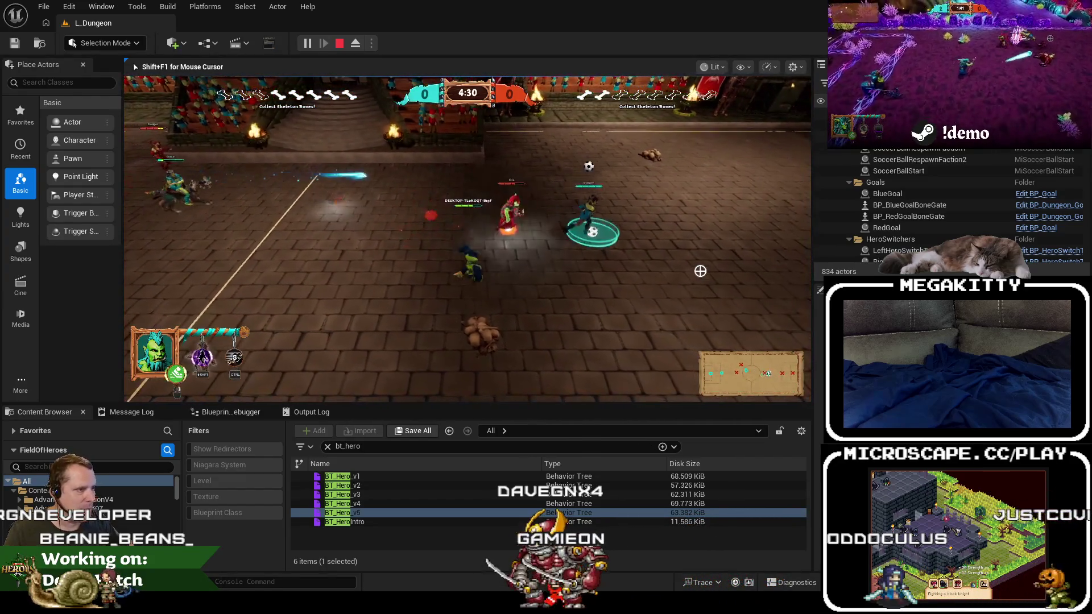
Move the hero around, trigger the transformation ability, then end the playtest.
{"action": "key", "text": "d"}
{"action": "key", "text": "w"}
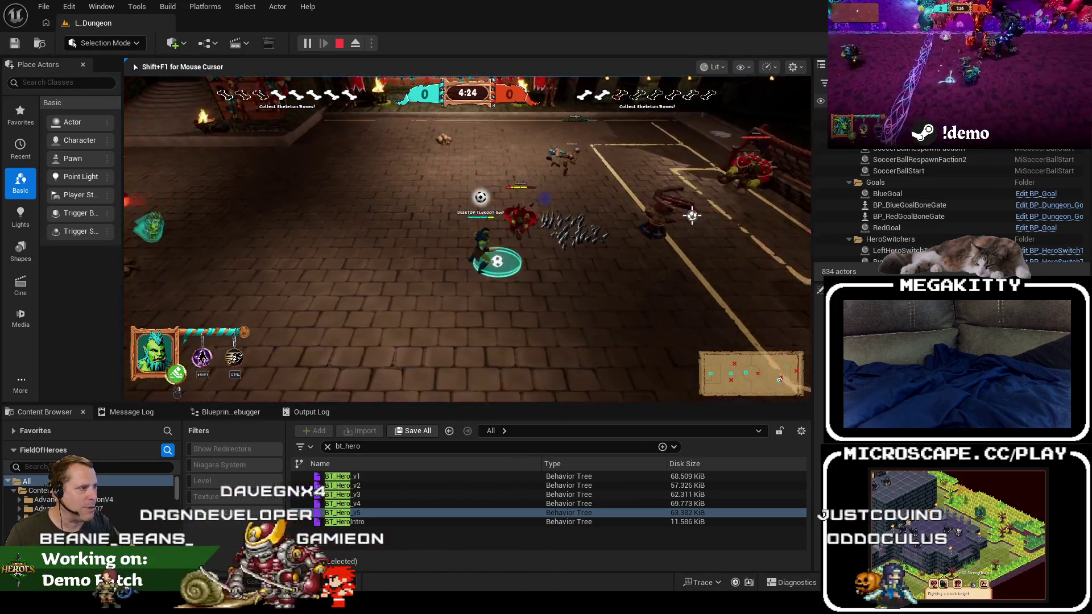
{"action": "key", "text": "a"}
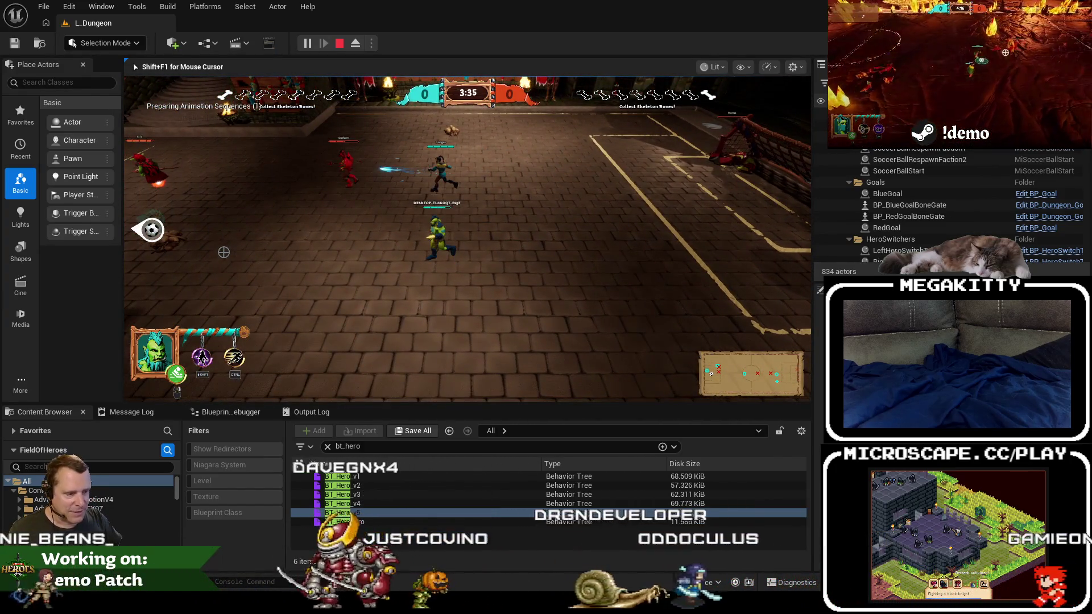
{"action": "key", "text": "shift"}
{"action": "key", "text": "Escape"}
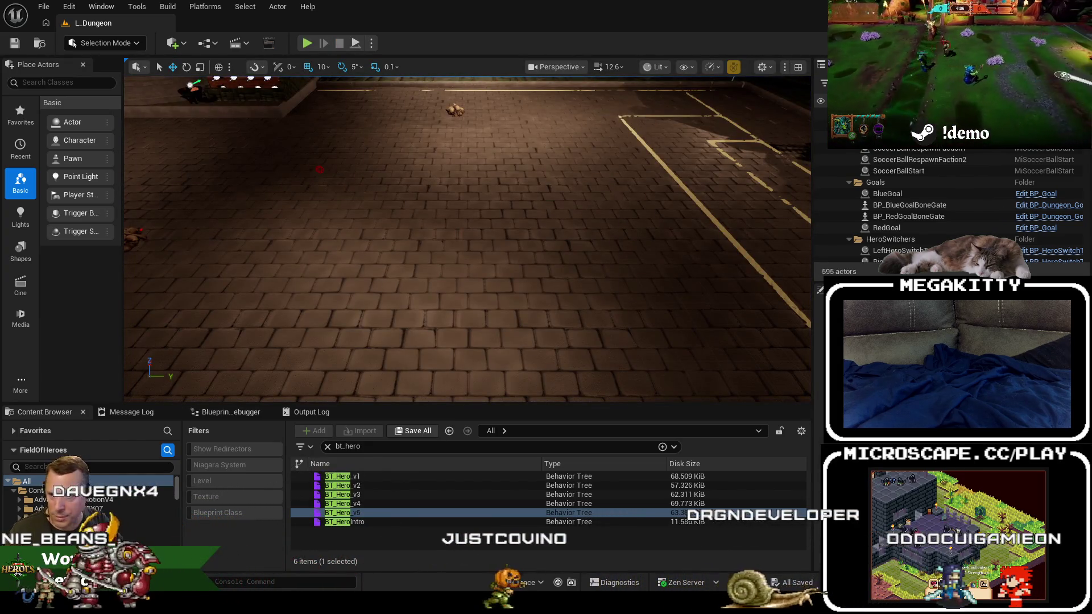
Open L_Elder_Forest from the Elder_Forest maps folder in the Content Browser.
{"action": "left_click_drag", "start_coordinate": [180, 487], "coordinate": [177, 521]}
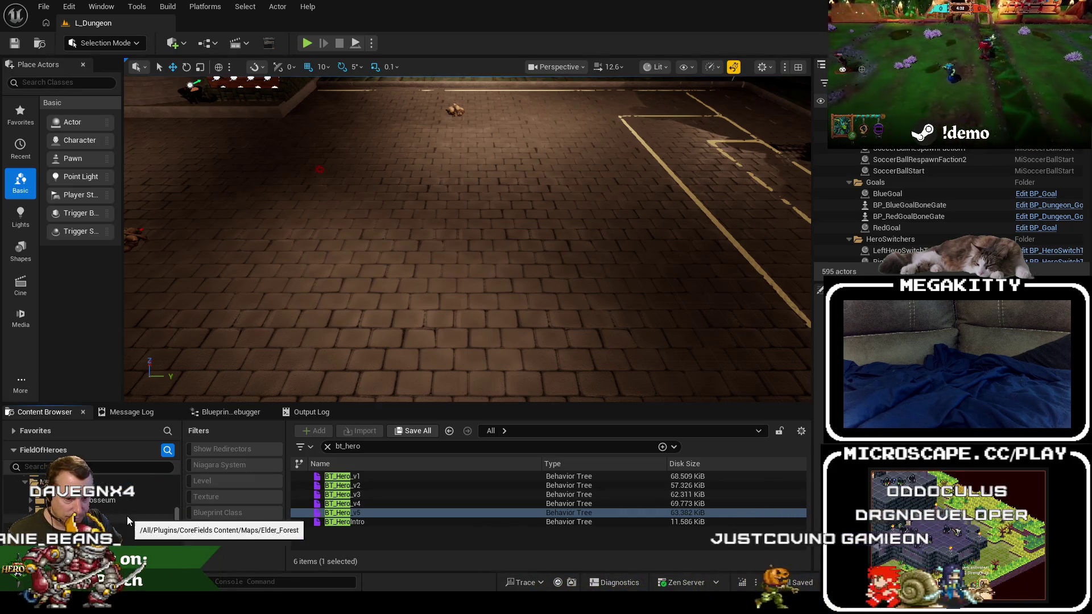
{"action": "left_click", "coordinate": [127, 517]}
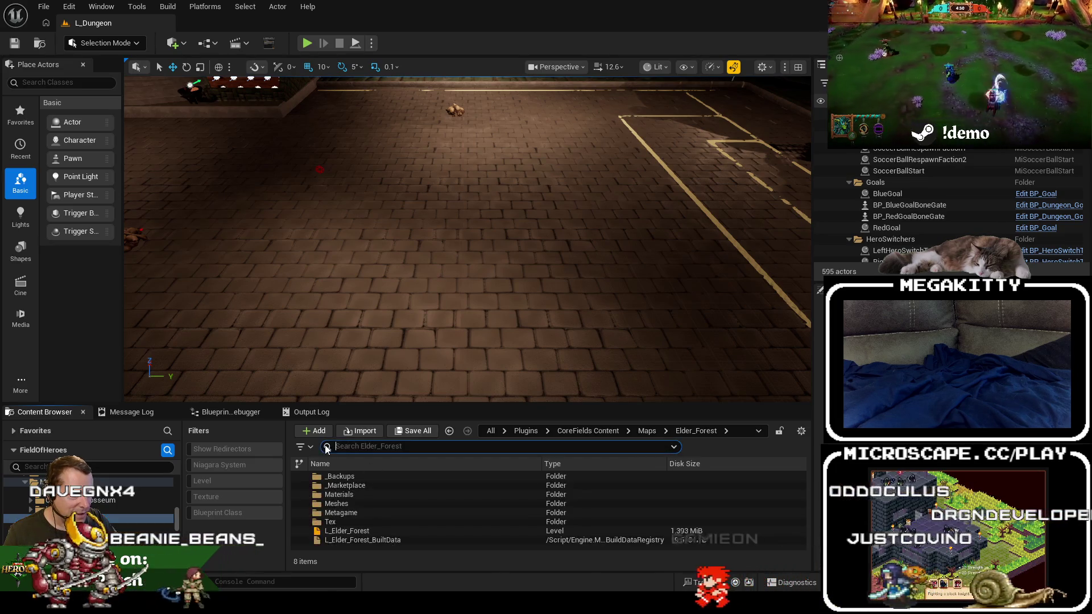
{"action": "double_click", "coordinate": [354, 531]}
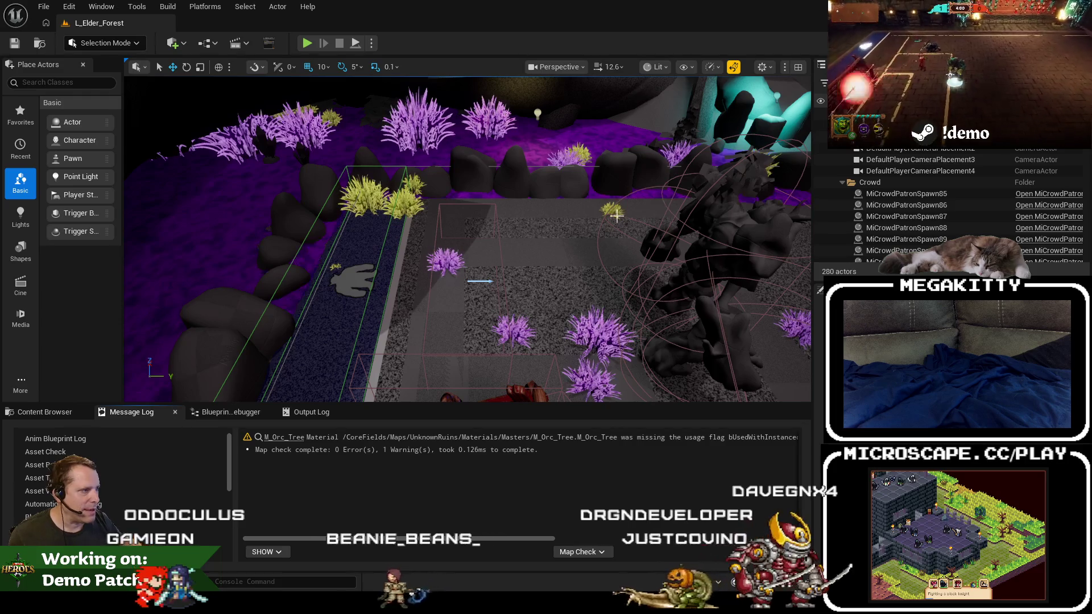
Fly over Elder Forest, viewing the orc tree, rear trees, centre line and spline path.
{"action": "key", "text": "1"}
{"action": "left_click_drag", "start_coordinate": [578, 222], "coordinate": [521, 224]}
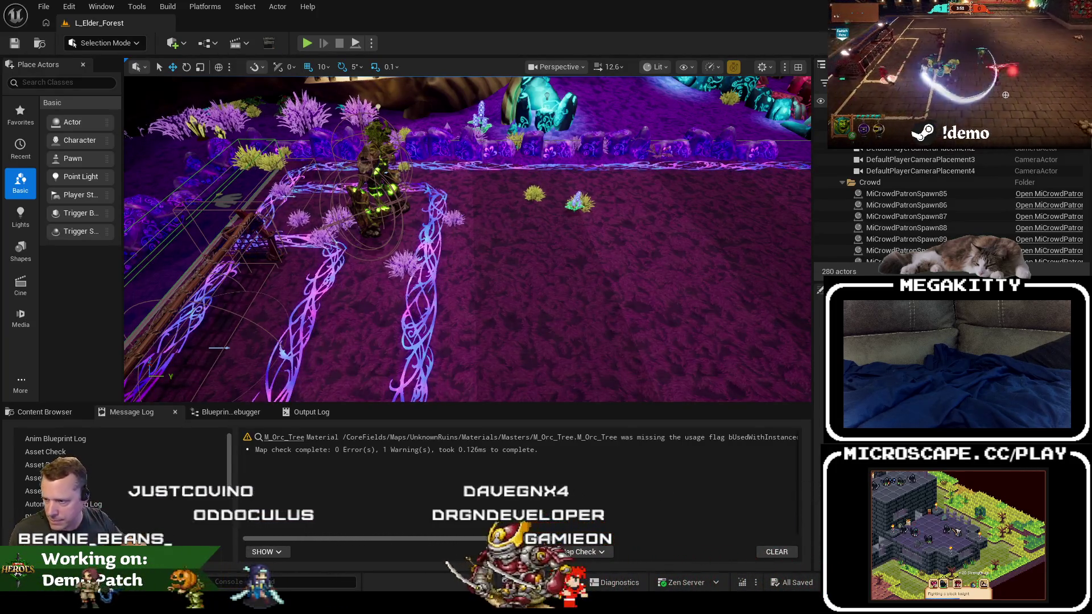
{"action": "left_click_drag", "start_coordinate": [483, 239], "coordinate": [503, 247]}
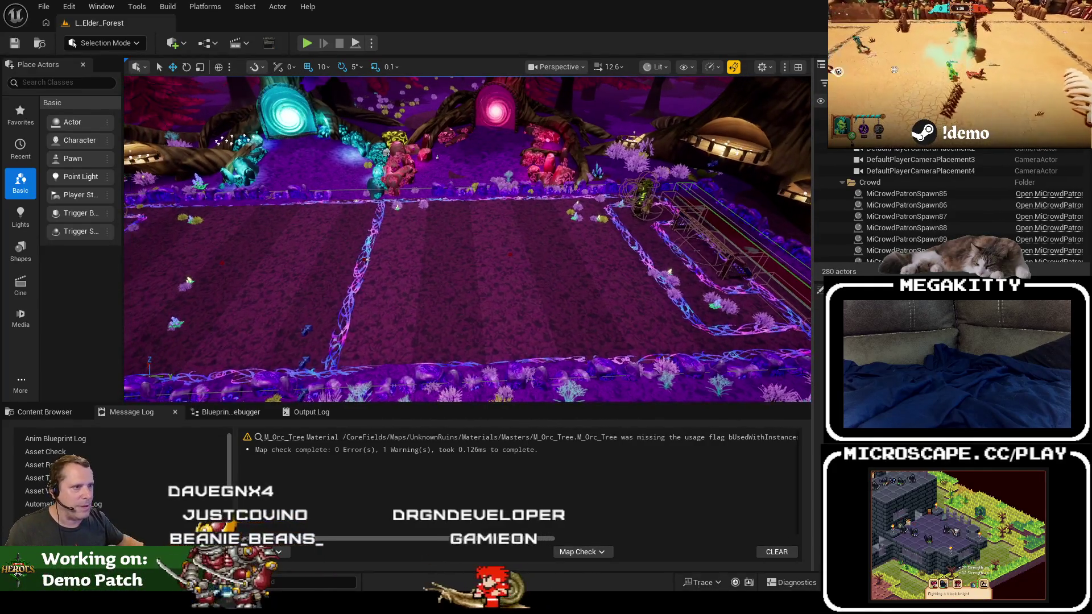
{"action": "left_click_drag", "start_coordinate": [534, 260], "coordinate": [537, 257]}
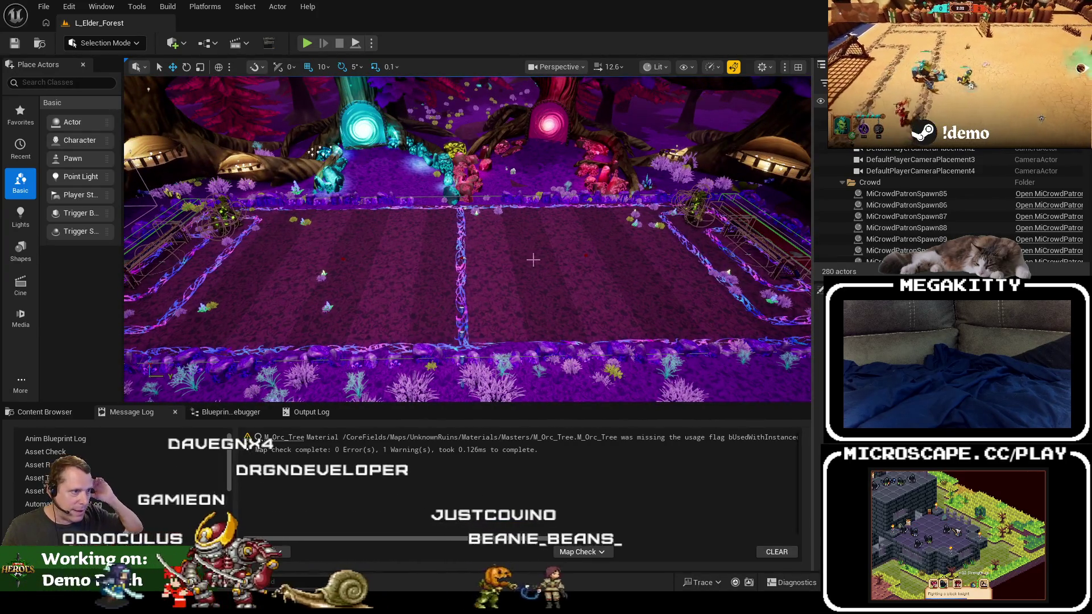
{"action": "mouse_move", "coordinate": [537, 257]}
{"action": "left_mouse_down"}
{"action": "mouse_move", "coordinate": [519, 271]}
{"action": "mouse_move", "coordinate": [538, 277]}
{"action": "mouse_move", "coordinate": [329, 262]}
{"action": "mouse_move", "coordinate": [362, 270]}
{"action": "left_mouse_up"}
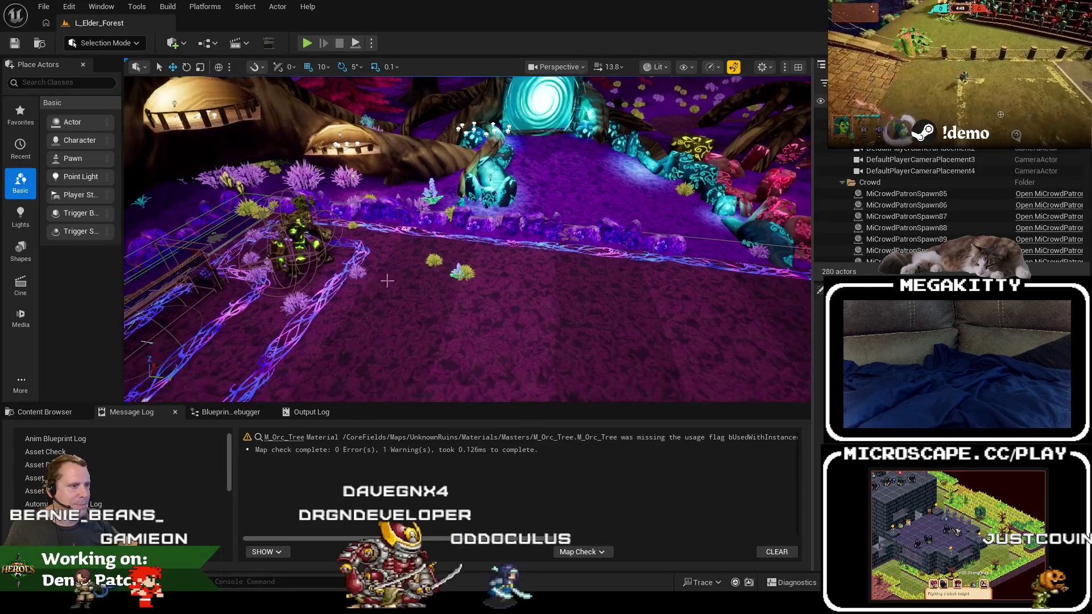
{"action": "mouse_move", "coordinate": [441, 278]}
{"action": "left_mouse_down"}
{"action": "mouse_move", "coordinate": [723, 353]}
{"action": "mouse_move", "coordinate": [445, 275]}
{"action": "mouse_move", "coordinate": [415, 285]}
{"action": "mouse_move", "coordinate": [496, 306]}
{"action": "left_mouse_up"}
{"action": "key", "text": "F11"}
Zoom out over the Elder Forest field in immersive view, then restore the editor layout.
{"action": "scroll", "coordinate": [414, 307], "scroll_direction": "up", "scroll_amount": 4}
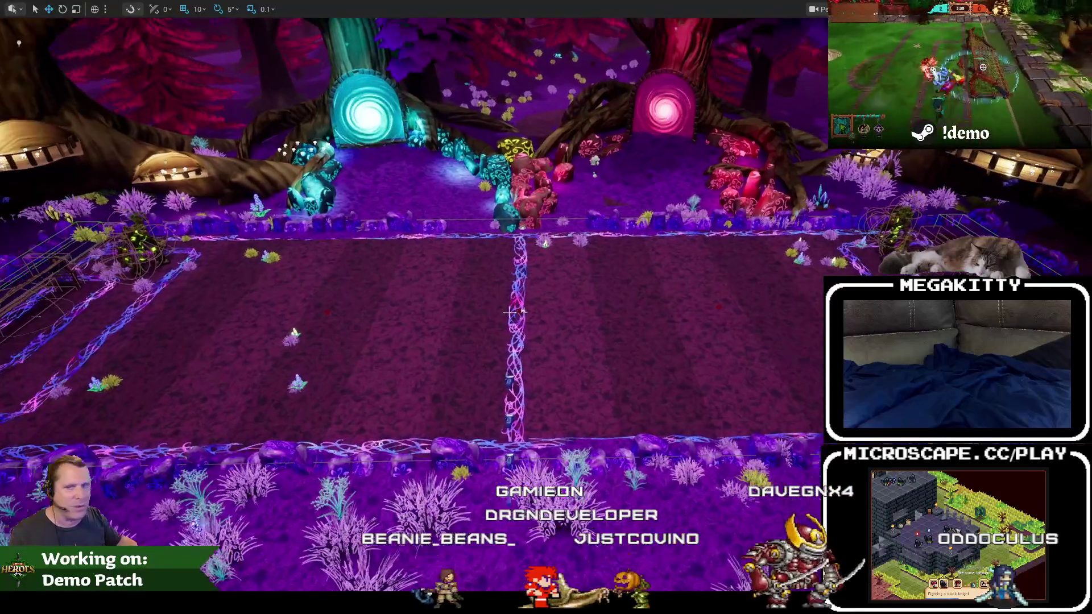
{"action": "scroll", "coordinate": [510, 307], "scroll_direction": "up", "scroll_amount": 4}
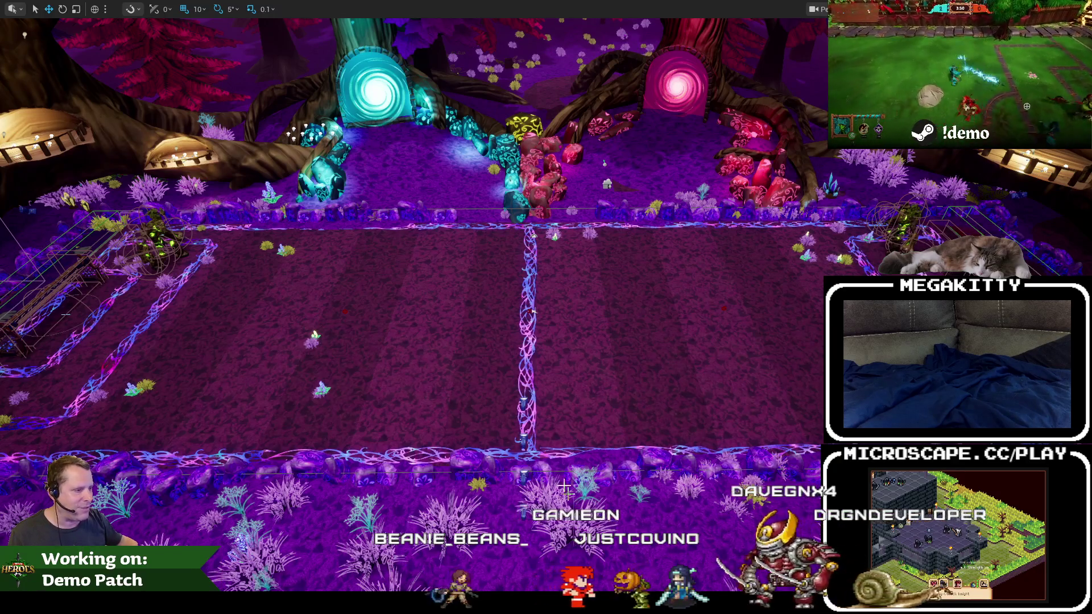
{"action": "scroll", "coordinate": [501, 391], "scroll_direction": "up", "scroll_amount": 4}
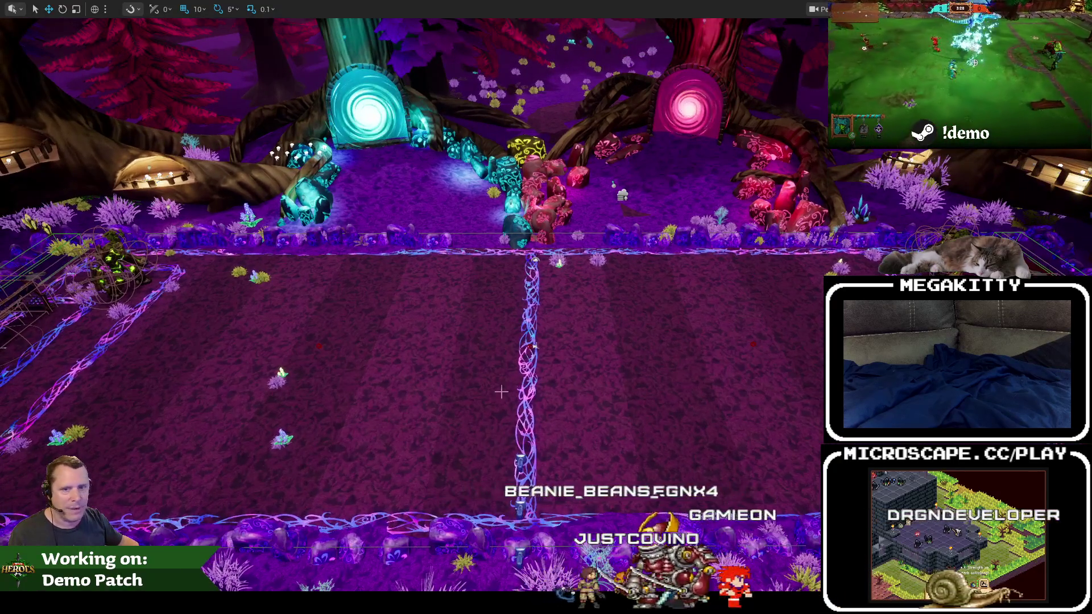
{"action": "key", "text": "F11"}
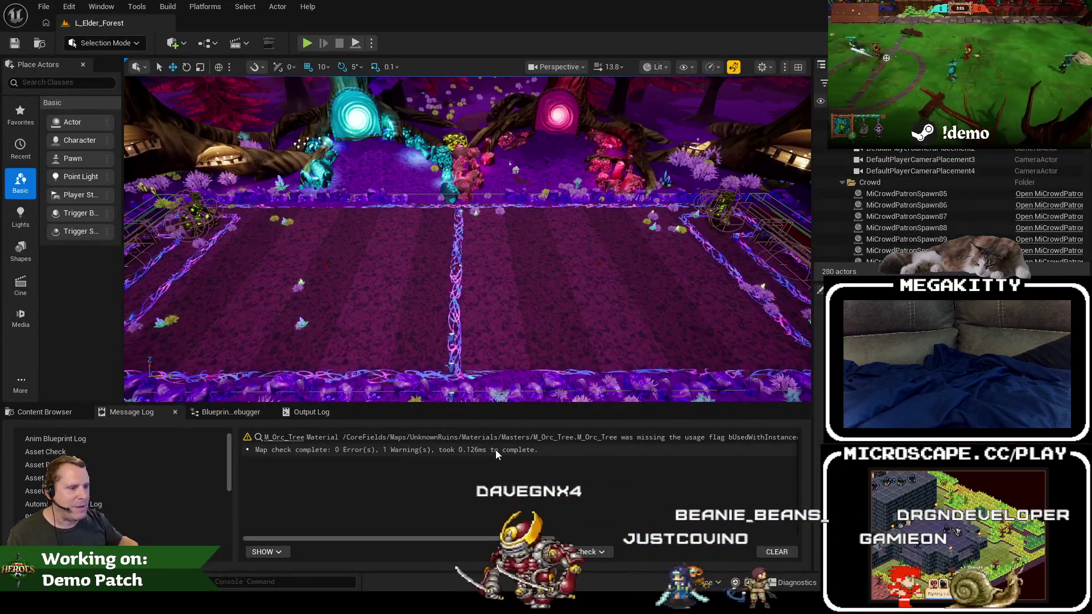
Open L_Highbridge from the Highbridge maps folder in the Content Browser.
{"action": "left_click", "coordinate": [49, 411]}
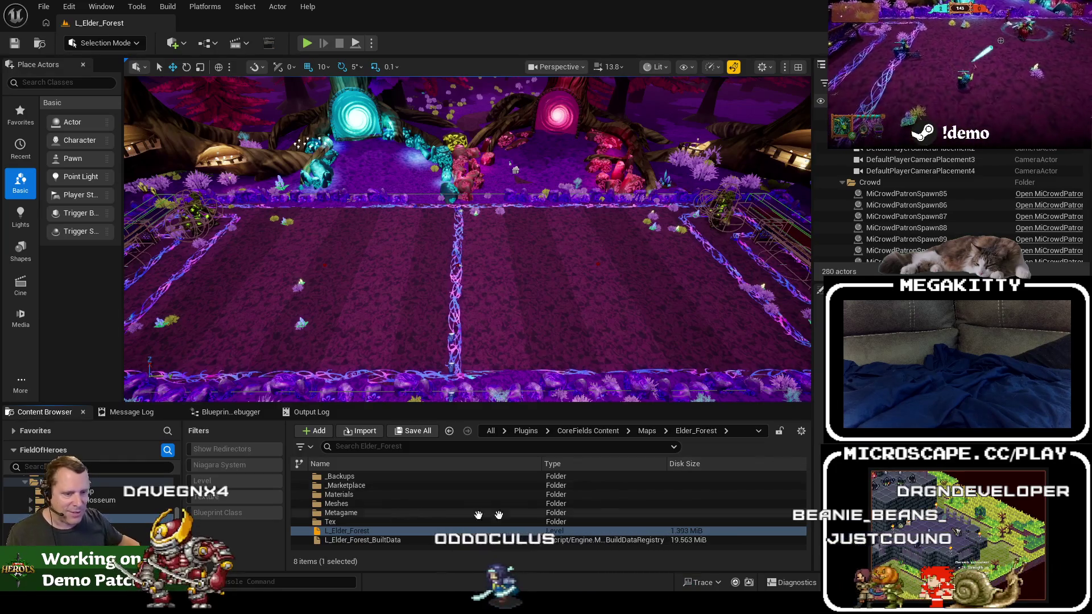
{"action": "left_click", "coordinate": [85, 537]}
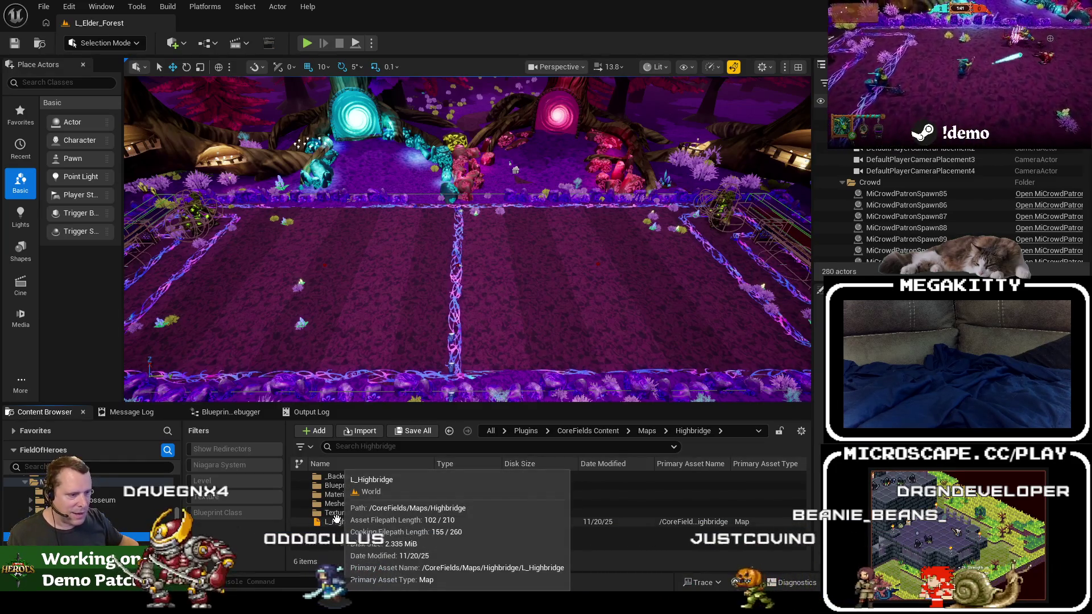
{"action": "left_click", "coordinate": [342, 522]}
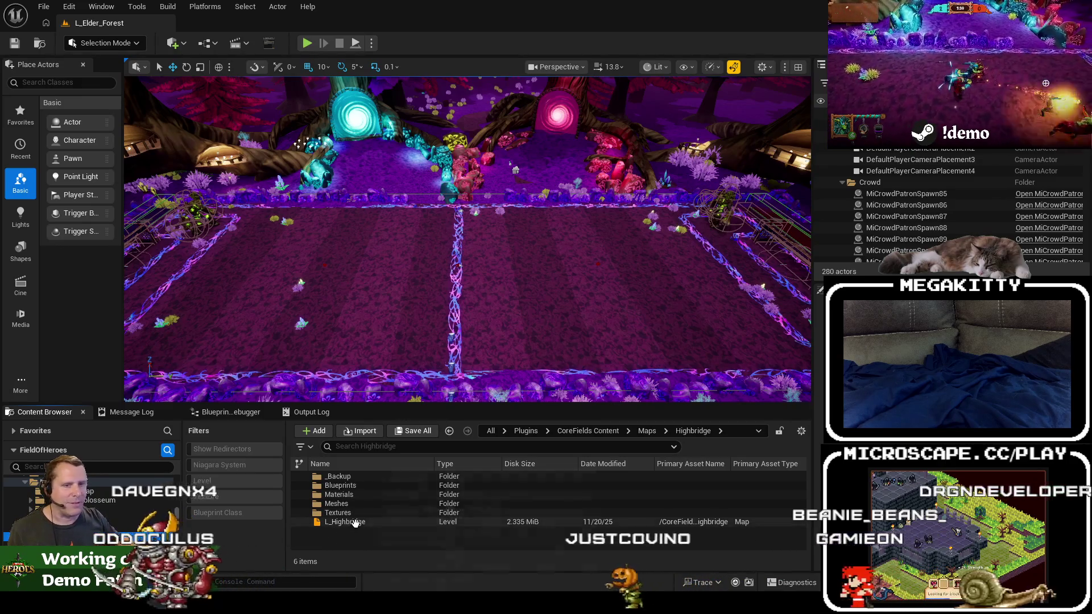
{"action": "double_click", "coordinate": [357, 522]}
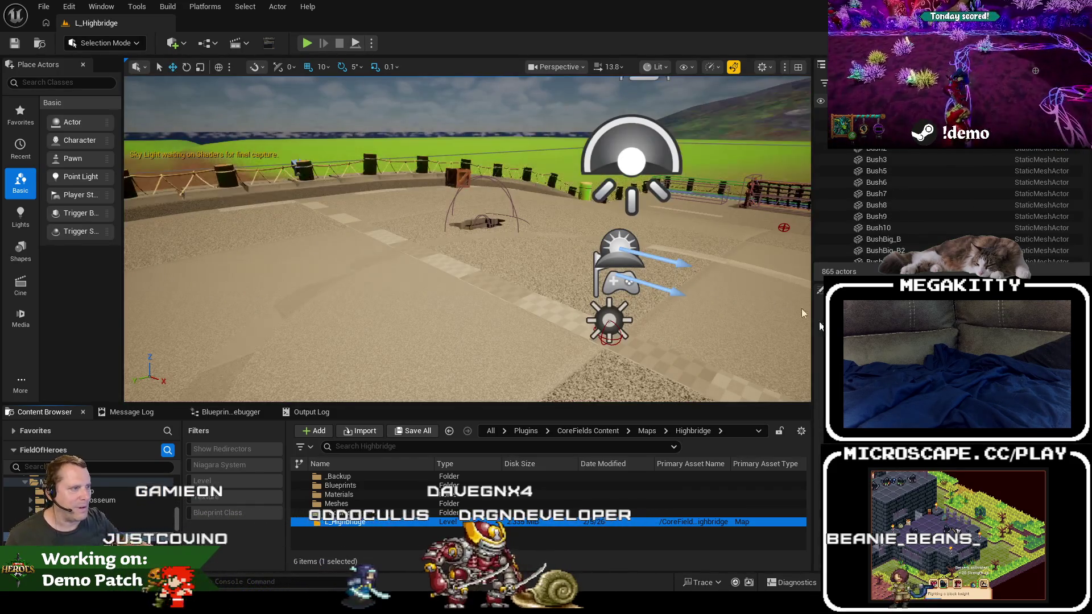
Fly the camera over the Highbridge field and give the level view more height.
{"action": "mouse_move", "coordinate": [613, 234]}
{"action": "left_mouse_down"}
{"action": "mouse_move", "coordinate": [512, 250]}
{"action": "mouse_move", "coordinate": [613, 235]}
{"action": "mouse_move", "coordinate": [563, 284]}
{"action": "mouse_move", "coordinate": [581, 250]}
{"action": "mouse_move", "coordinate": [613, 234]}
{"action": "mouse_move", "coordinate": [598, 247]}
{"action": "mouse_move", "coordinate": [398, 243]}
{"action": "mouse_move", "coordinate": [398, 256]}
{"action": "left_mouse_up"}
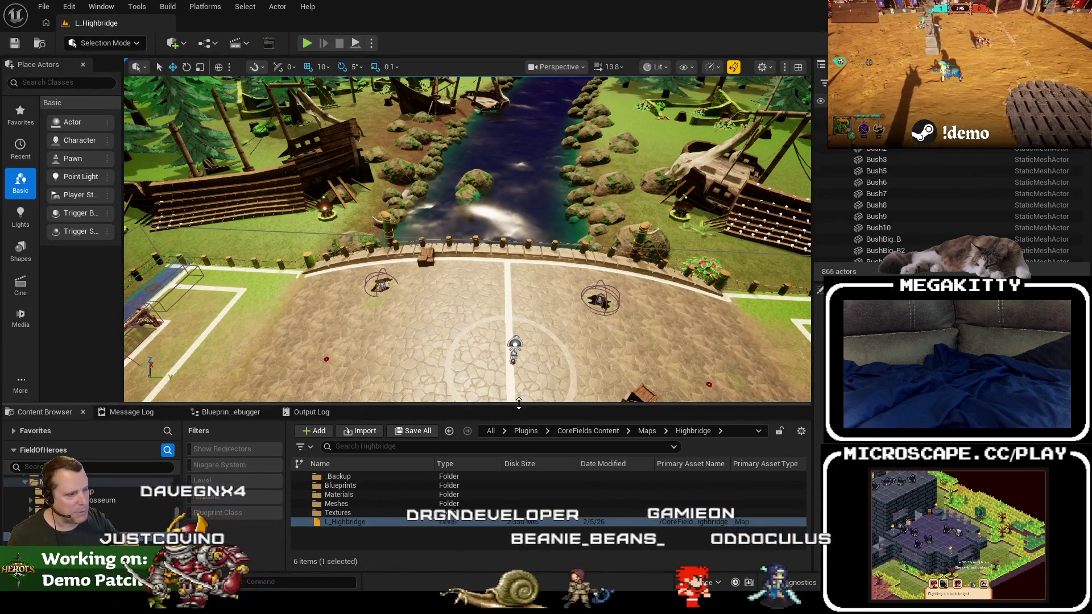
{"action": "left_click_drag", "start_coordinate": [520, 406], "coordinate": [519, 435]}
{"action": "mouse_move", "coordinate": [512, 342]}
{"action": "left_mouse_down"}
{"action": "mouse_move", "coordinate": [512, 296]}
{"action": "mouse_move", "coordinate": [512, 313]}
{"action": "left_mouse_up"}
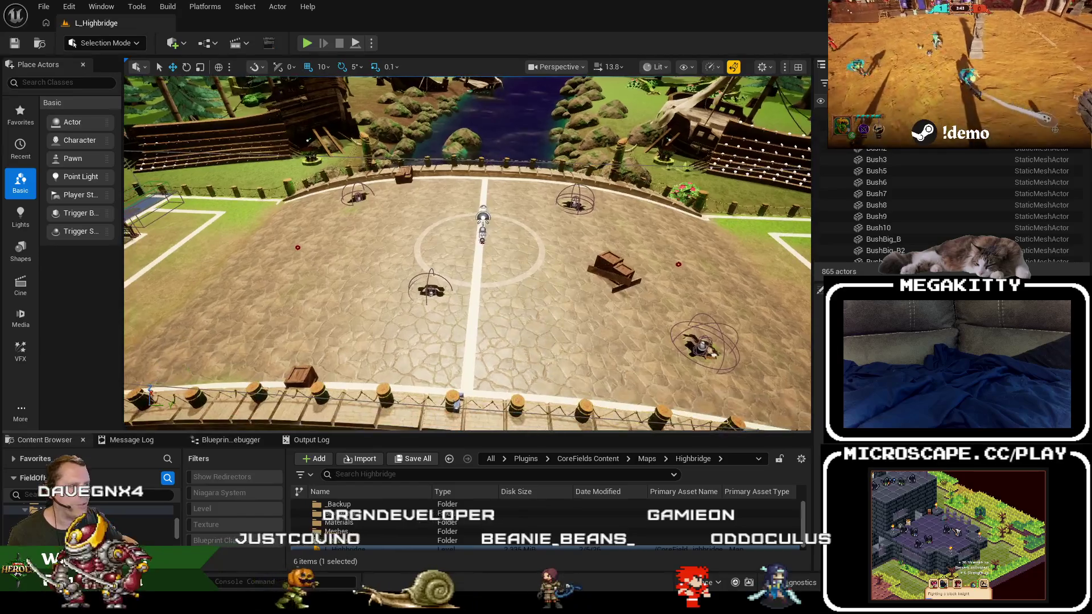
{"action": "key", "text": "Left"}
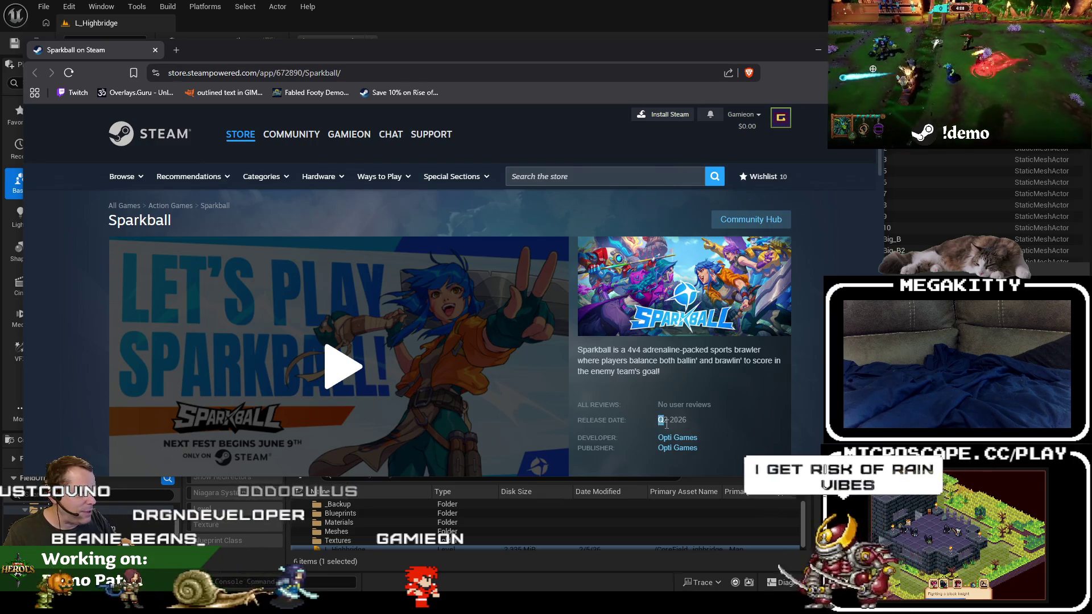
Highlight the Q2 2026 release date and scroll around the Sparkball store page.
{"action": "left_click_drag", "start_coordinate": [660, 425], "coordinate": [667, 424]}
{"action": "scroll", "coordinate": [680, 420], "scroll_direction": "down", "scroll_amount": 5}
{"action": "scroll", "coordinate": [626, 404], "scroll_direction": "up", "scroll_amount": 1}
{"action": "scroll", "coordinate": [555, 390], "scroll_direction": "down", "scroll_amount": 2}
{"action": "mouse_move", "coordinate": [611, 331]}
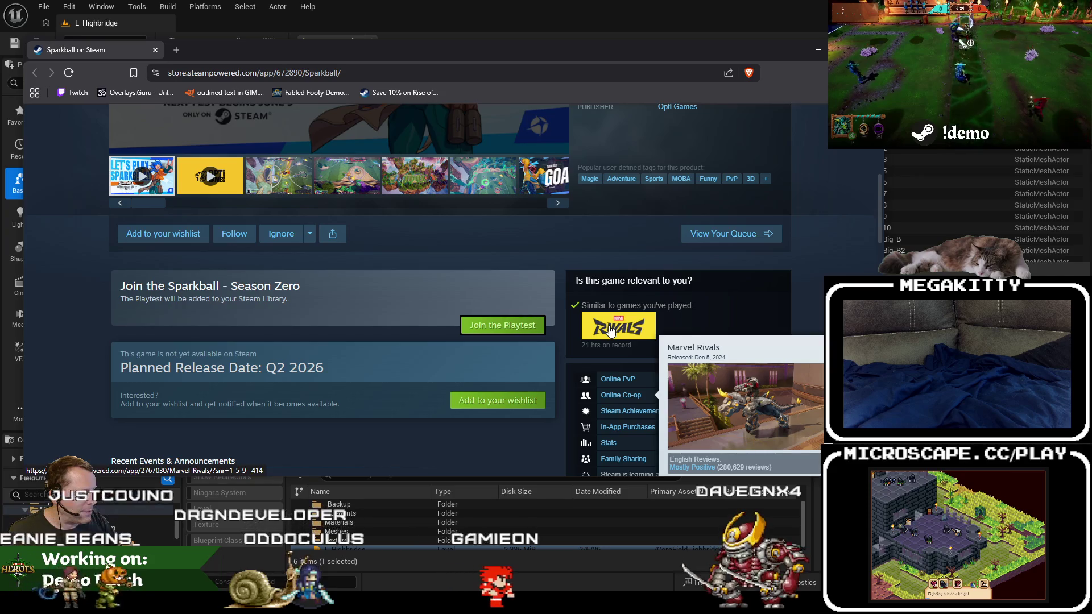
{"action": "scroll", "coordinate": [344, 282], "scroll_direction": "up", "scroll_amount": 3}
Maximize Brave and open a gameplay screenshot in the full-size gallery viewer.
{"action": "double_click", "coordinate": [390, 46]}
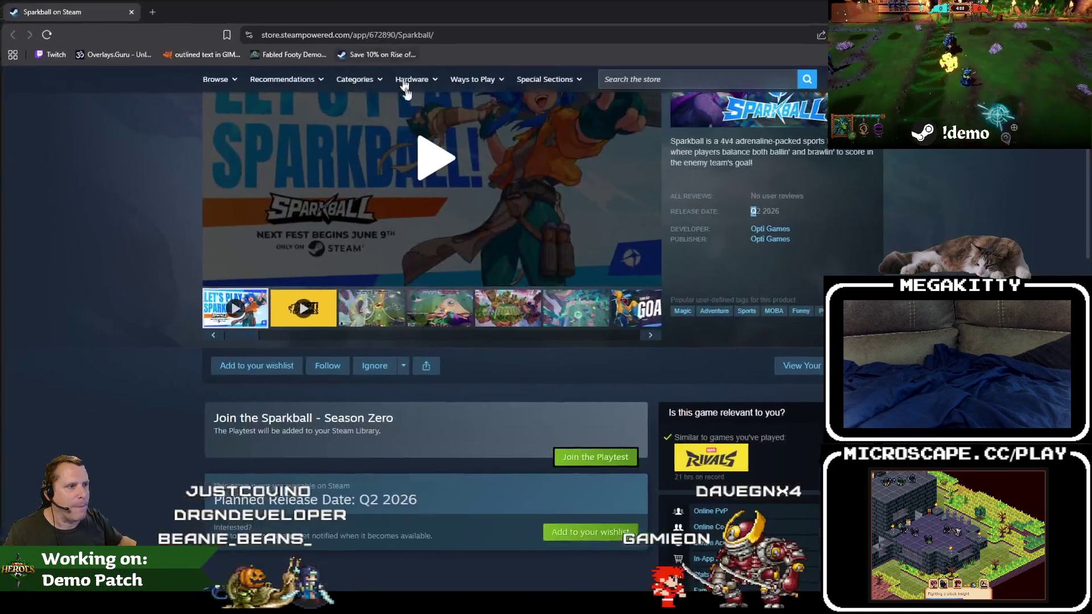
{"action": "left_click", "coordinate": [379, 316]}
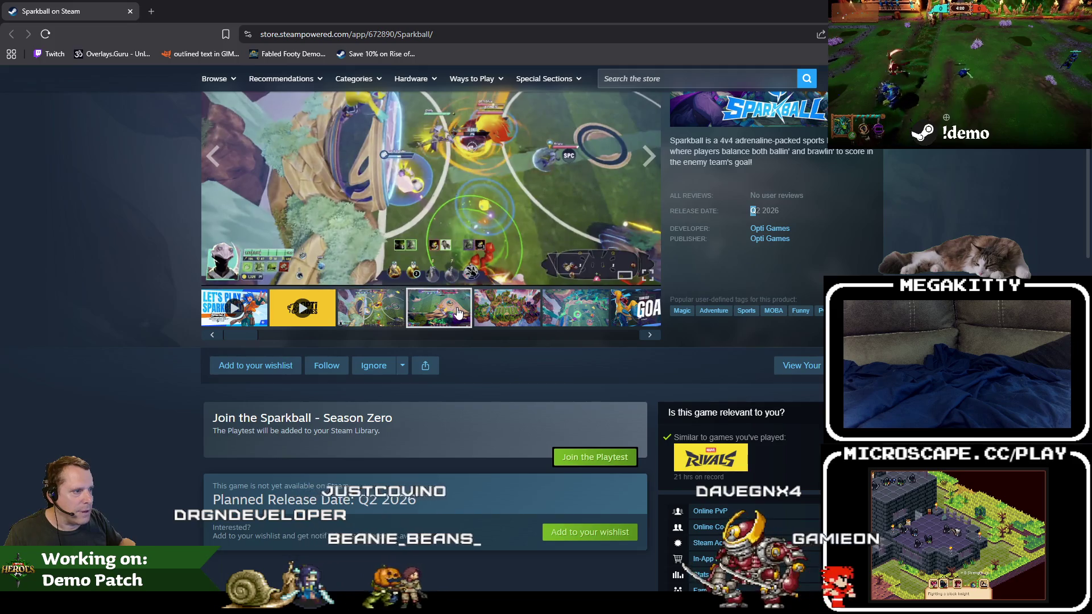
{"action": "scroll", "coordinate": [462, 256], "scroll_direction": "up", "scroll_amount": 3}
{"action": "left_click", "coordinate": [463, 288]}
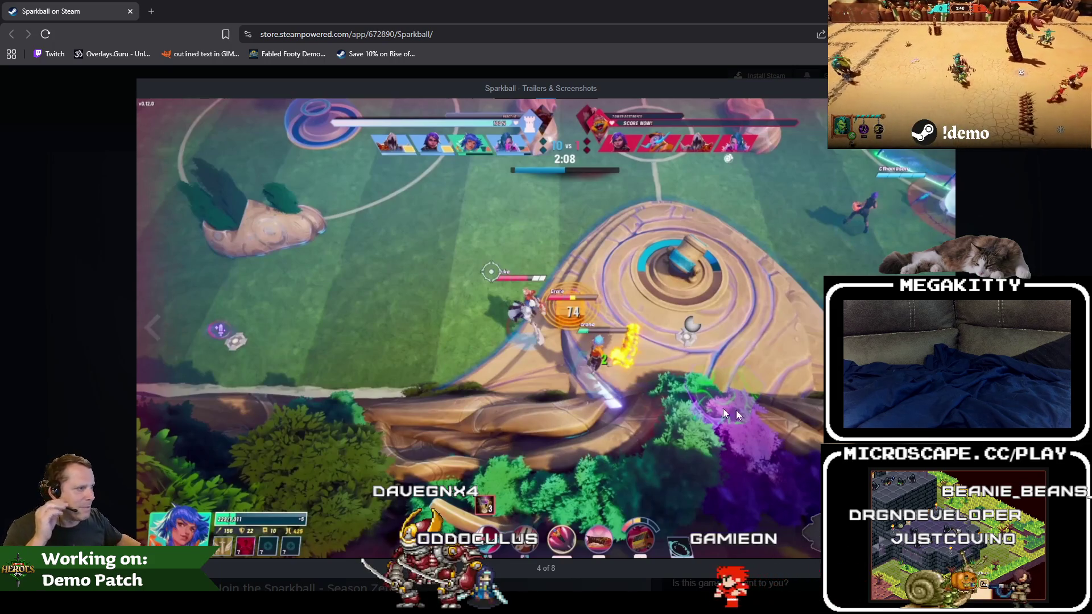
Cycle through Sparkball screenshots 4–8 toward the trailers, then close the gallery and return to Unreal.
{"action": "key", "text": "Right"}
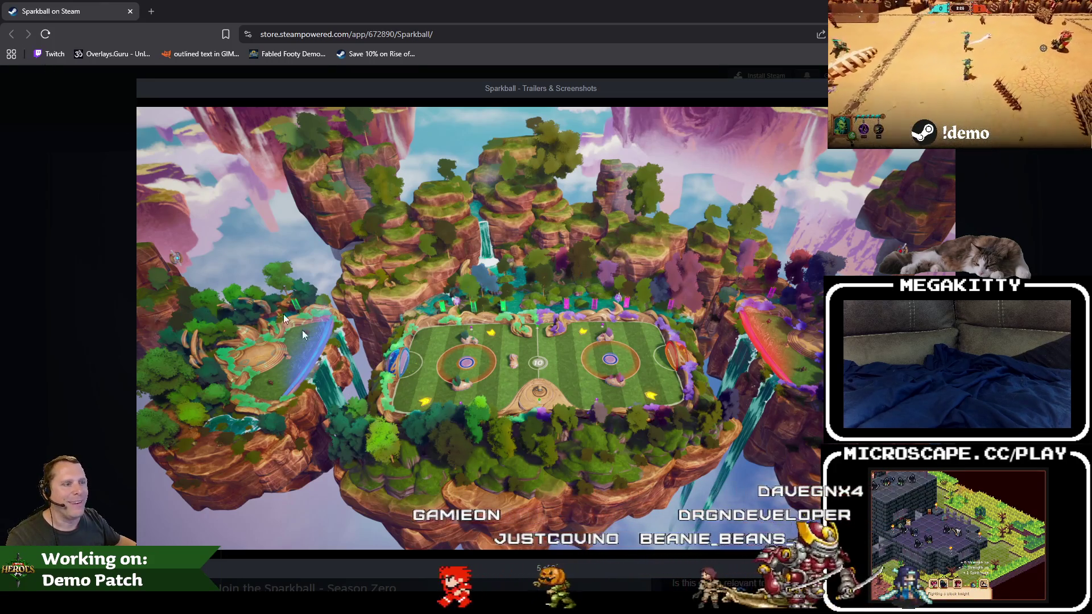
{"action": "left_click", "coordinate": [152, 327]}
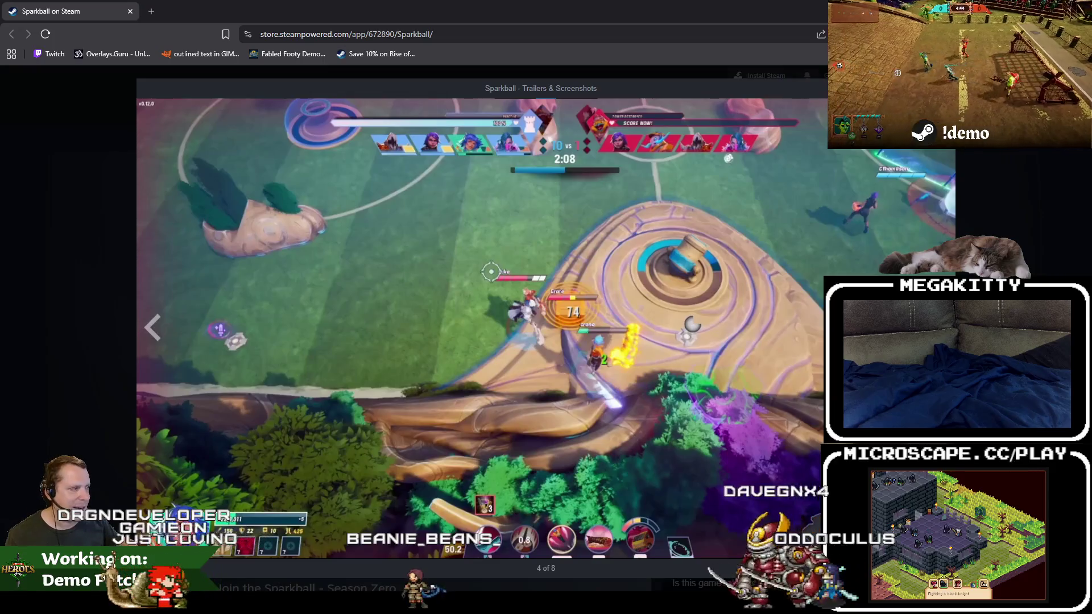
{"action": "key", "text": "Right"}
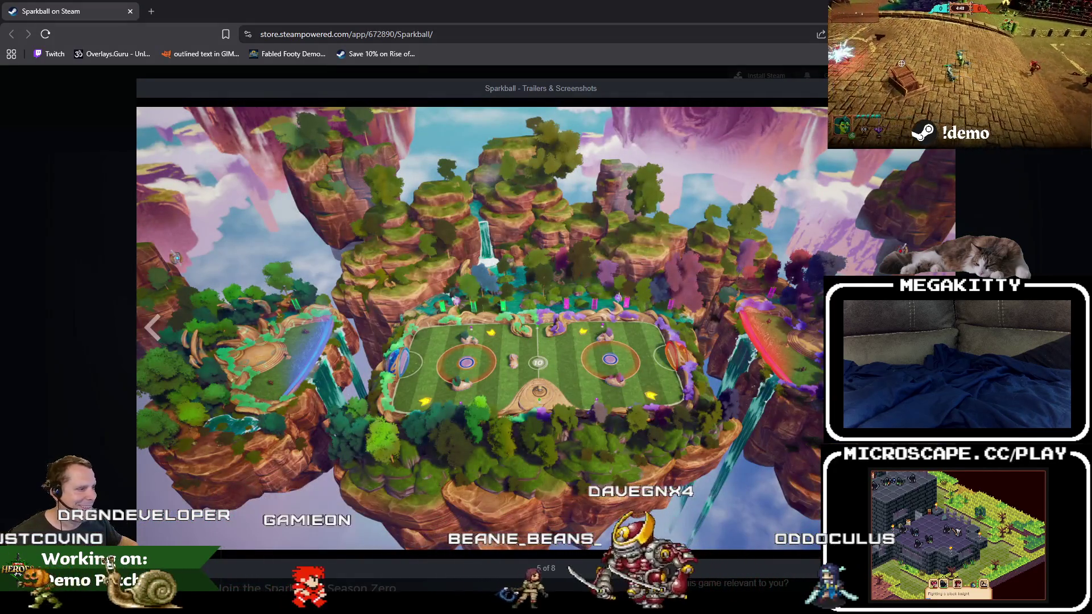
{"action": "key", "text": "Right"}
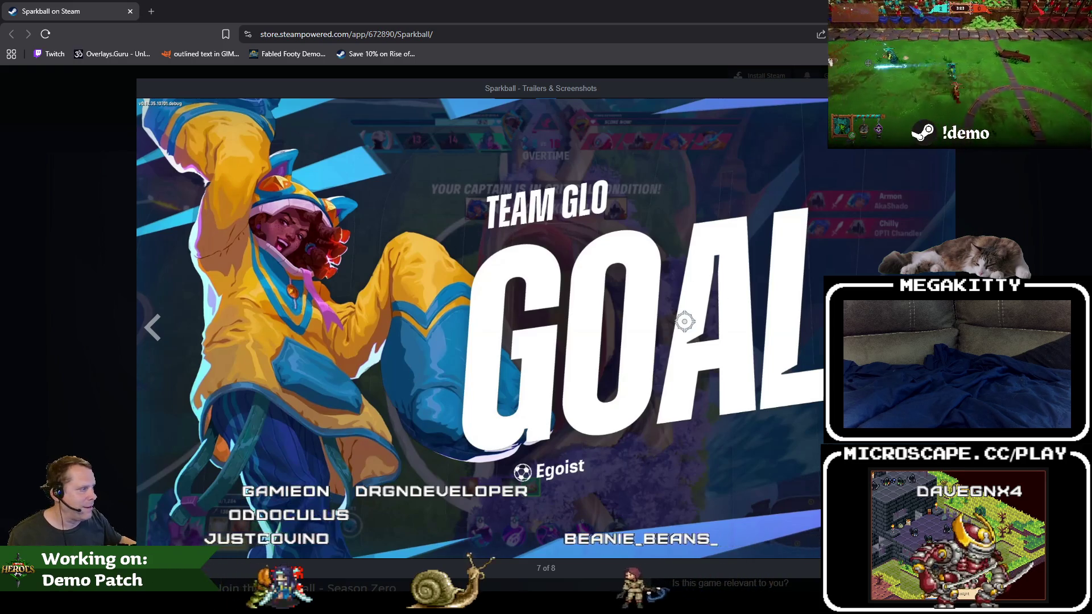
{"action": "key", "text": "Right"}
{"action": "key", "text": "Right"}
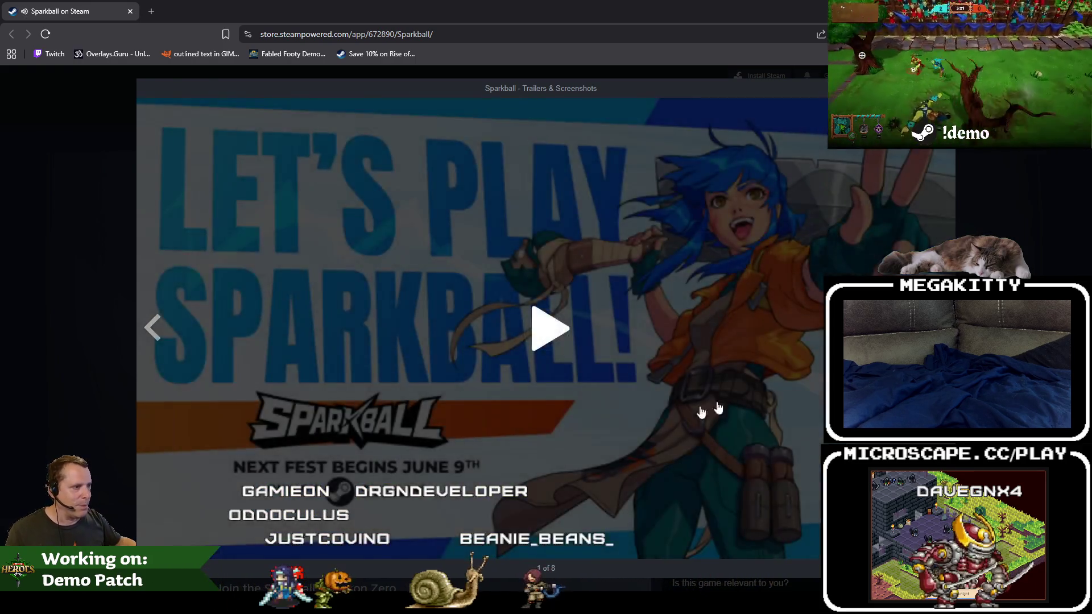
{"action": "key", "text": "Right"}
{"action": "key", "text": "Escape"}
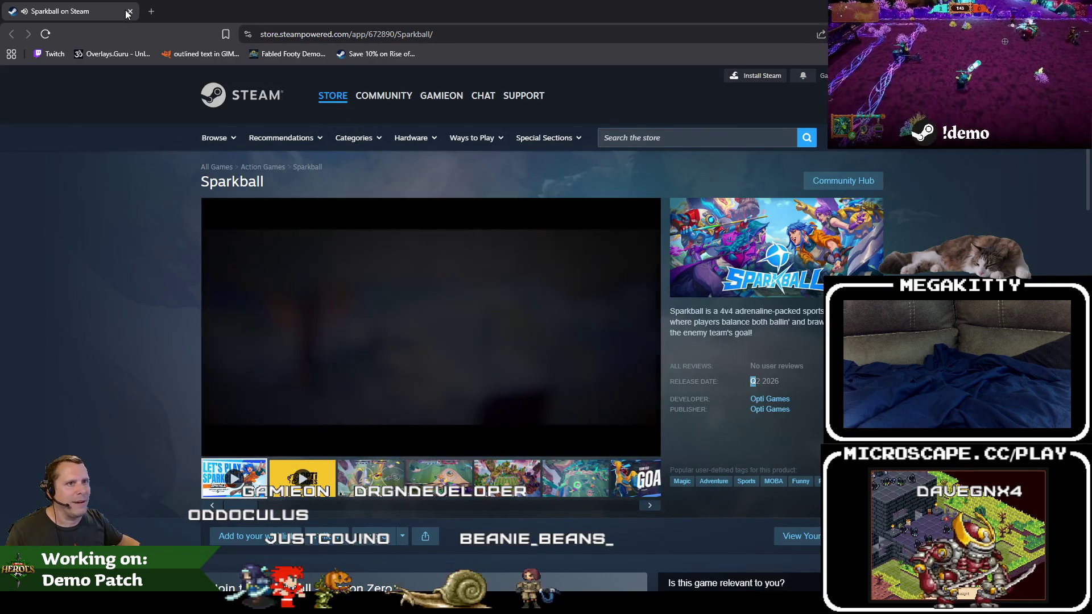
{"action": "key", "text": "alt+Tab"}
Zoom and pan the viewport over the Highbridge court, bridge and river.
{"action": "scroll", "coordinate": [593, 311], "scroll_direction": "down", "scroll_amount": 10}
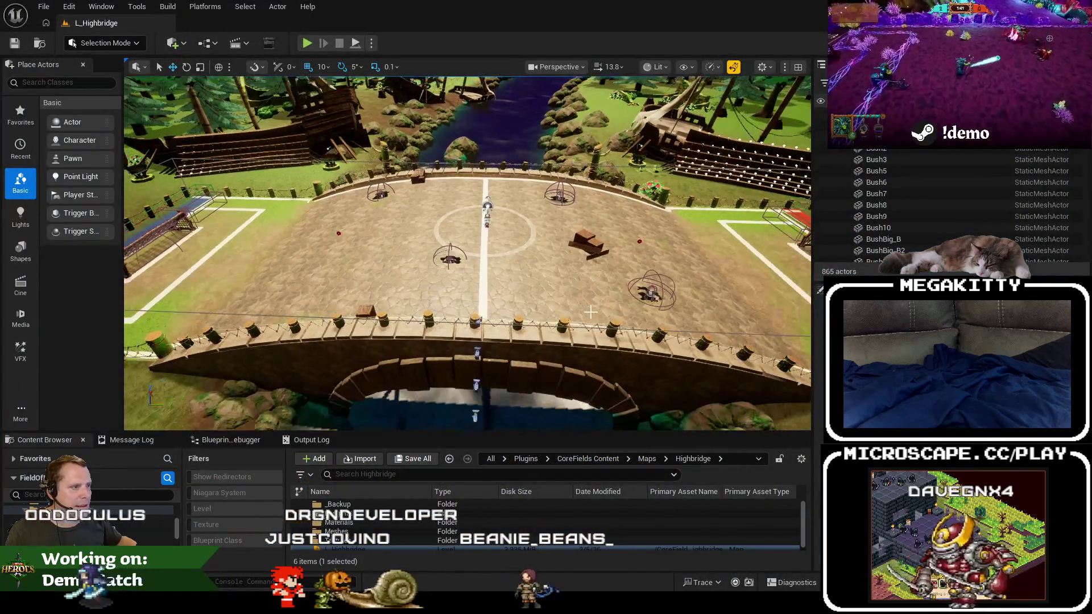
{"action": "scroll", "coordinate": [468, 253], "scroll_direction": "up", "scroll_amount": 5}
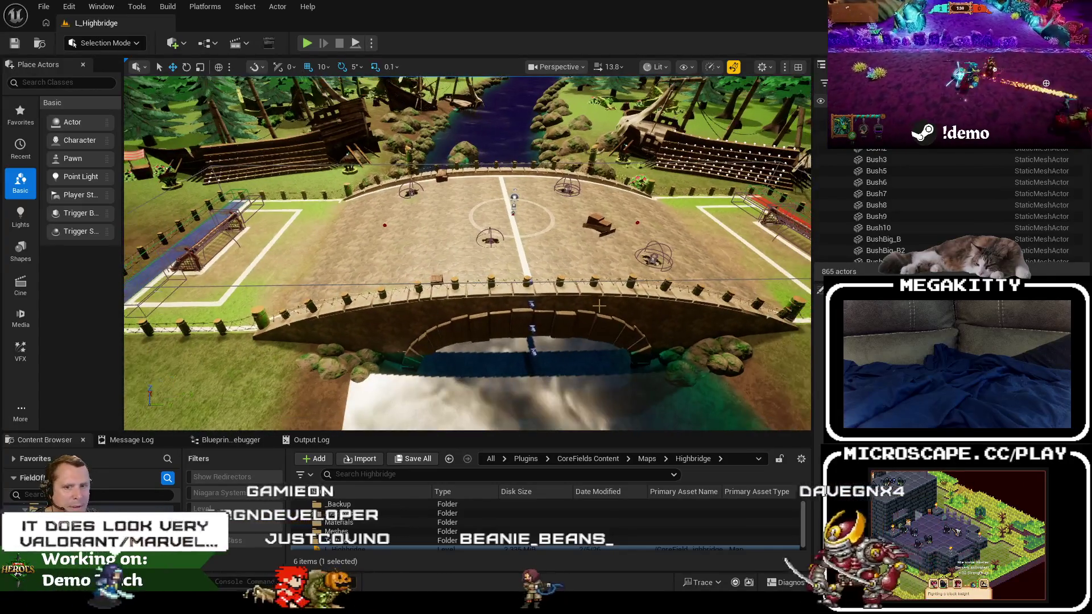
{"action": "scroll", "coordinate": [611, 296], "scroll_direction": "up", "scroll_amount": 2}
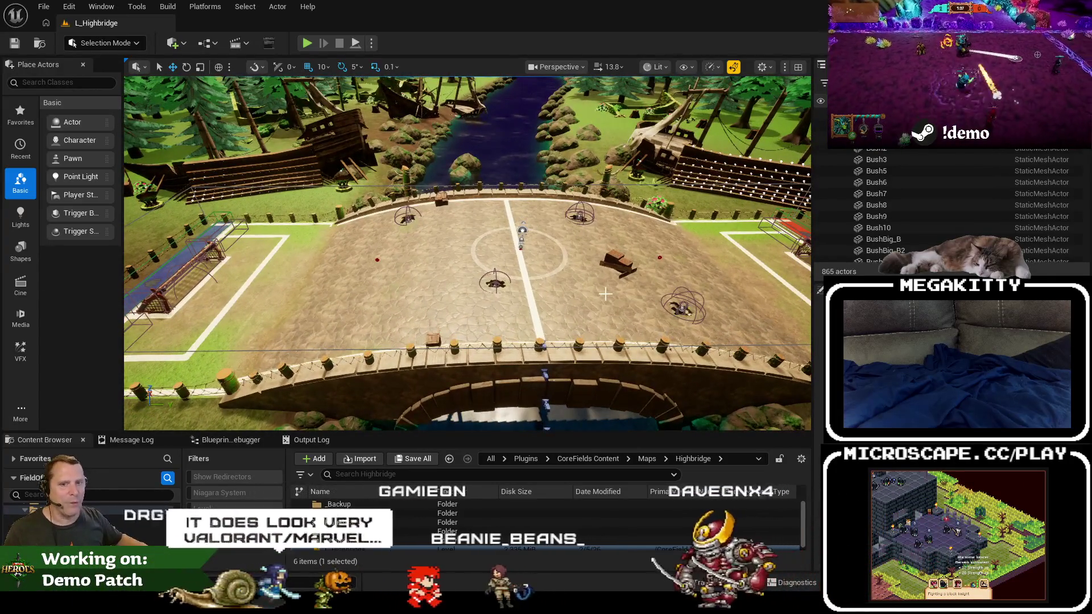
{"action": "scroll", "coordinate": [610, 295], "scroll_direction": "up", "scroll_amount": 2}
{"action": "left_click_drag", "start_coordinate": [610, 295], "coordinate": [500, 289]}
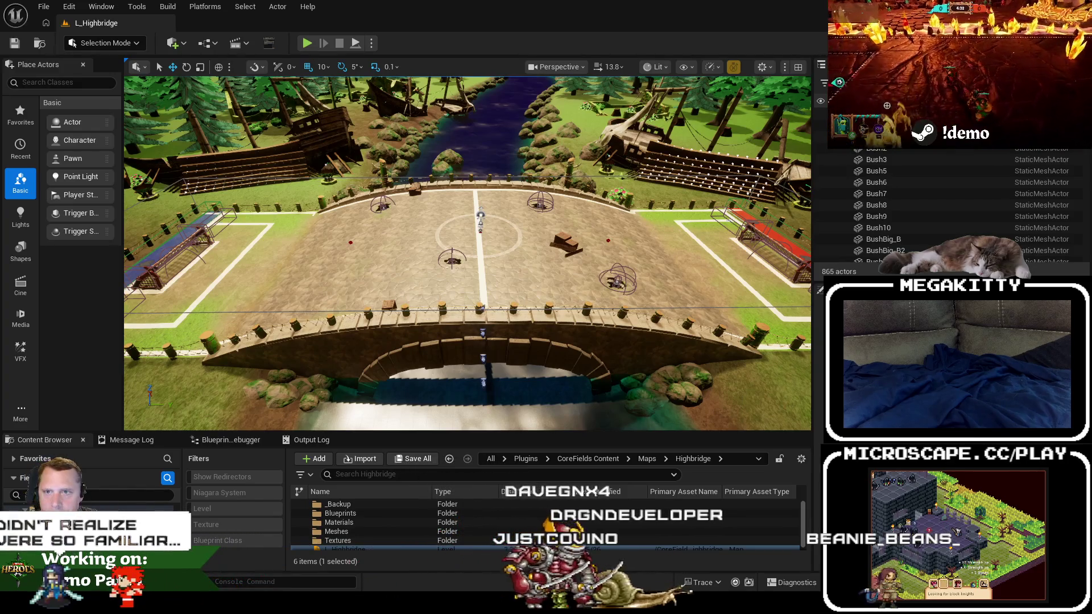
{"action": "key", "text": "alt+Tab"}
{"action": "scroll", "coordinate": [451, 252], "scroll_direction": "down", "scroll_amount": 5}
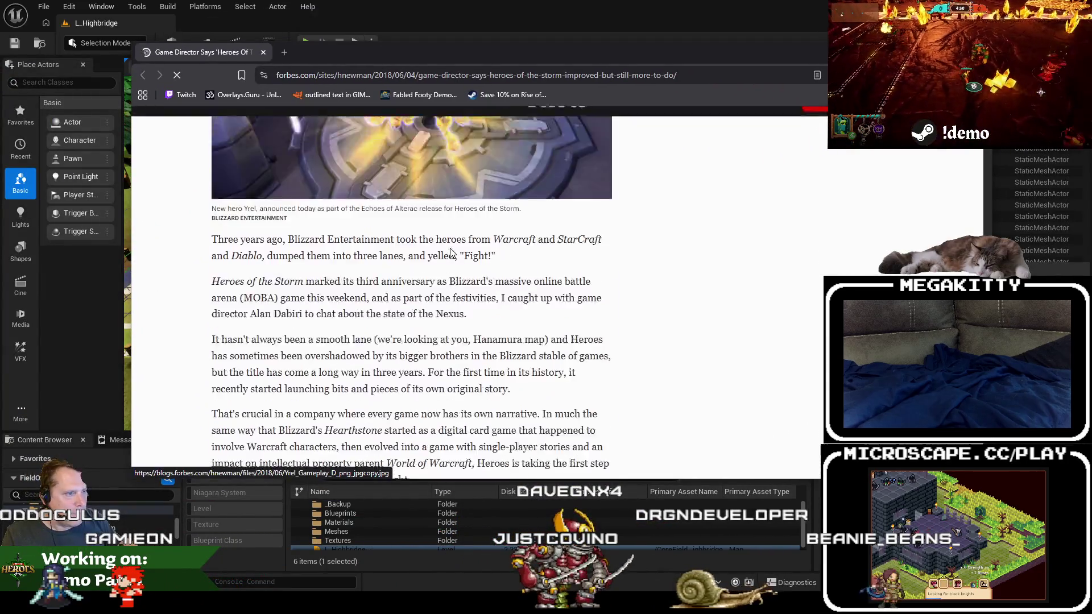
{"action": "scroll", "coordinate": [455, 250], "scroll_direction": "down", "scroll_amount": 15}
{"action": "scroll", "coordinate": [548, 281], "scroll_direction": "down", "scroll_amount": 15}
{"action": "left_click", "coordinate": [263, 53]}
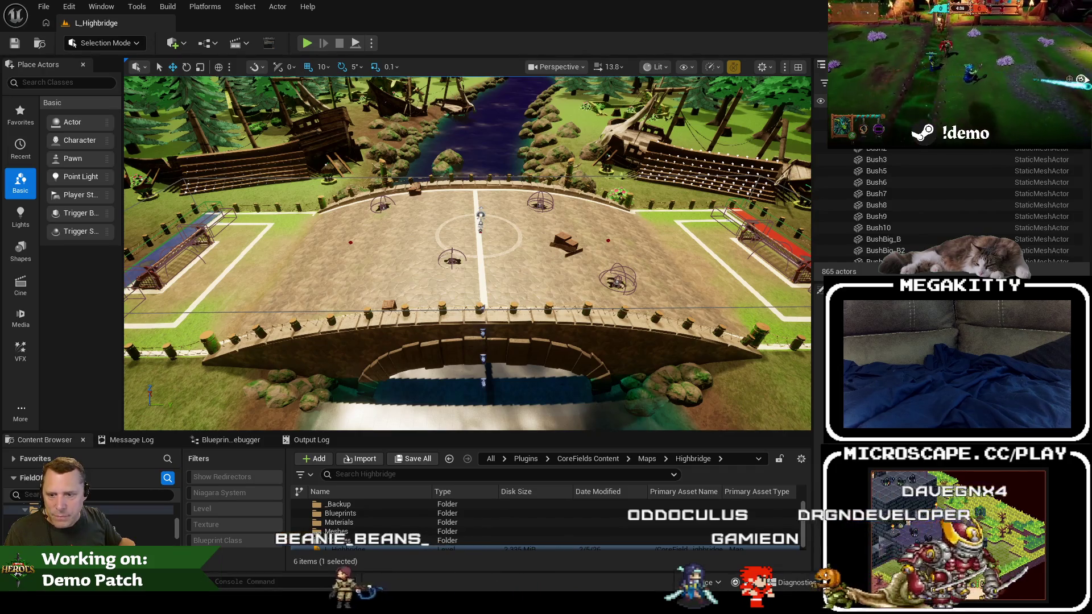
{"action": "mouse_move", "coordinate": [819, 83]}
{"action": "left_mouse_down"}
{"action": "mouse_move", "coordinate": [489, 83]}
{"action": "mouse_move", "coordinate": [123, 56]}
{"action": "left_mouse_up"}
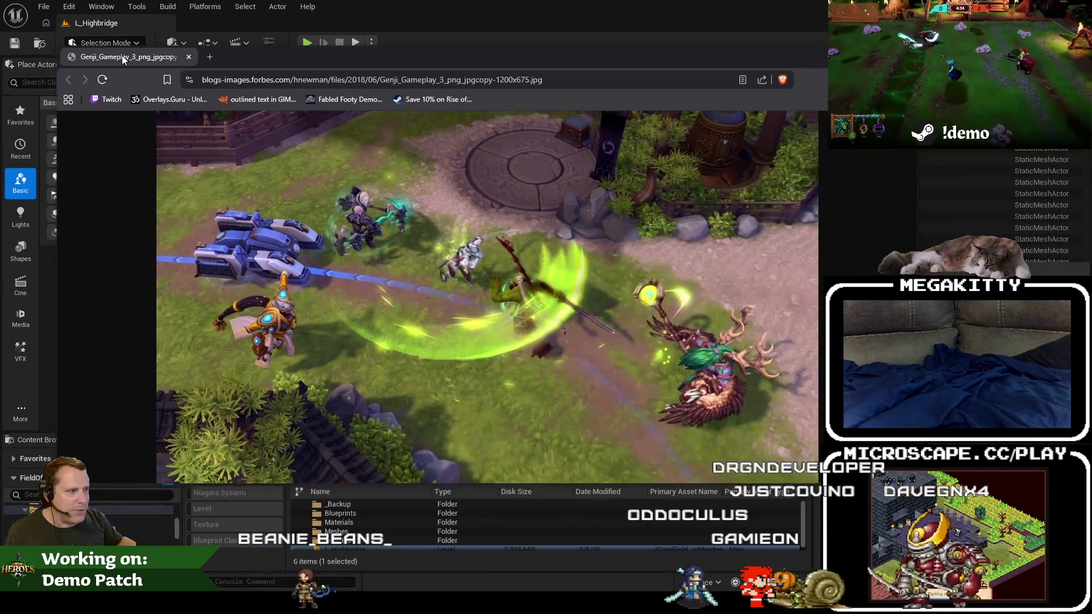
{"action": "double_click", "coordinate": [408, 60]}
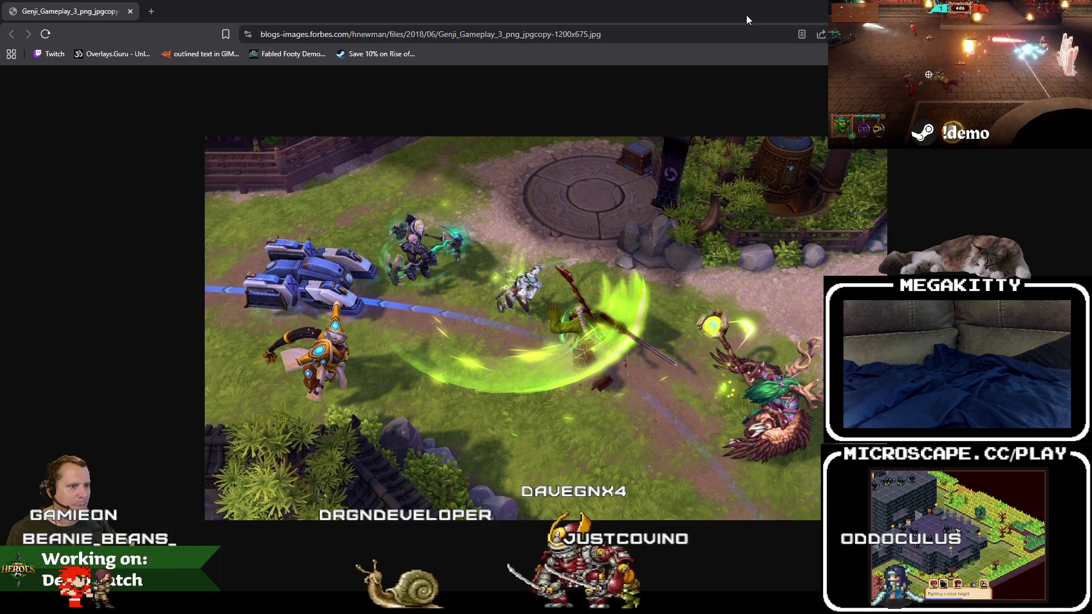
{"action": "key", "text": "alt+Tab"}
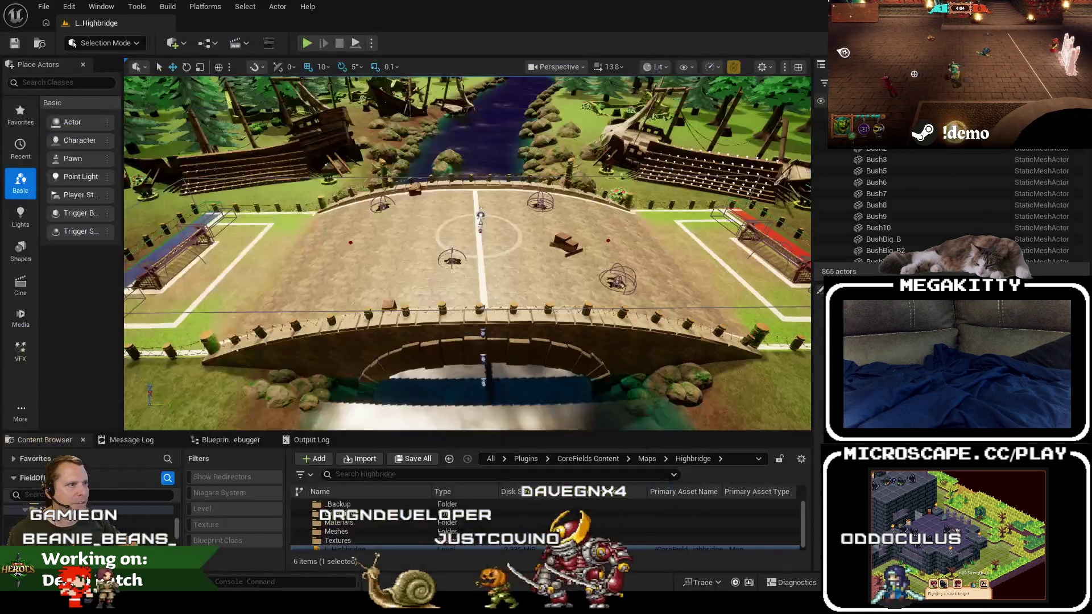
Fly down to the left goal, focus a plaza actor, and heighten the Content Browser to show L_Highbridge.
{"action": "mouse_move", "coordinate": [299, 281]}
{"action": "left_mouse_down"}
{"action": "mouse_move", "coordinate": [456, 272]}
{"action": "mouse_move", "coordinate": [454, 253]}
{"action": "mouse_move", "coordinate": [524, 241]}
{"action": "mouse_move", "coordinate": [524, 267]}
{"action": "mouse_move", "coordinate": [472, 273]}
{"action": "left_mouse_up"}
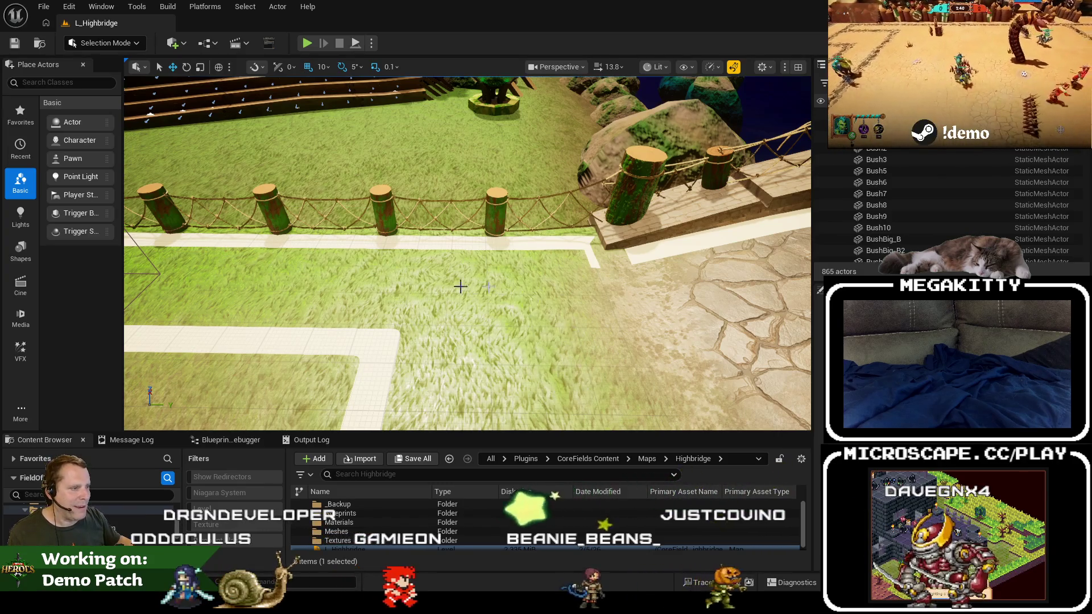
{"action": "scroll", "coordinate": [505, 325], "scroll_direction": "down", "scroll_amount": 5}
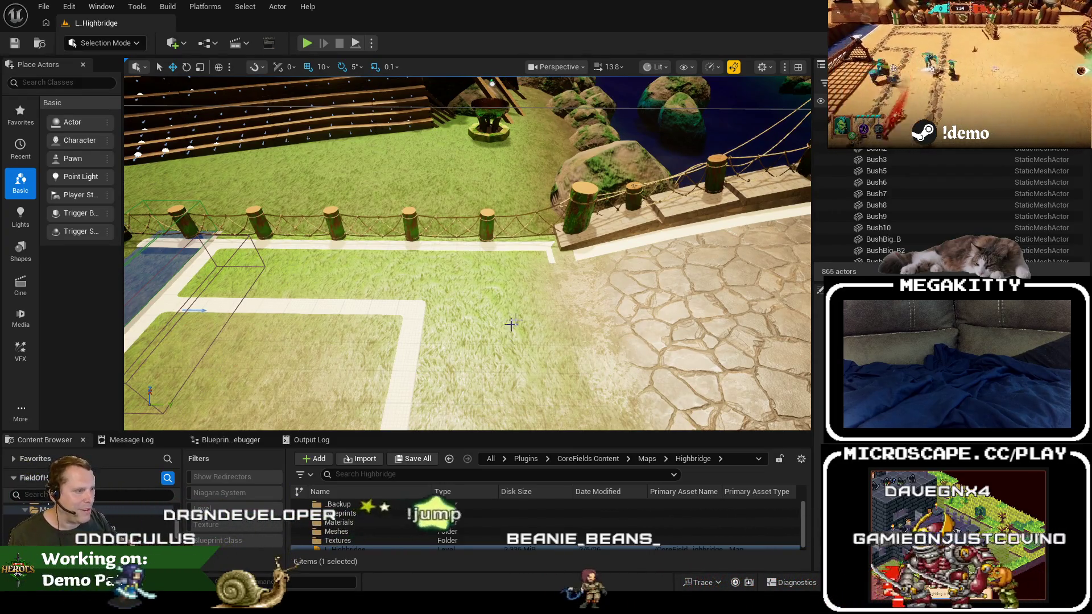
{"action": "key", "text": "f"}
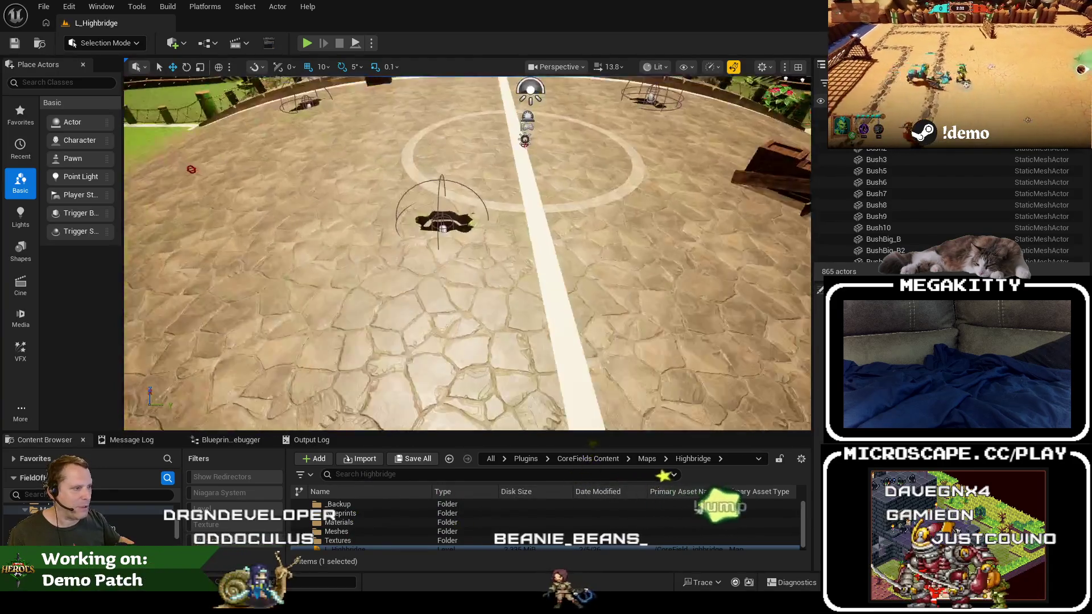
{"action": "scroll", "coordinate": [540, 299], "scroll_direction": "down", "scroll_amount": 6}
{"action": "mouse_move", "coordinate": [540, 299]}
{"action": "left_mouse_down"}
{"action": "mouse_move", "coordinate": [540, 251]}
{"action": "mouse_move", "coordinate": [514, 293]}
{"action": "mouse_move", "coordinate": [541, 285]}
{"action": "left_mouse_up"}
{"action": "left_click_drag", "start_coordinate": [364, 246], "coordinate": [370, 247]}
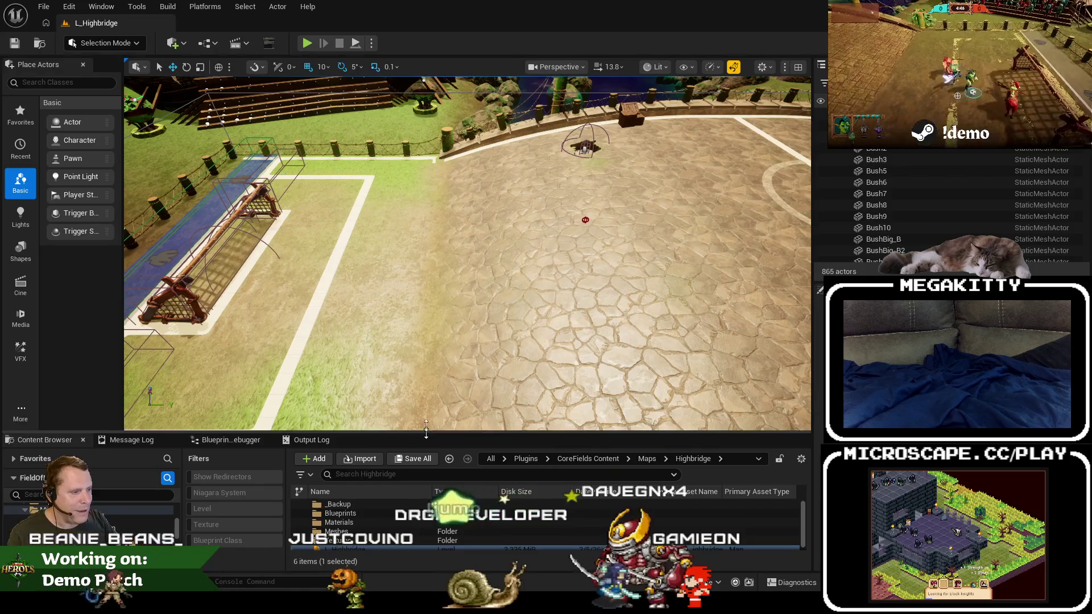
{"action": "left_click_drag", "start_coordinate": [426, 434], "coordinate": [424, 370]}
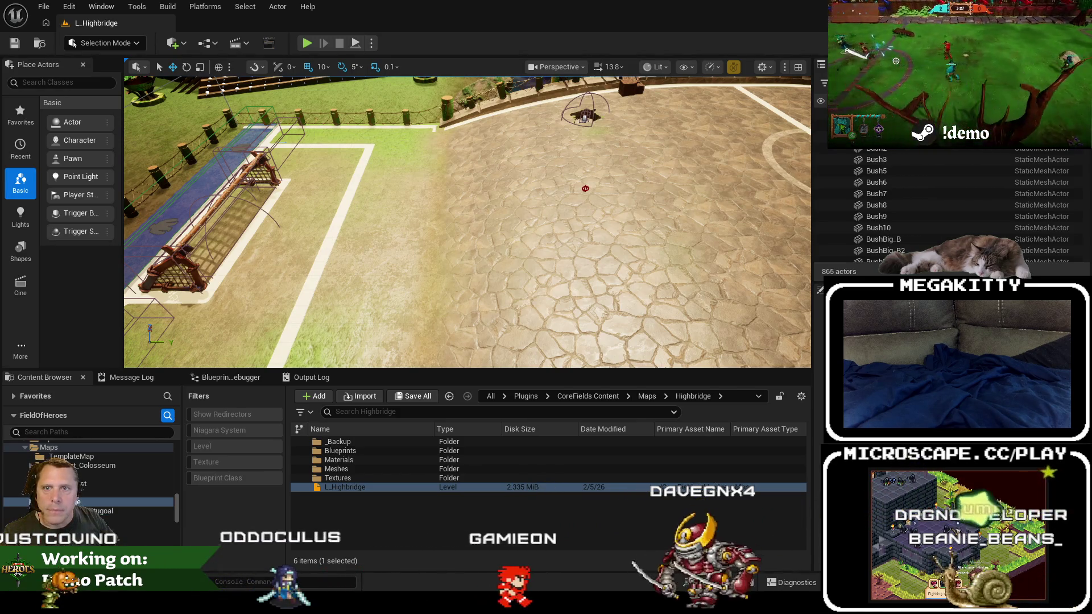
{"action": "mouse_move", "coordinate": [854, 46]}
{"action": "left_mouse_down"}
{"action": "mouse_move", "coordinate": [671, 45]}
{"action": "mouse_move", "coordinate": [297, 88]}
{"action": "left_mouse_up"}
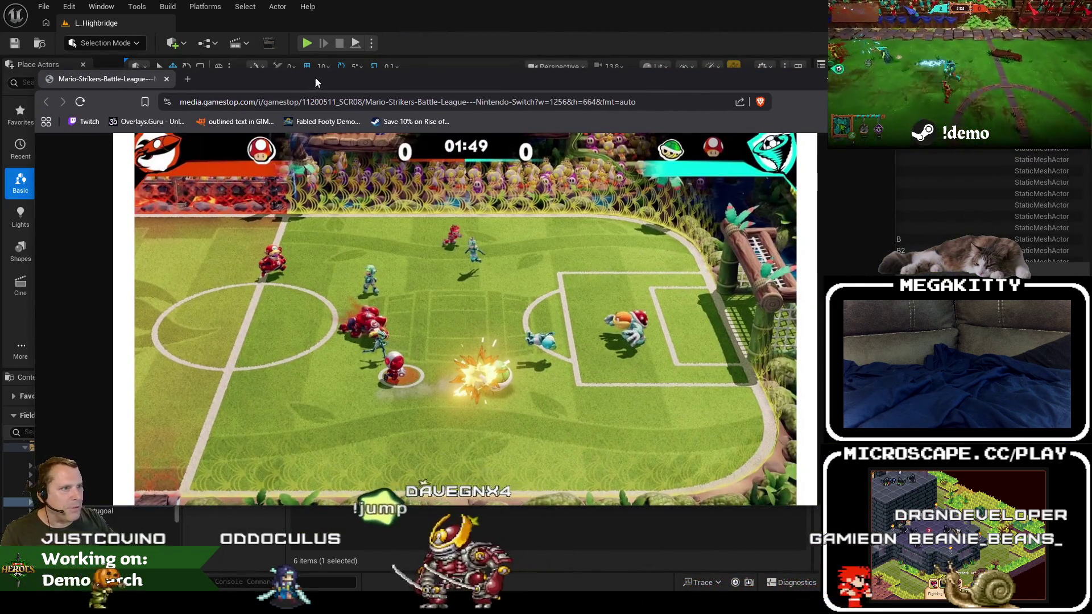
{"action": "double_click", "coordinate": [315, 77]}
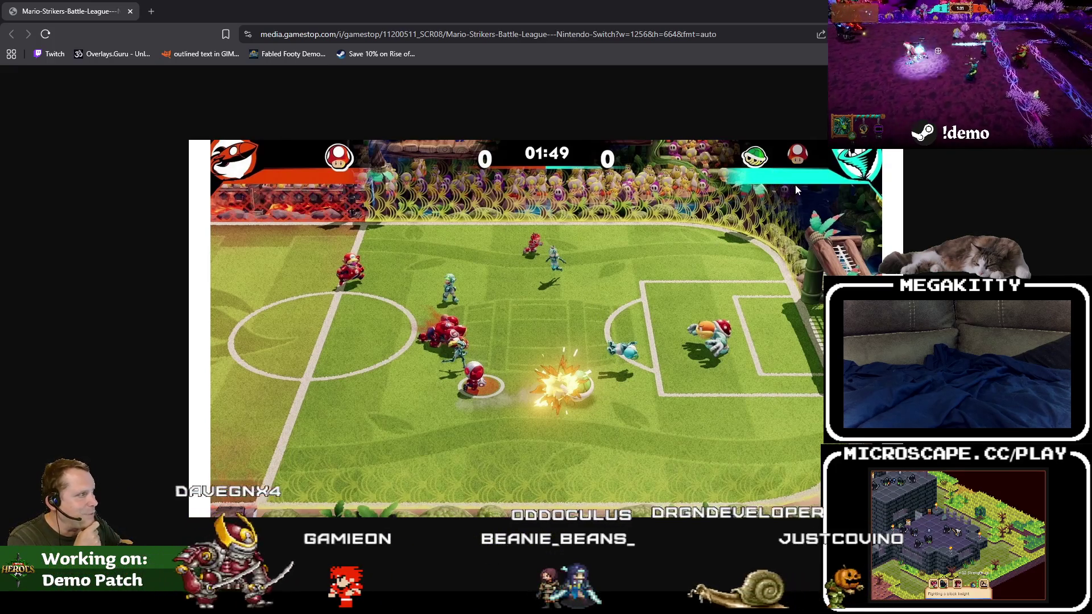
{"action": "mouse_move", "coordinate": [537, 6]}
{"action": "left_mouse_down"}
{"action": "mouse_move", "coordinate": [550, 289]}
{"action": "mouse_move", "coordinate": [511, 63]}
{"action": "left_mouse_up"}
{"action": "double_click", "coordinate": [511, 63]}
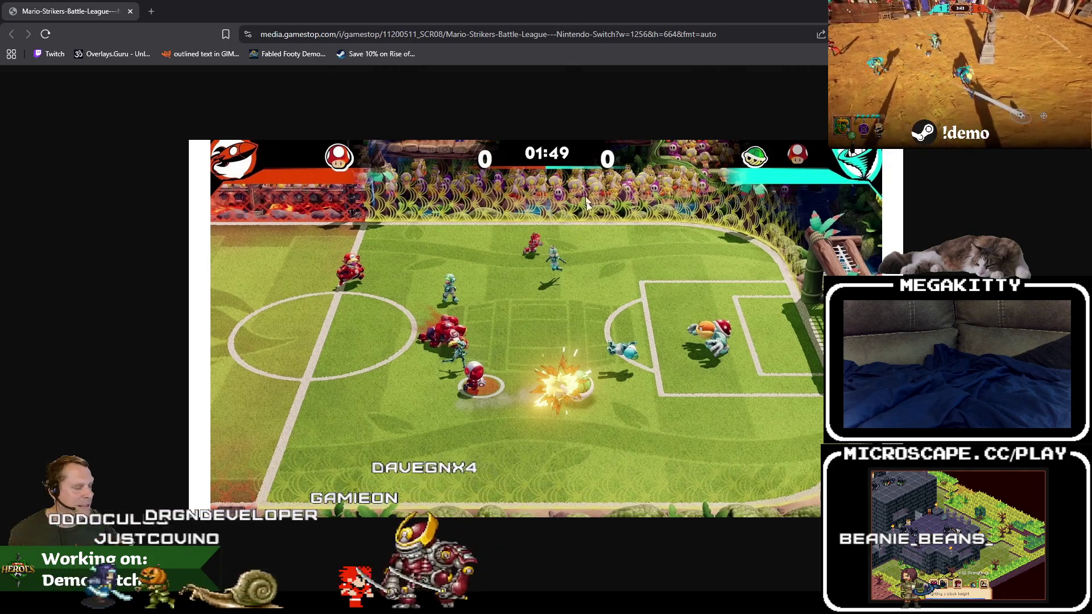
{"action": "key", "text": "alt+Tab"}
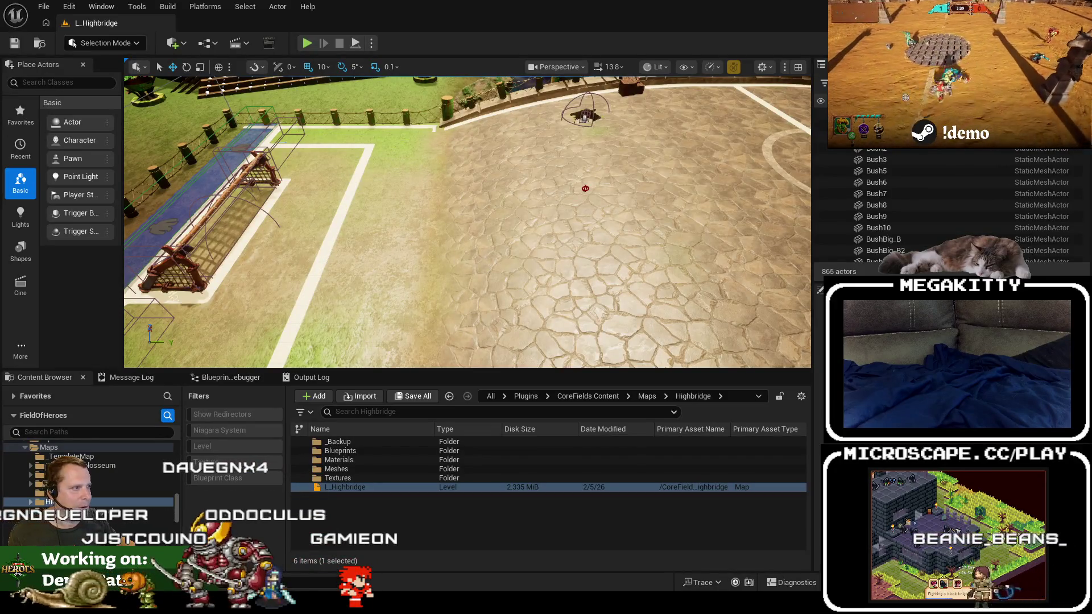
Load L_Mount_Penetugoal from its folder in the Content Browser.
{"action": "scroll", "coordinate": [489, 237], "scroll_direction": "down", "scroll_amount": 5}
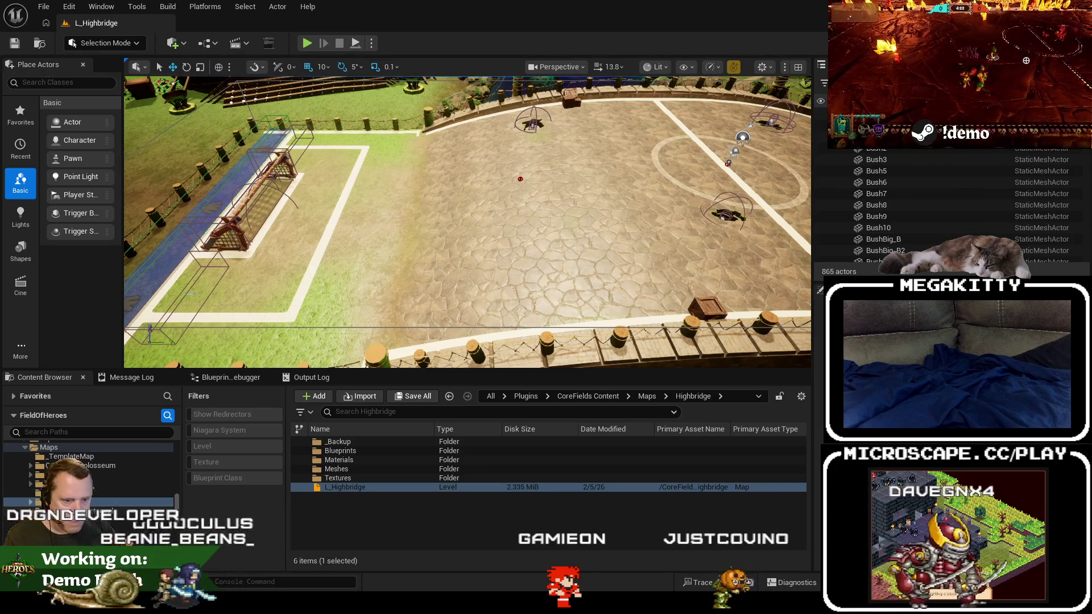
{"action": "left_click", "coordinate": [62, 511]}
{"action": "double_click", "coordinate": [371, 521]}
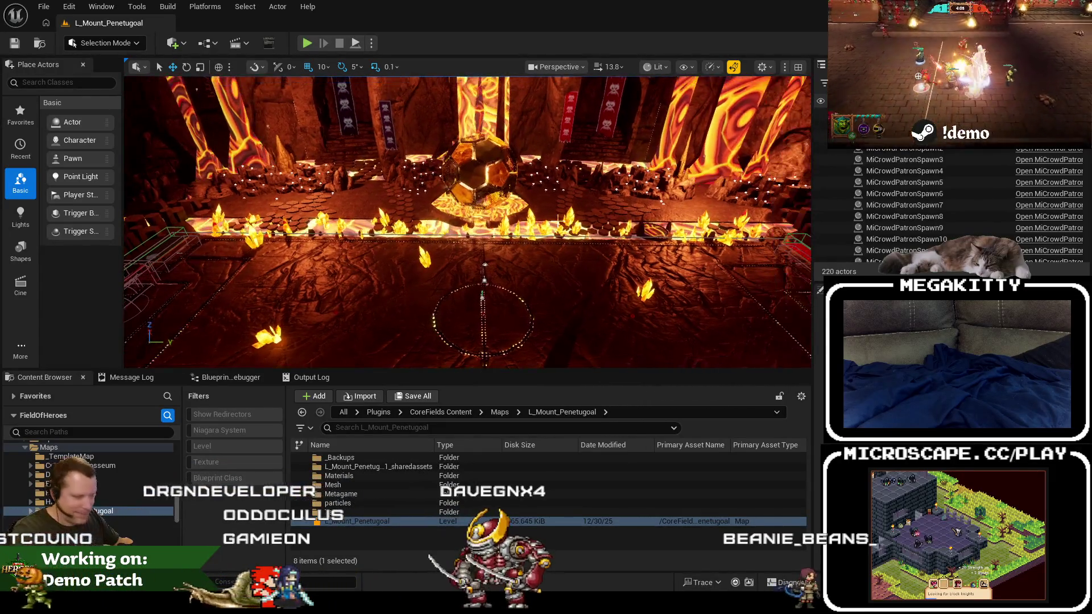
Preview the level full-screen, then launch Play-In-Editor to the Choose Your Hero screen.
{"action": "key", "text": "F11"}
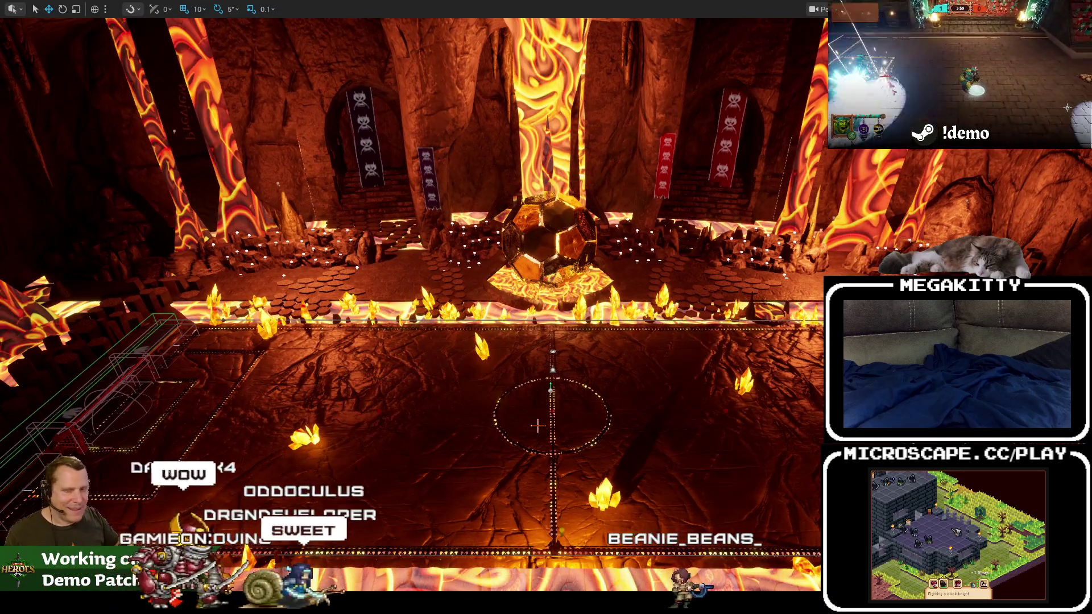
{"action": "key", "text": "F11"}
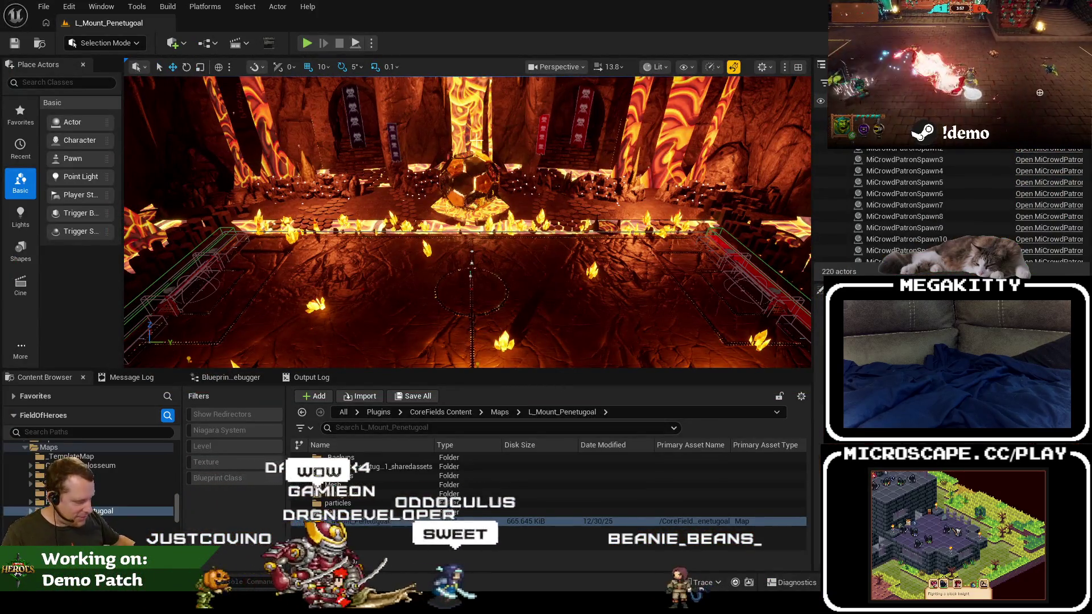
{"action": "key", "text": "alt+p"}
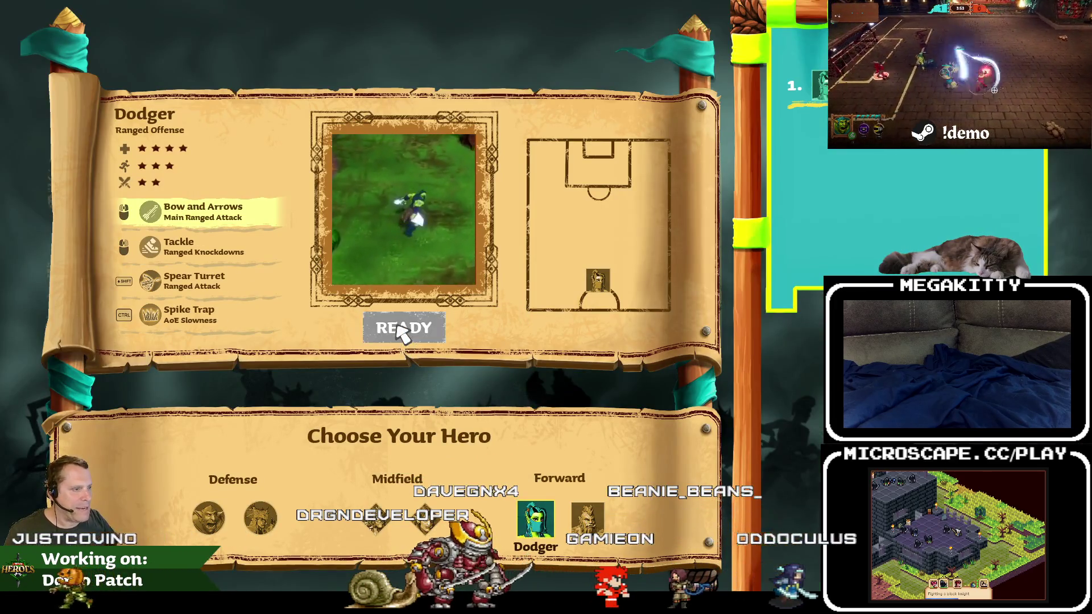
Confirm Dodger as the hero and run across the arena toward the centre circle.
{"action": "left_click", "coordinate": [398, 328]}
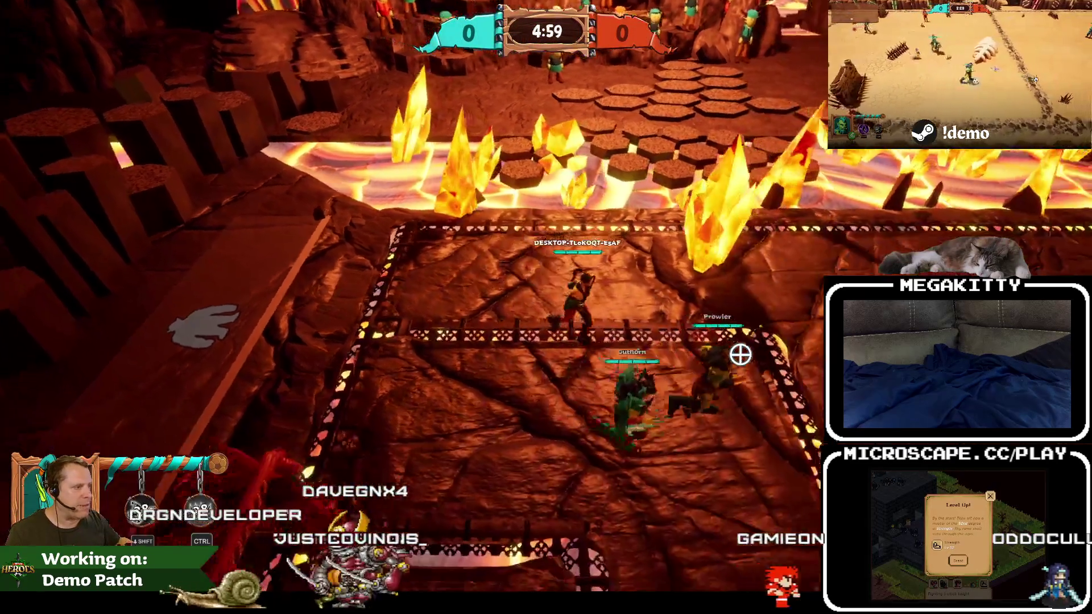
{"action": "key", "text": "d"}
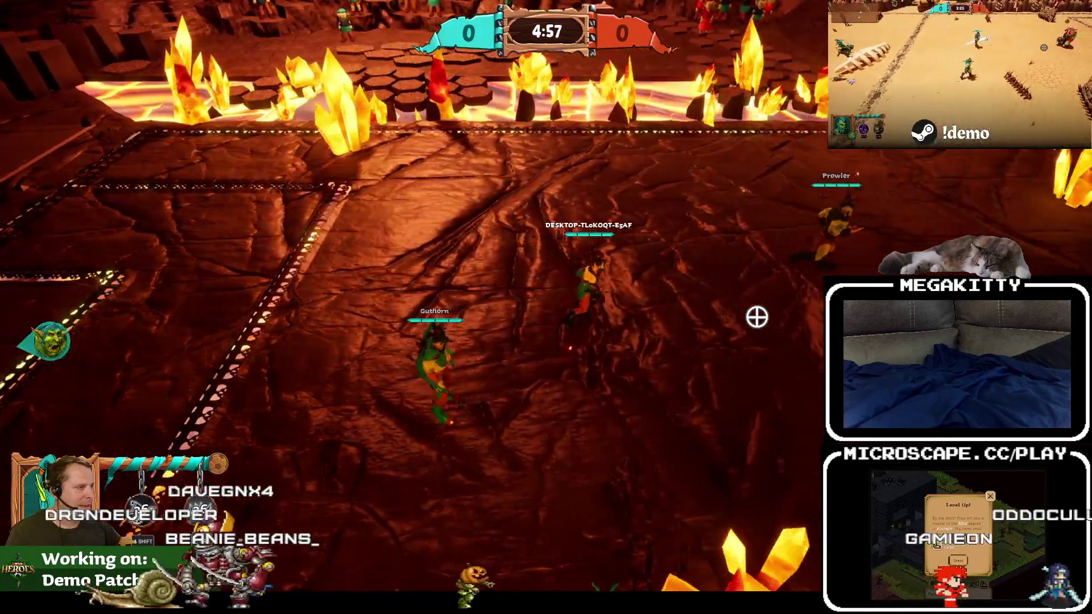
{"action": "key", "text": "w"}
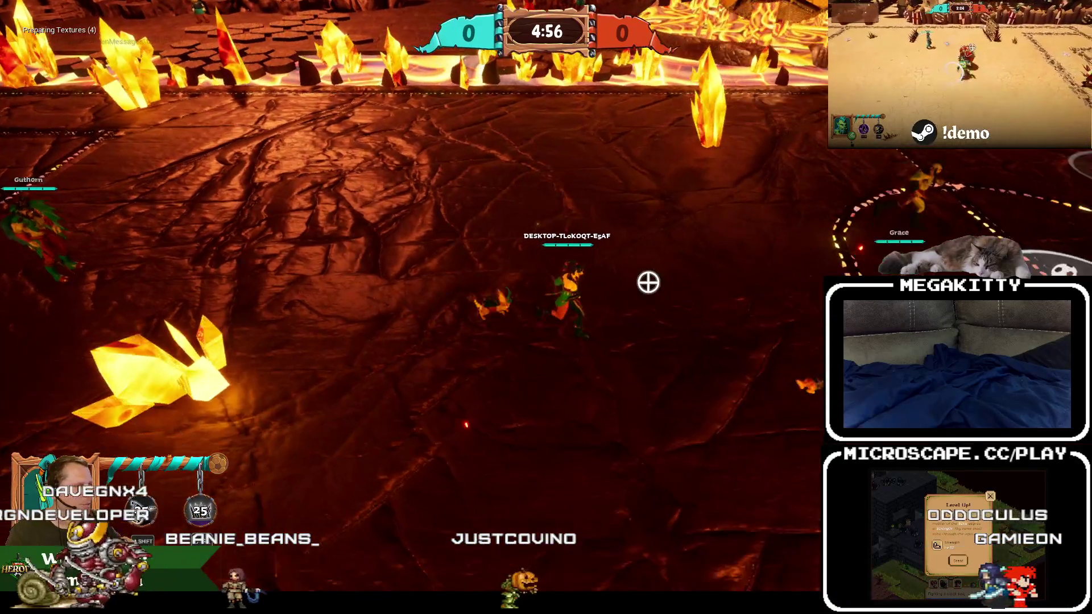
{"action": "key", "text": "d"}
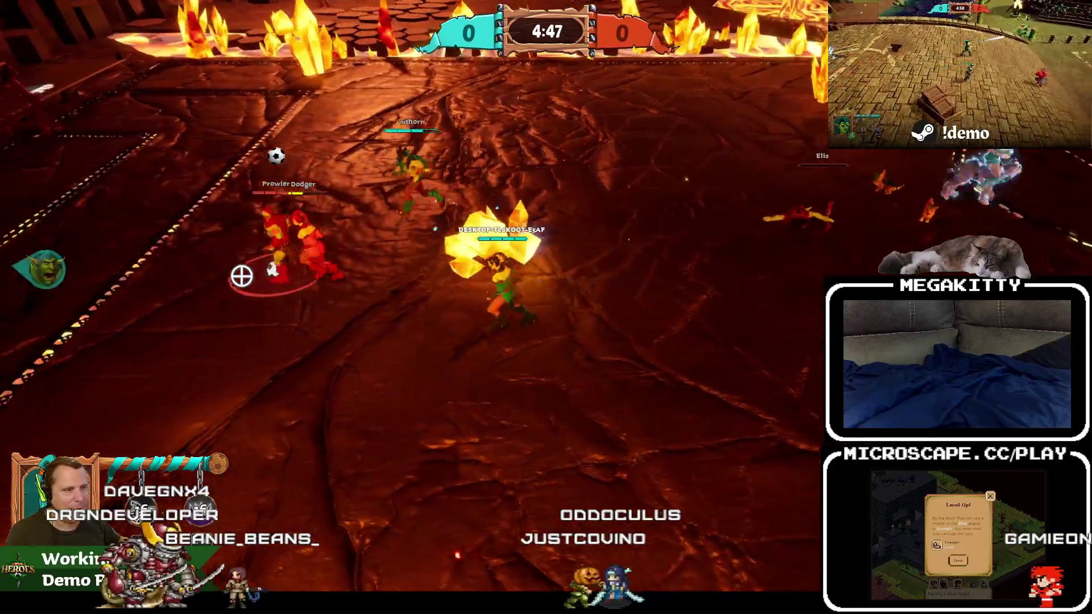
Attack near the ball, pass to Grace, then resume from the pause menu.
{"action": "key", "text": "a"}
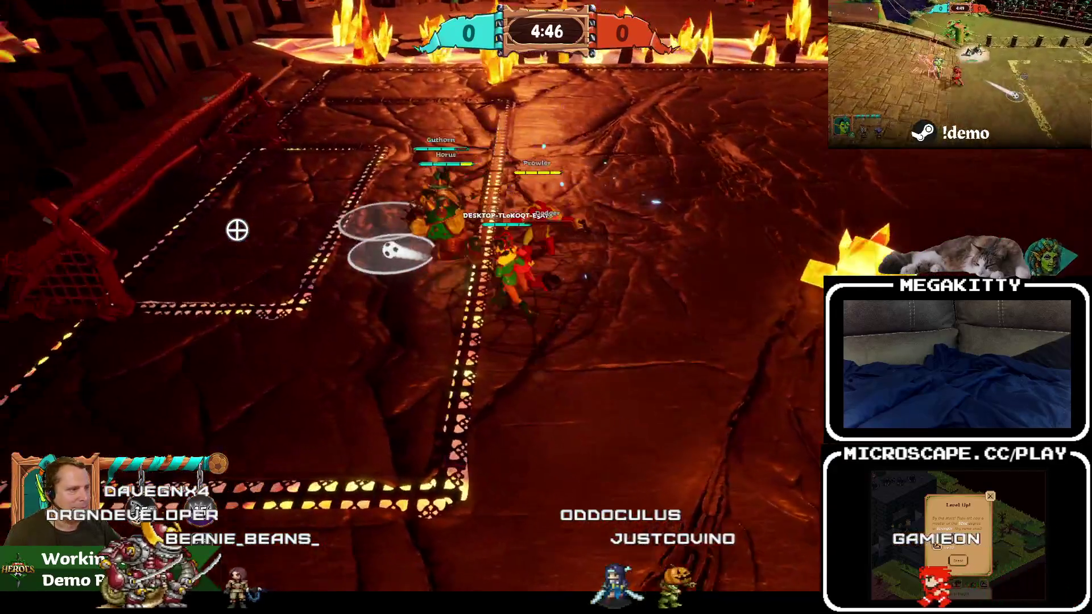
{"action": "key", "text": "a"}
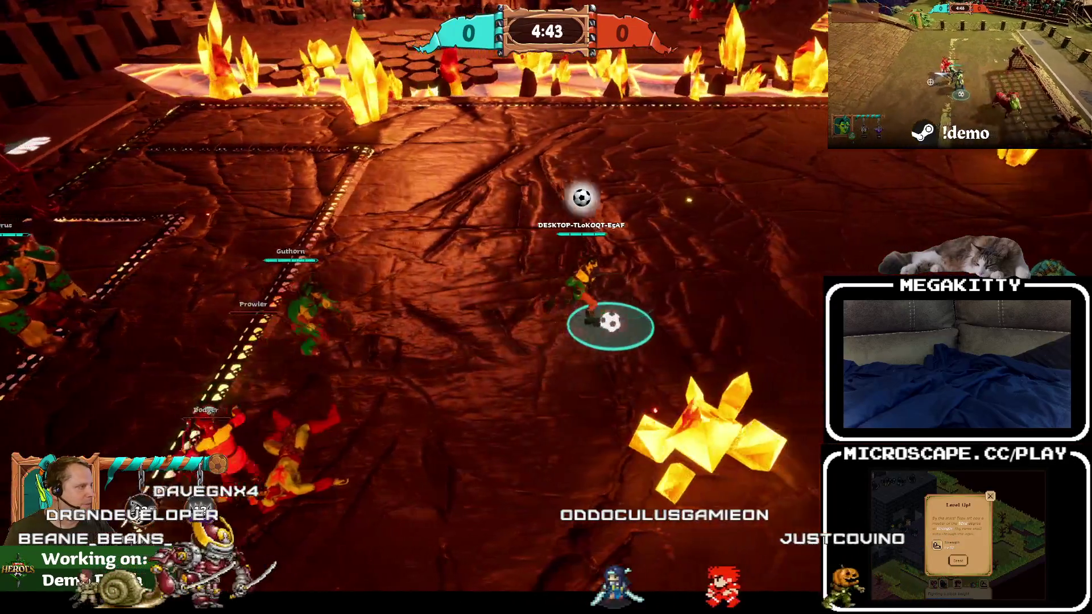
{"action": "key", "text": "d"}
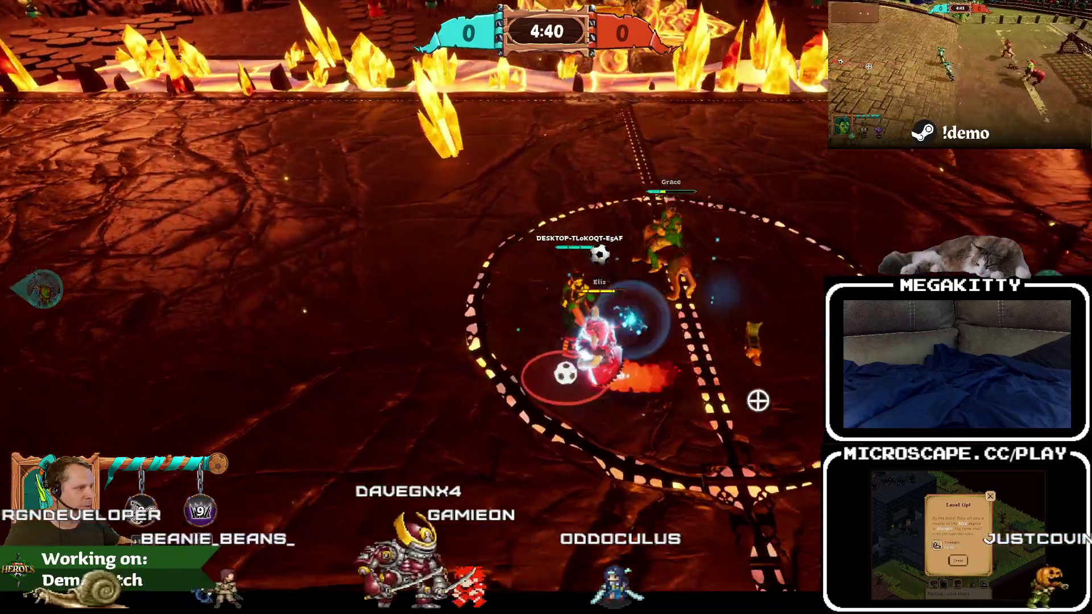
{"action": "key", "text": "s"}
{"action": "left_click", "coordinate": [341, 244]}
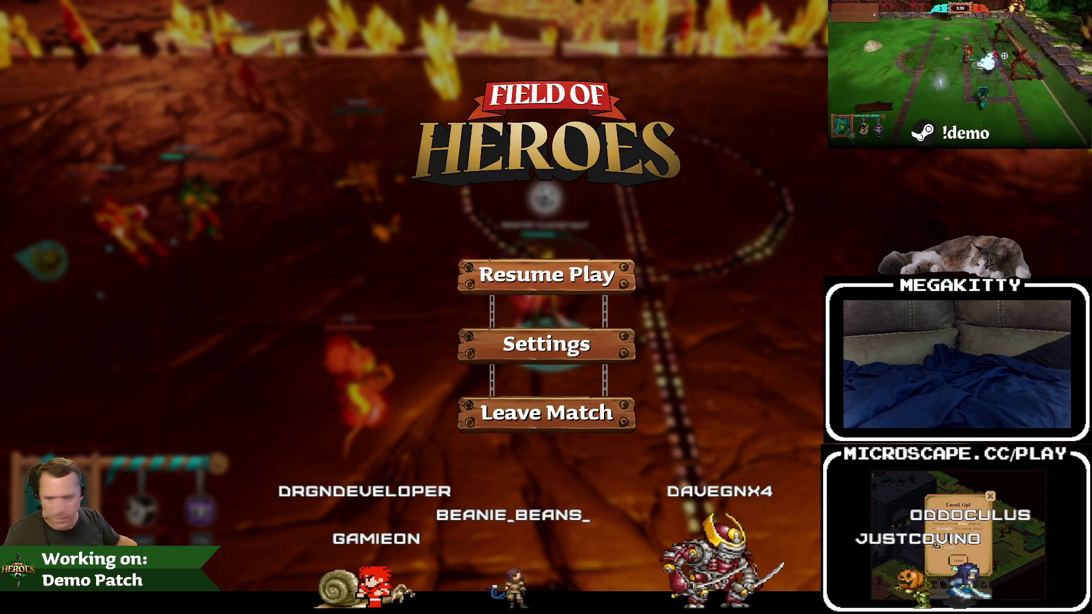
{"action": "left_click", "coordinate": [607, 271]}
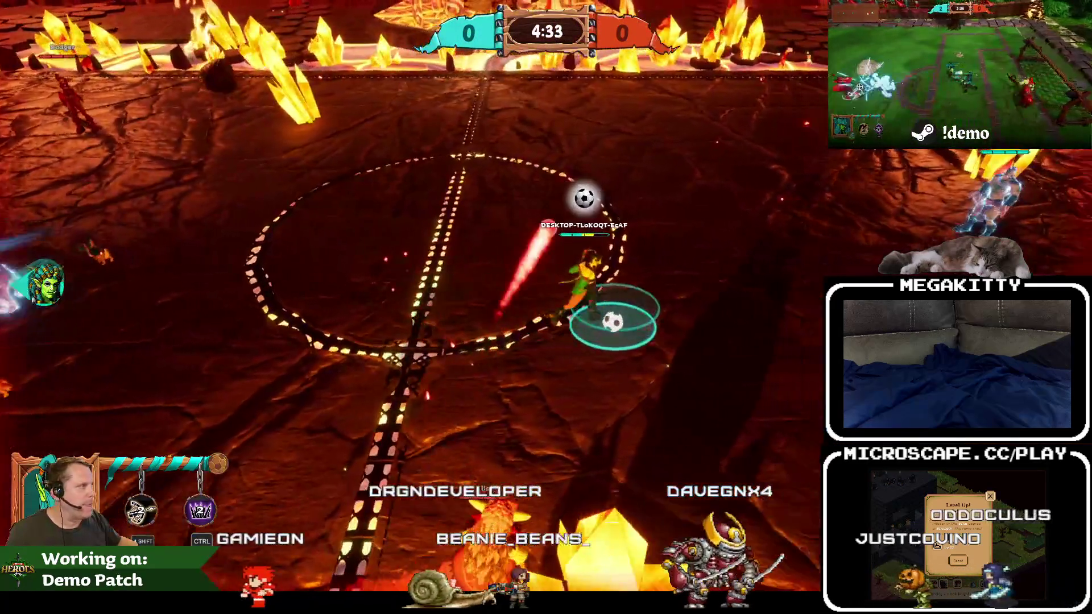
Kick and shoot the ball until Prowler scores, then end the playtest.
{"action": "left_click", "coordinate": [560, 296]}
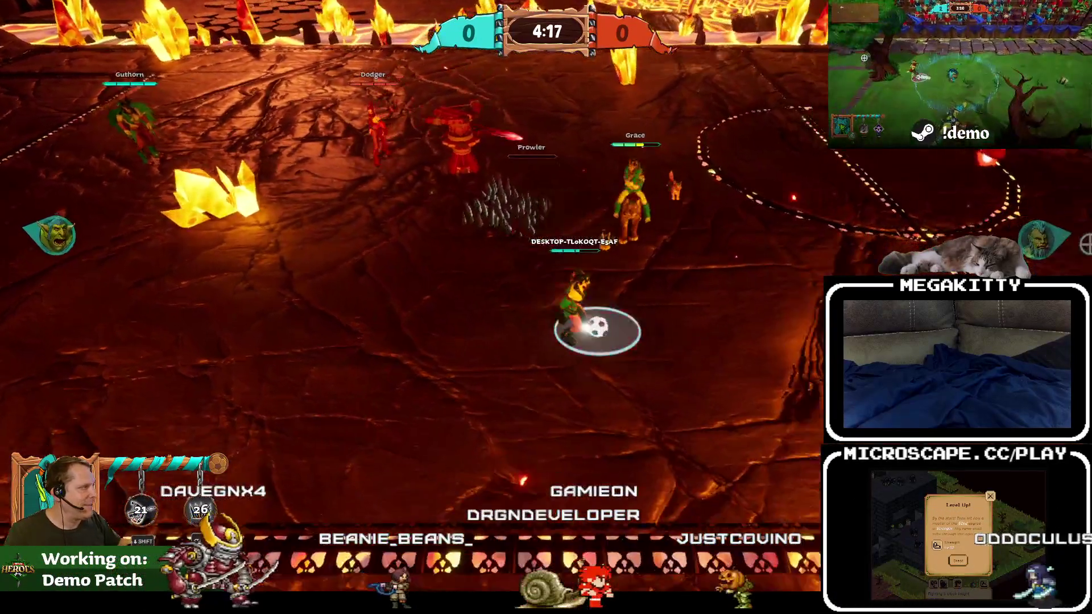
{"action": "left_click", "coordinate": [1086, 245]}
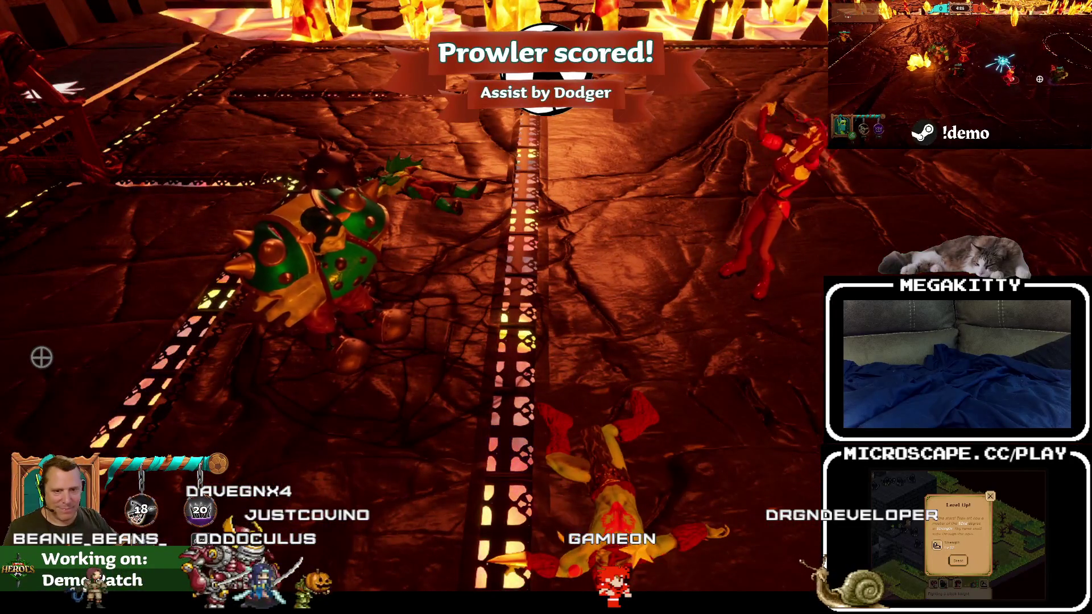
{"action": "key", "text": "Escape"}
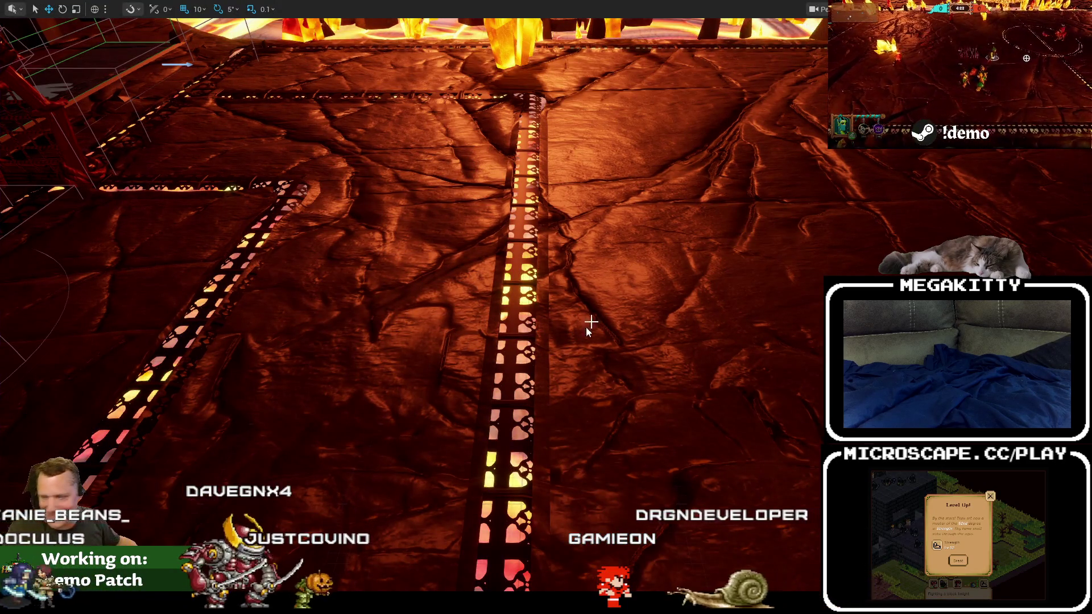
Restore the editor layout, load L_Slog_Bog from the Slog_Bog folder, and switch to immersive view.
{"action": "key", "text": "F11"}
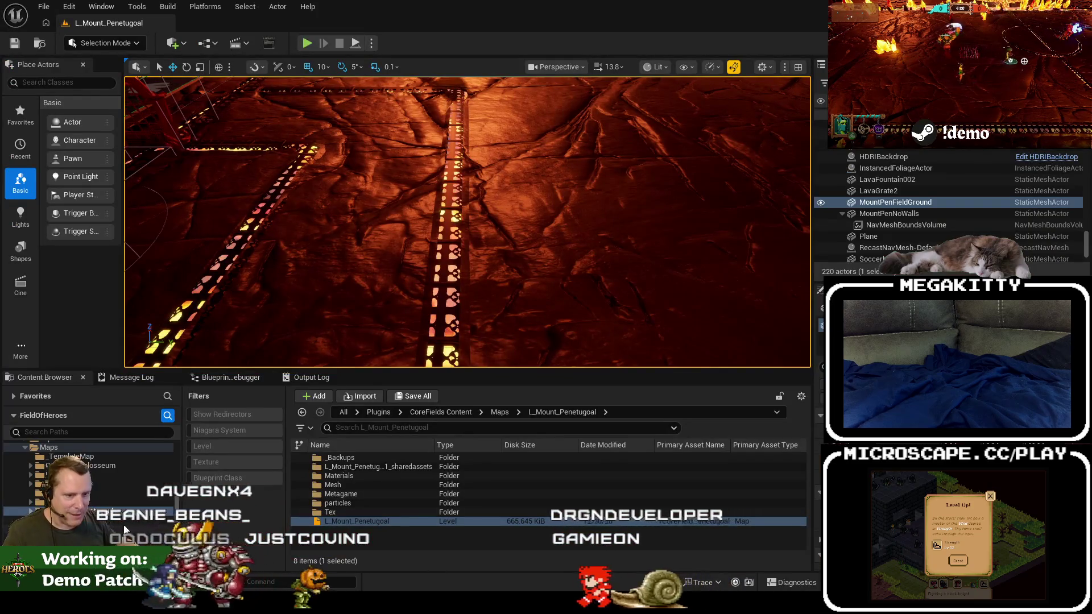
{"action": "left_click", "coordinate": [68, 520]}
{"action": "double_click", "coordinate": [350, 496]}
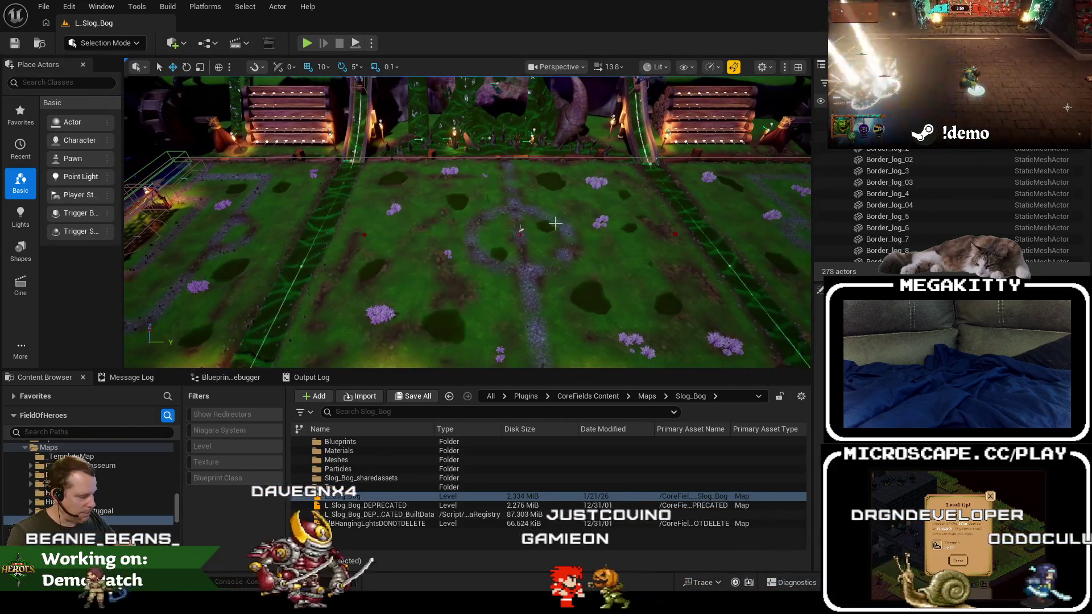
{"action": "key", "text": "F11"}
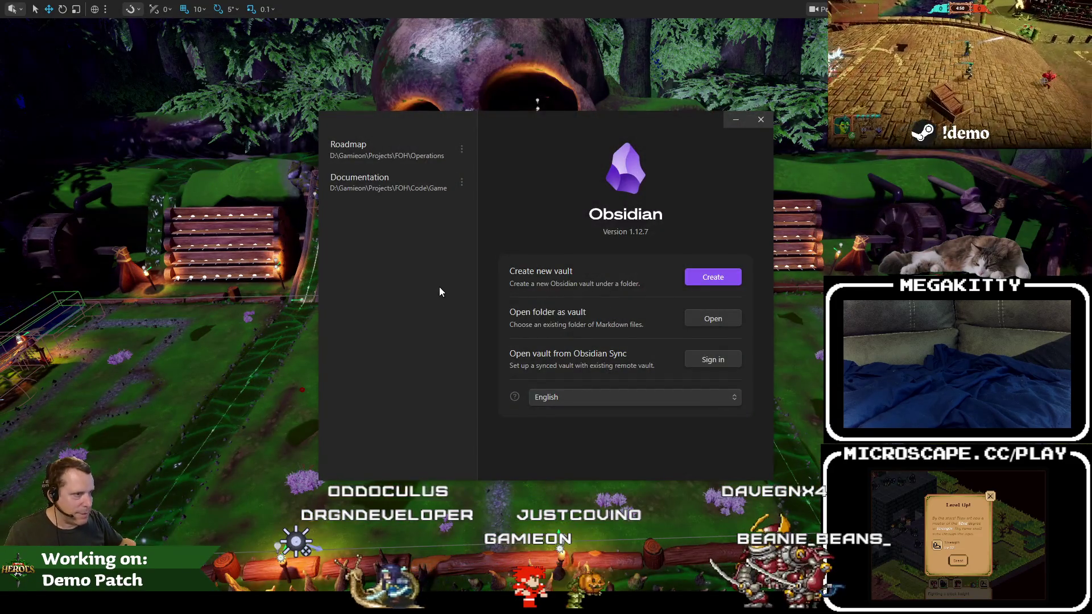
Close the Obsidian vault picker by clicking outside it.
{"action": "left_click", "coordinate": [475, 563]}
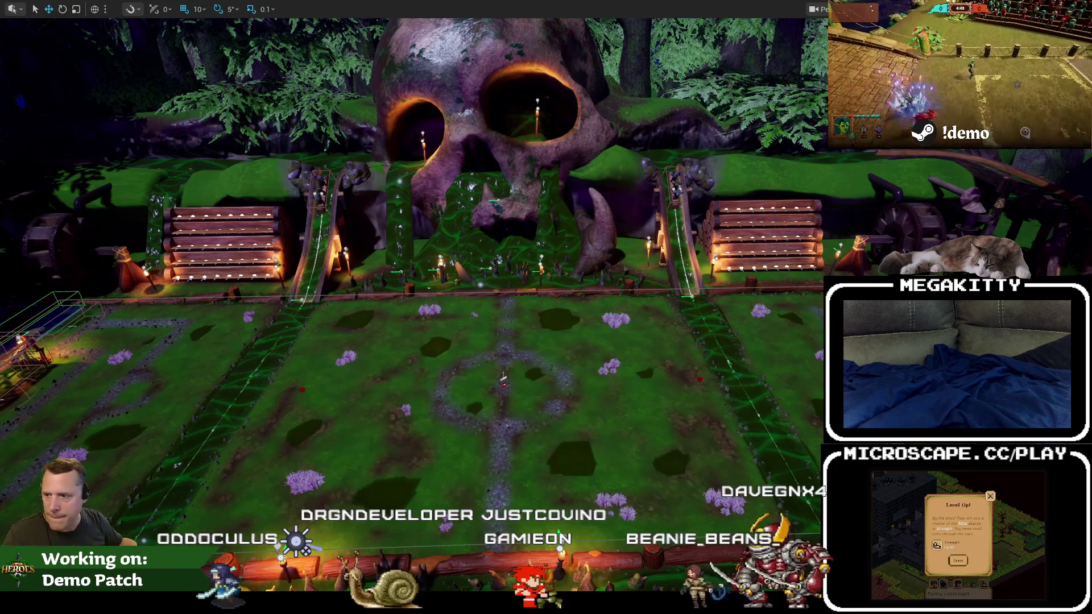
Restore the editor layout and load L_SnowyRuins from the SnowyForest folder.
{"action": "key", "text": "g"}
{"action": "key", "text": "F11"}
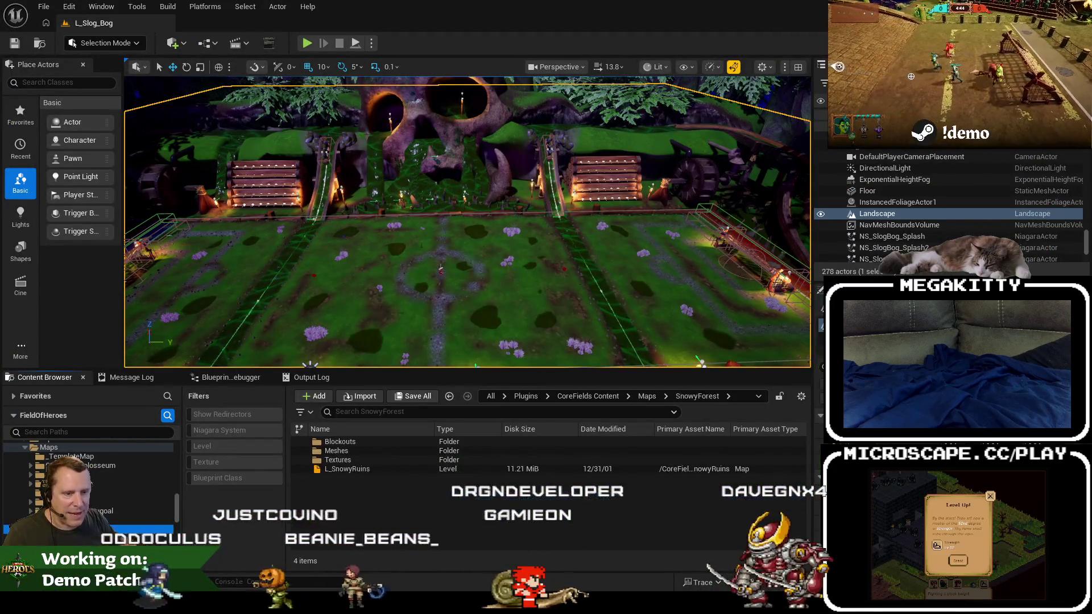
{"action": "left_click", "coordinate": [637, 468]}
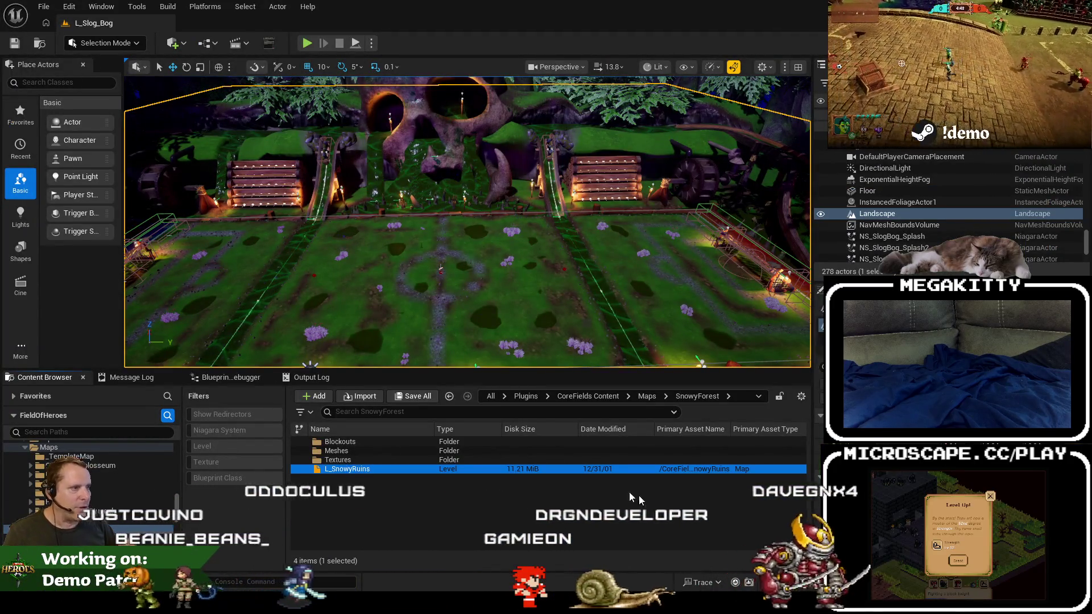
{"action": "double_click", "coordinate": [577, 472]}
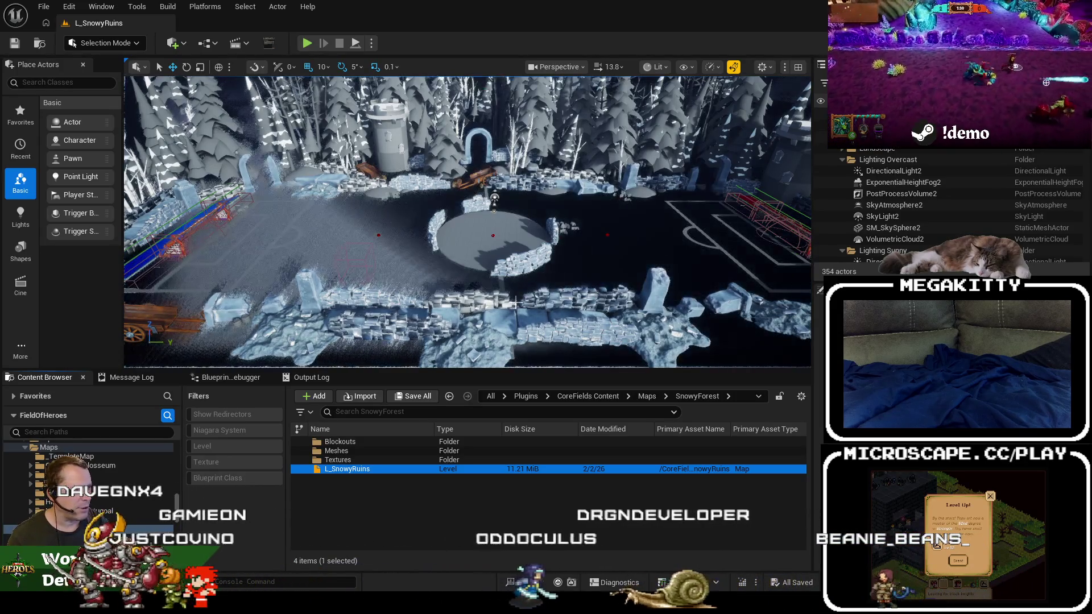
Fly toward the central plaza, select CenterWall3 then the Landscape, and go full-screen.
{"action": "left_click_drag", "start_coordinate": [517, 291], "coordinate": [533, 284]}
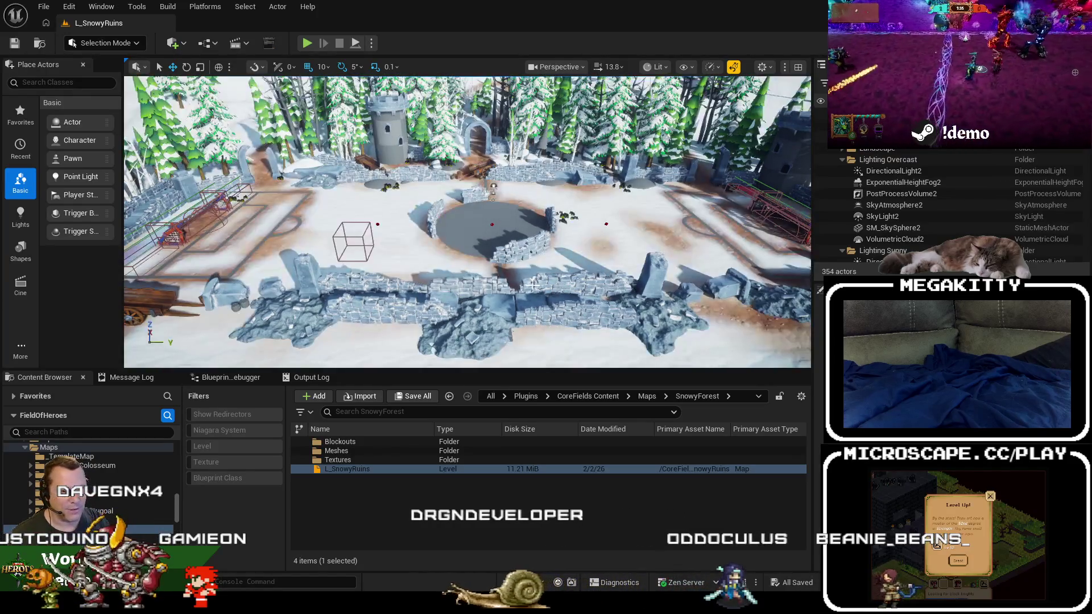
{"action": "left_click_drag", "start_coordinate": [533, 285], "coordinate": [593, 295]}
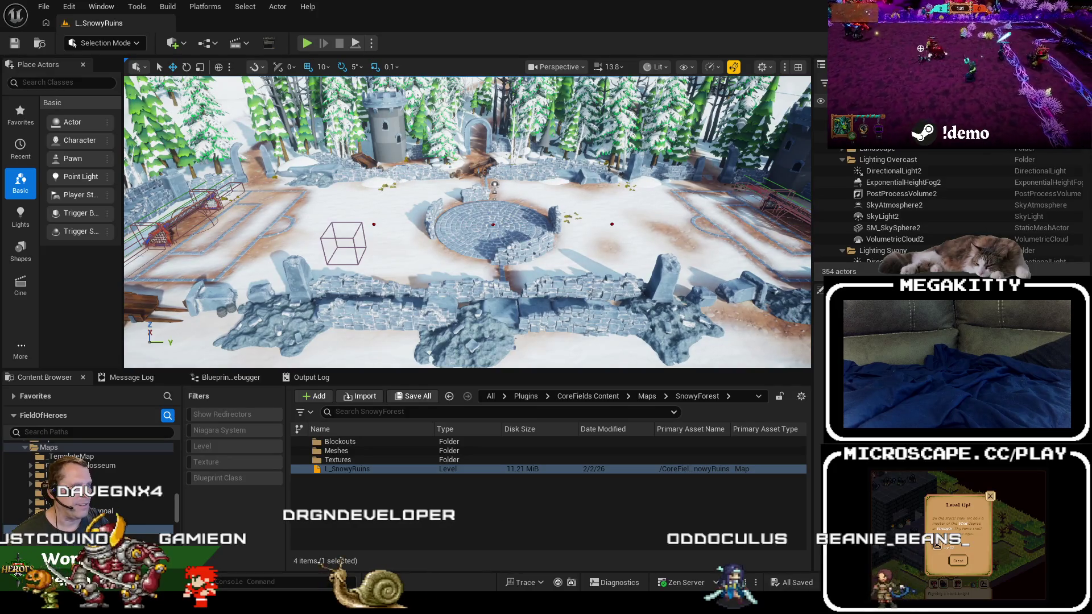
{"action": "left_click_drag", "start_coordinate": [593, 295], "coordinate": [610, 248]}
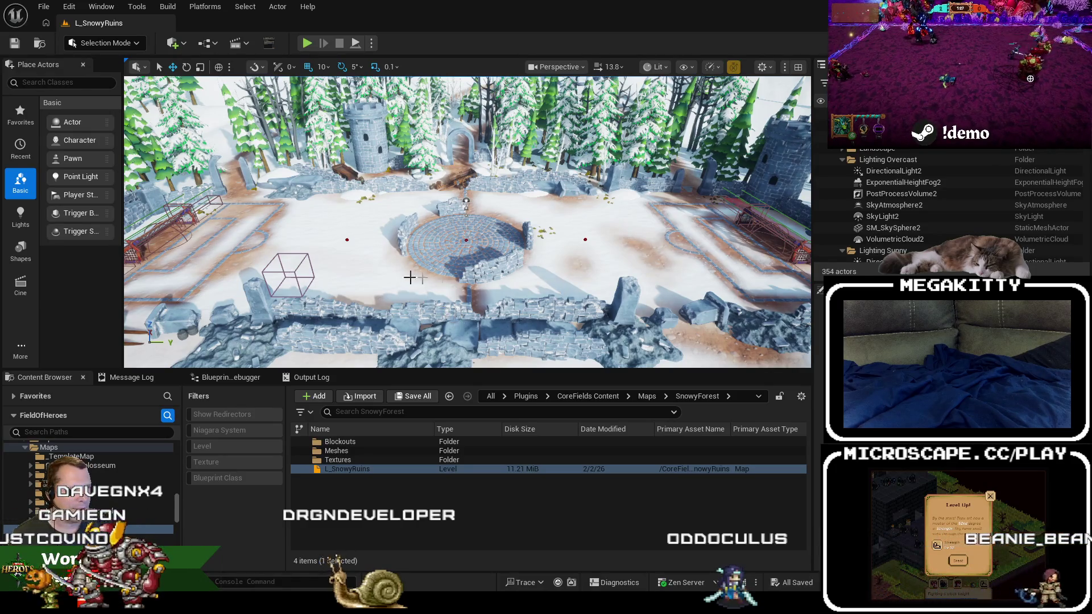
{"action": "left_click", "coordinate": [482, 266]}
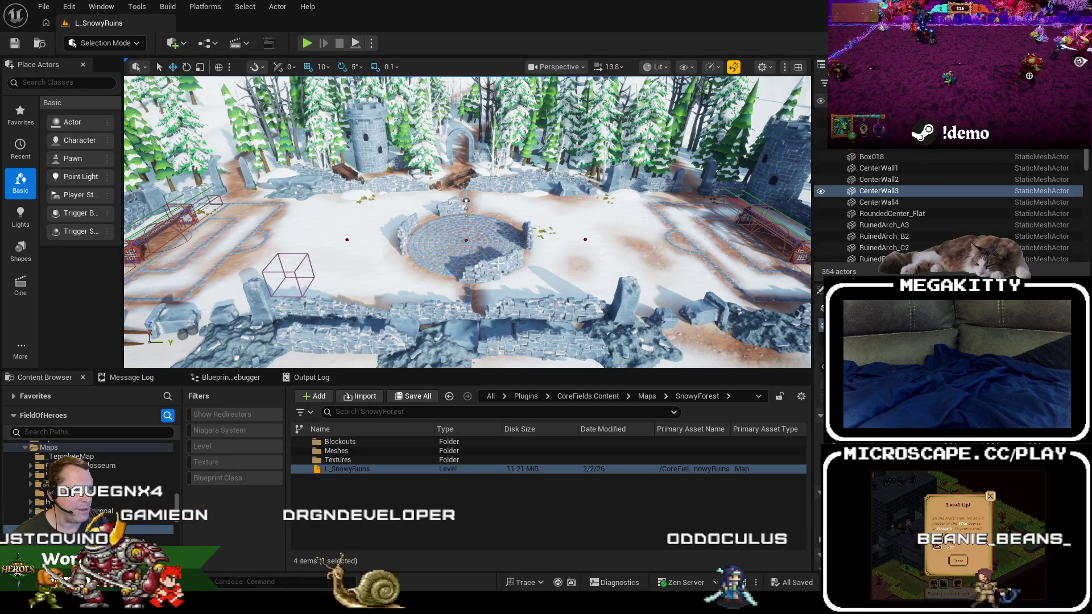
{"action": "left_click", "coordinate": [388, 276]}
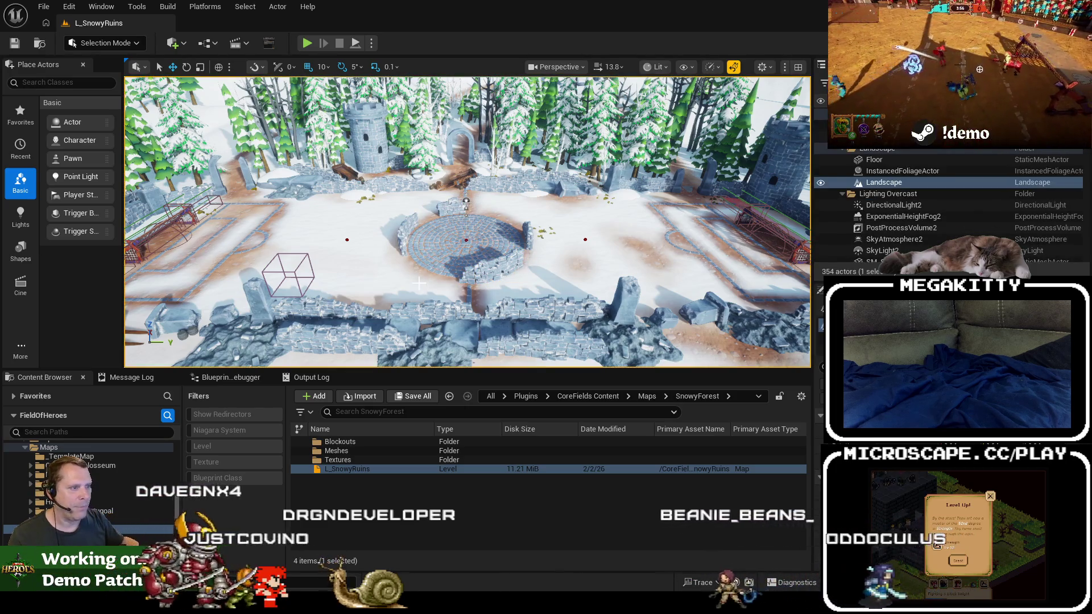
{"action": "left_click_drag", "start_coordinate": [389, 277], "coordinate": [402, 276]}
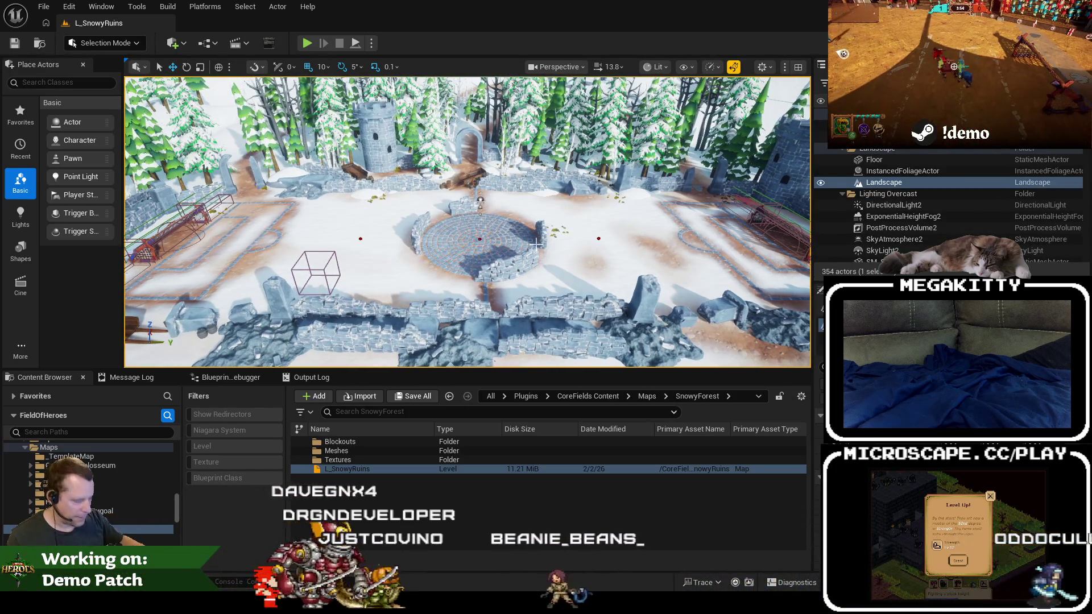
{"action": "key", "text": "F11"}
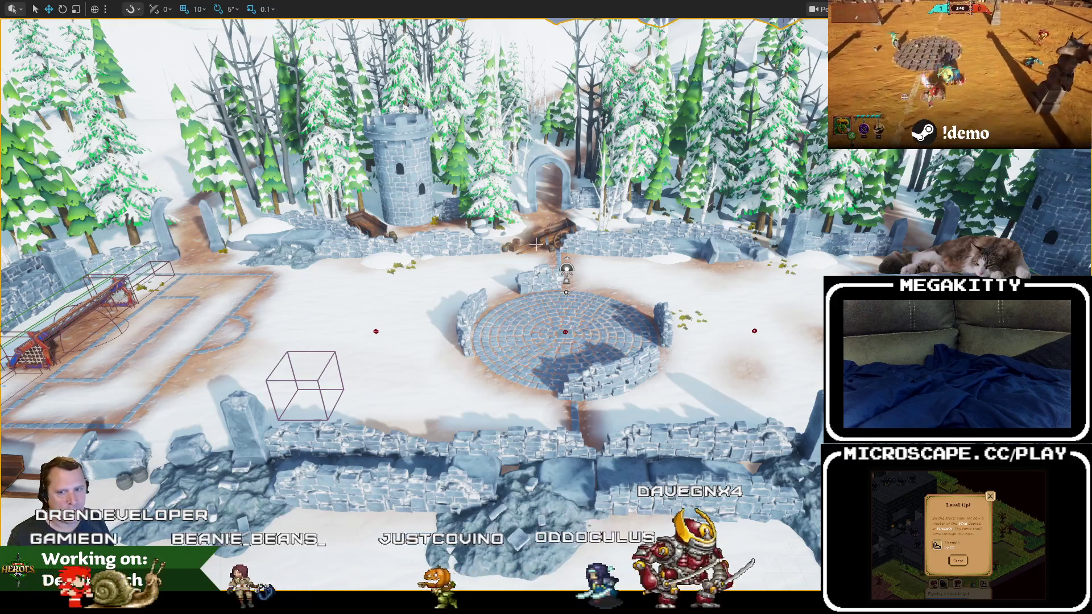
Zoom and swing the camera back onto the stone-ringed plaza, then exit full-screen view.
{"action": "scroll", "coordinate": [699, 288], "scroll_direction": "up", "scroll_amount": 1}
{"action": "scroll", "coordinate": [607, 338], "scroll_direction": "down", "scroll_amount": 1}
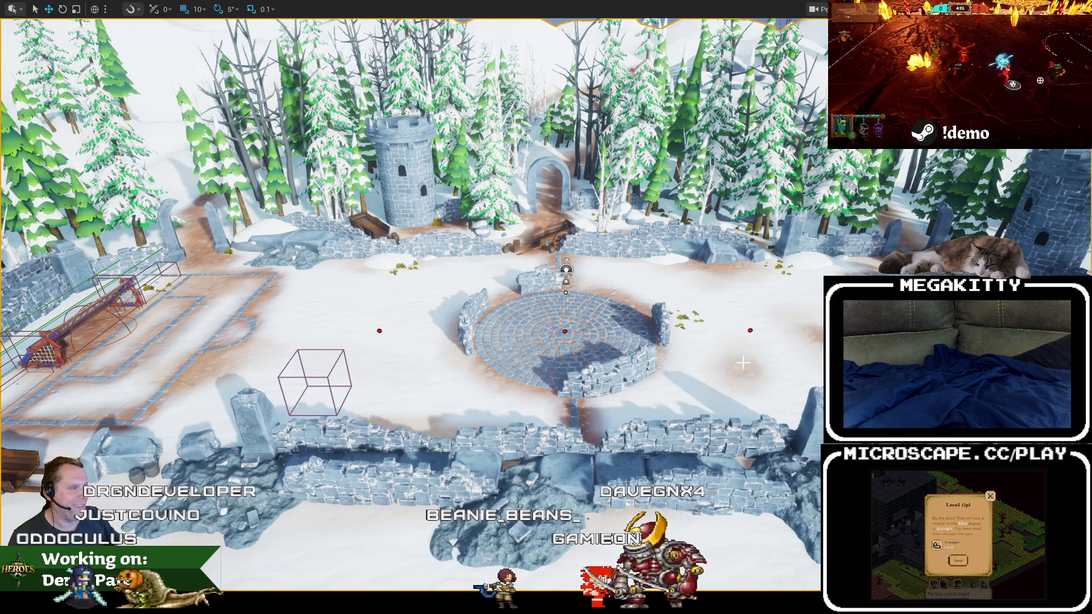
{"action": "mouse_move", "coordinate": [728, 373]}
{"action": "left_mouse_down"}
{"action": "mouse_move", "coordinate": [706, 371]}
{"action": "mouse_move", "coordinate": [762, 364]}
{"action": "mouse_move", "coordinate": [790, 376]}
{"action": "mouse_move", "coordinate": [745, 410]}
{"action": "mouse_move", "coordinate": [749, 371]}
{"action": "left_mouse_up"}
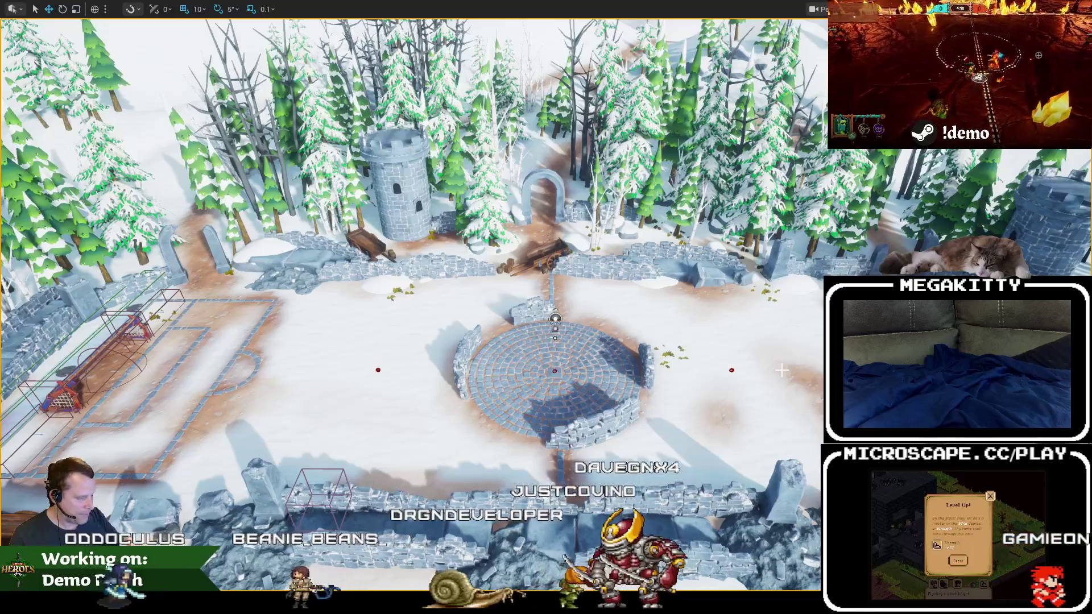
{"action": "key", "text": "F11"}
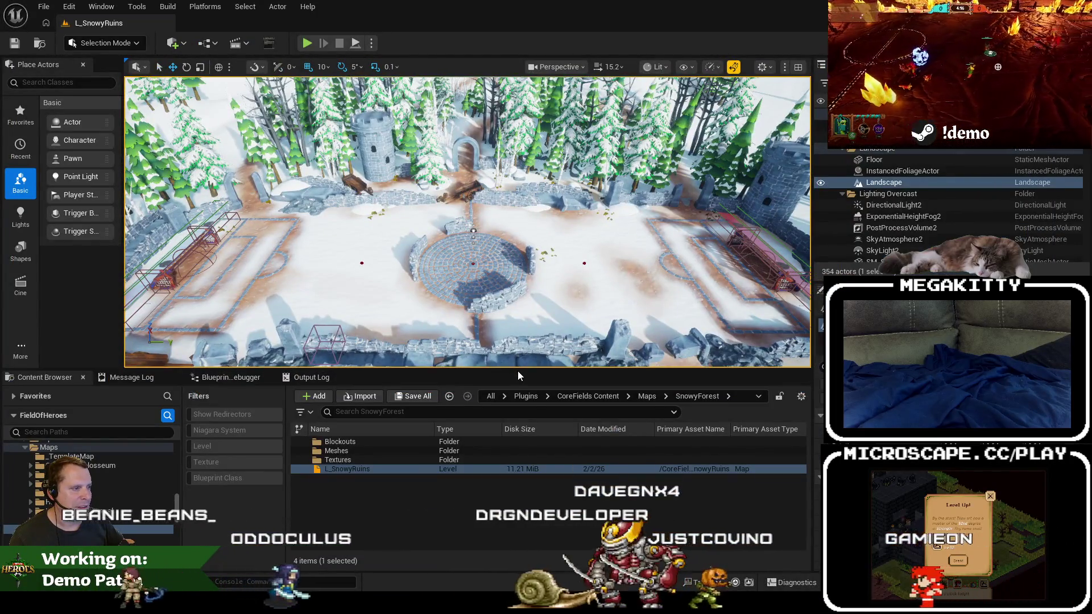
Enlarge the viewport, load L_Sughan_Castle, and view the castle courtyard from above full-screen.
{"action": "left_click_drag", "start_coordinate": [518, 370], "coordinate": [518, 393]}
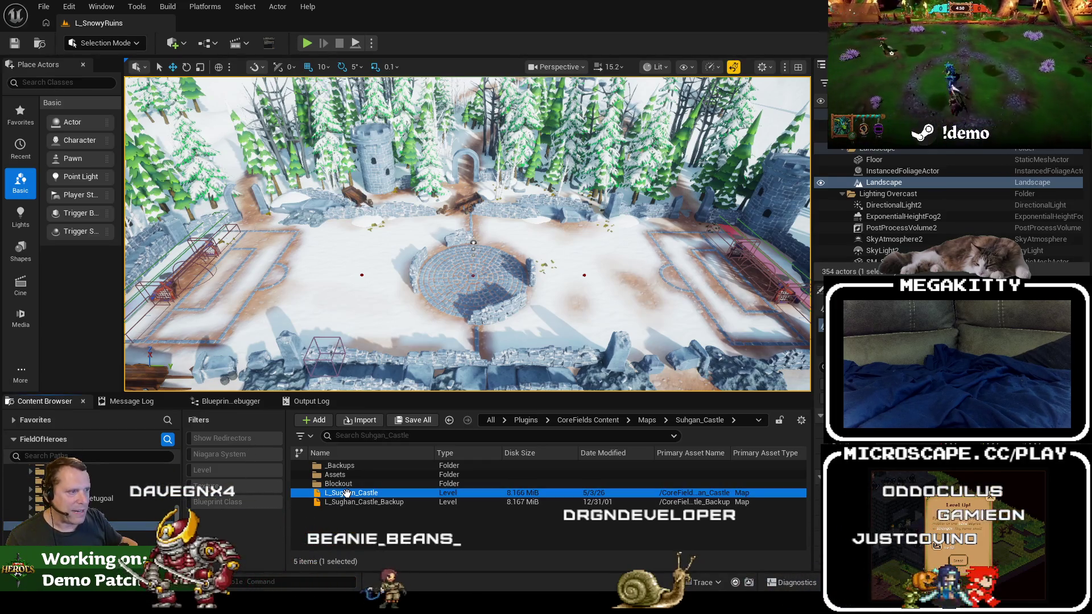
{"action": "double_click", "coordinate": [347, 492]}
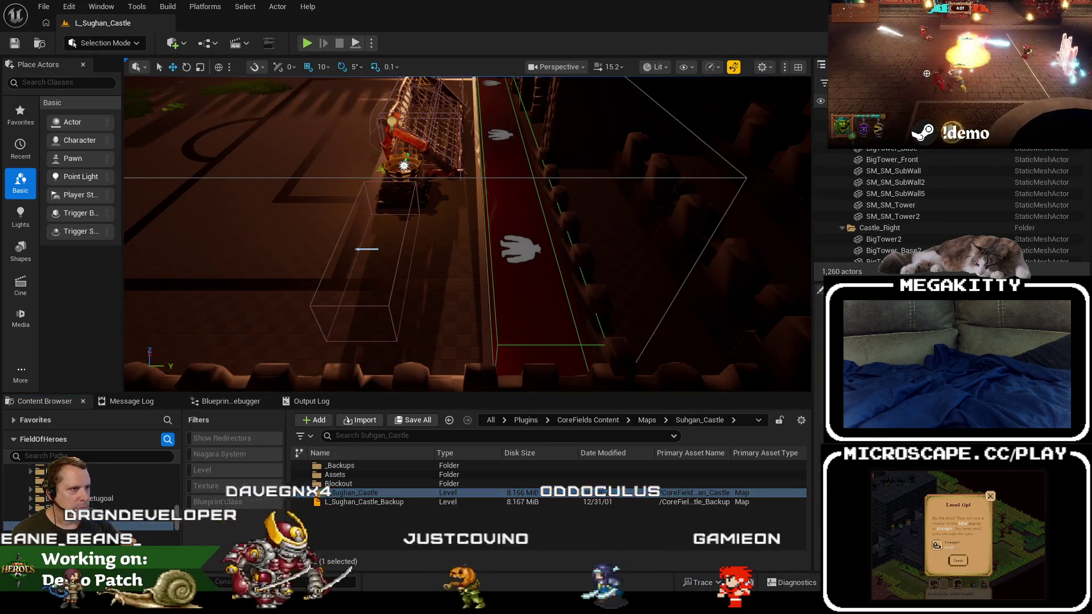
{"action": "mouse_move", "coordinate": [398, 256]}
{"action": "left_mouse_down"}
{"action": "mouse_move", "coordinate": [544, 260]}
{"action": "mouse_move", "coordinate": [582, 305]}
{"action": "left_mouse_up"}
{"action": "key", "text": "F11"}
{"action": "scroll", "coordinate": [581, 305], "scroll_direction": "down", "scroll_amount": 3}
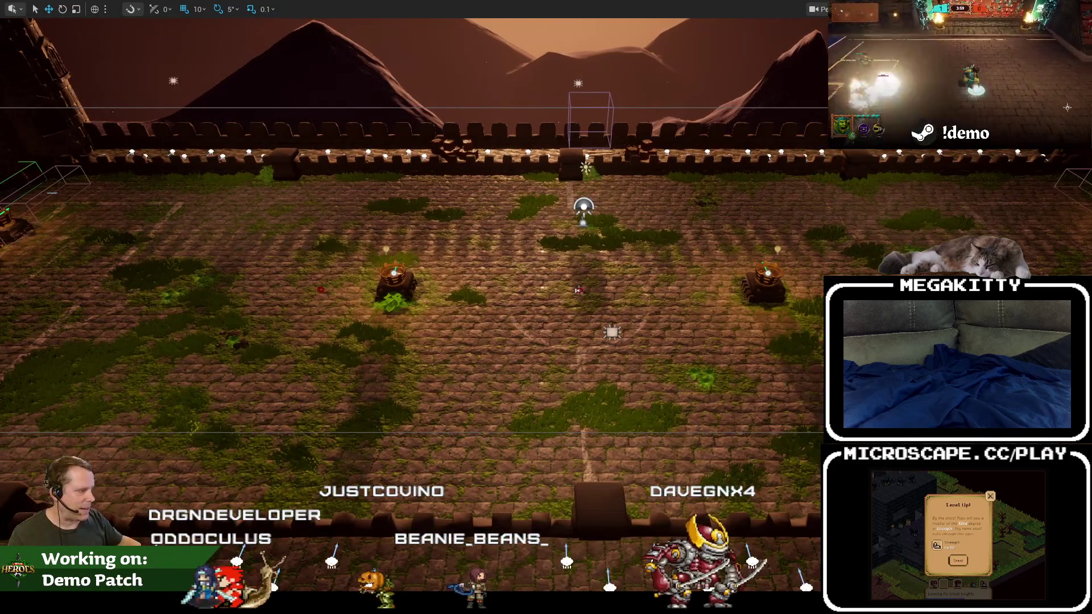
{"action": "key", "text": "d"}
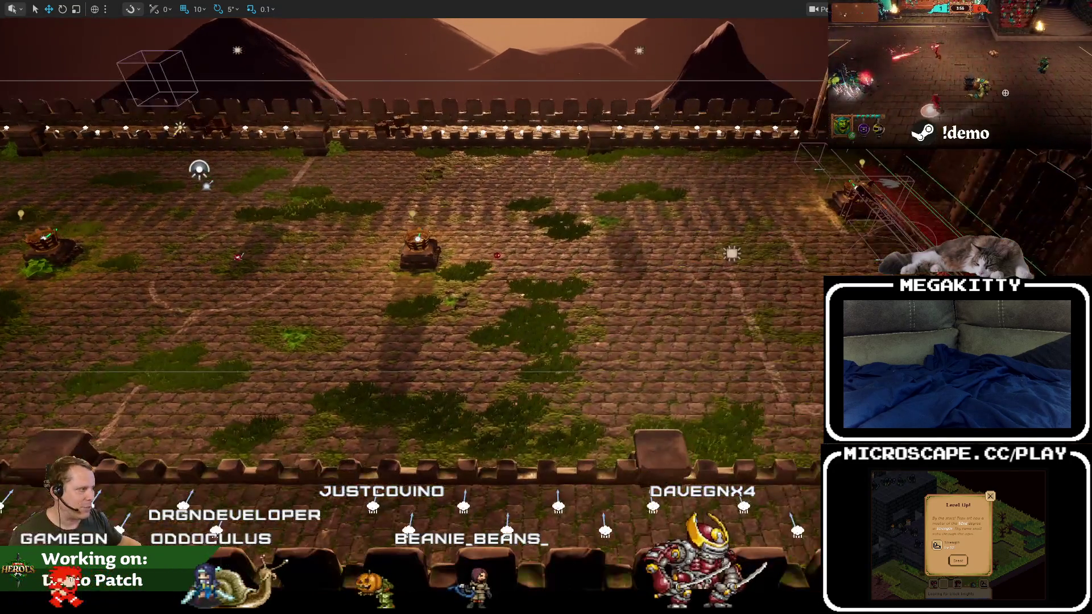
{"action": "key", "text": "a"}
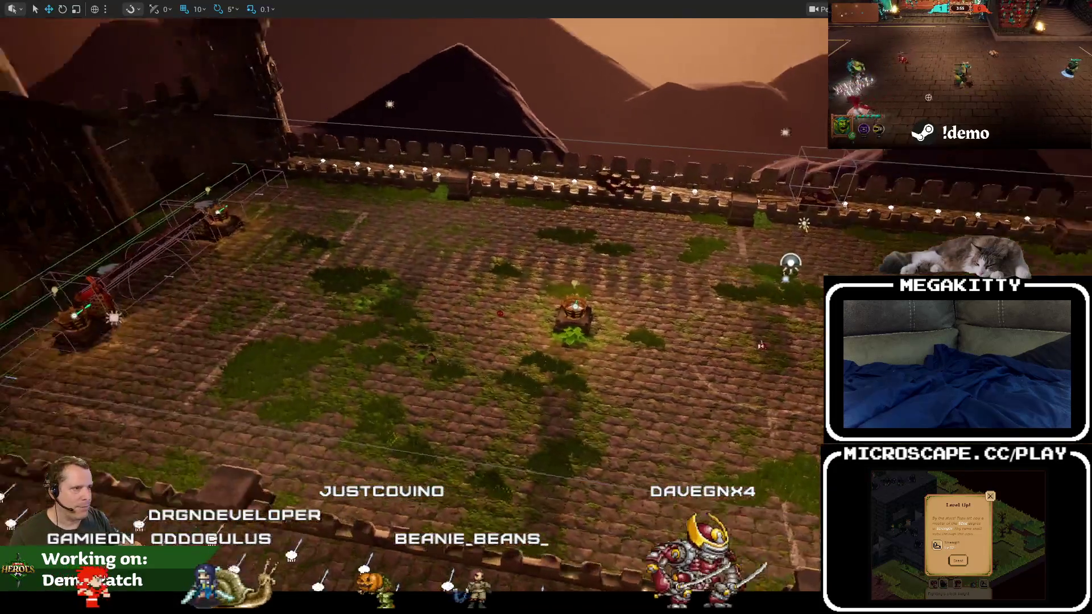
{"action": "key", "text": "w"}
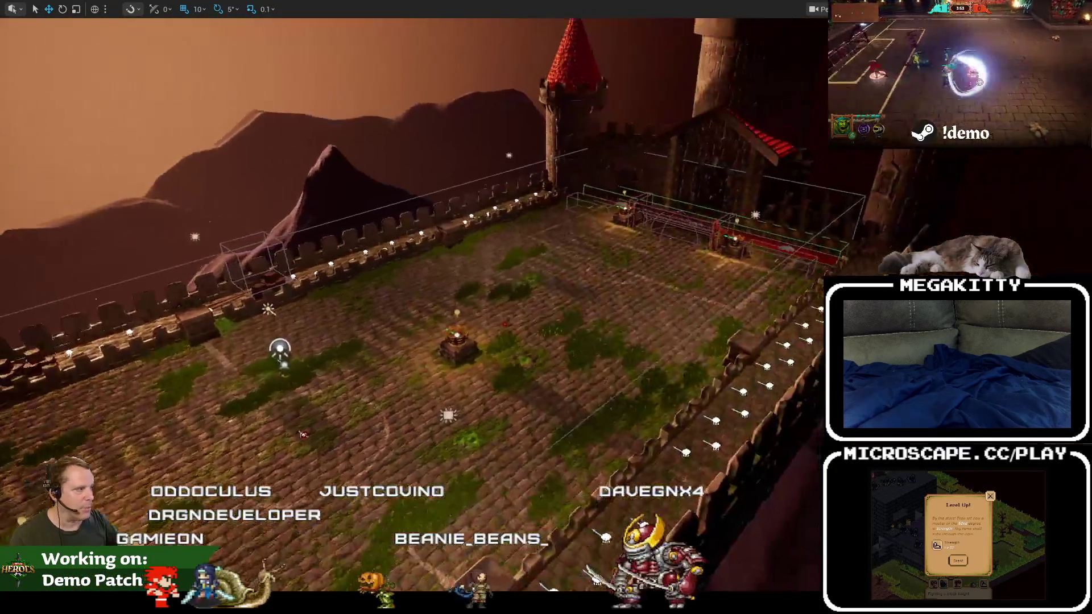
{"action": "key", "text": "w"}
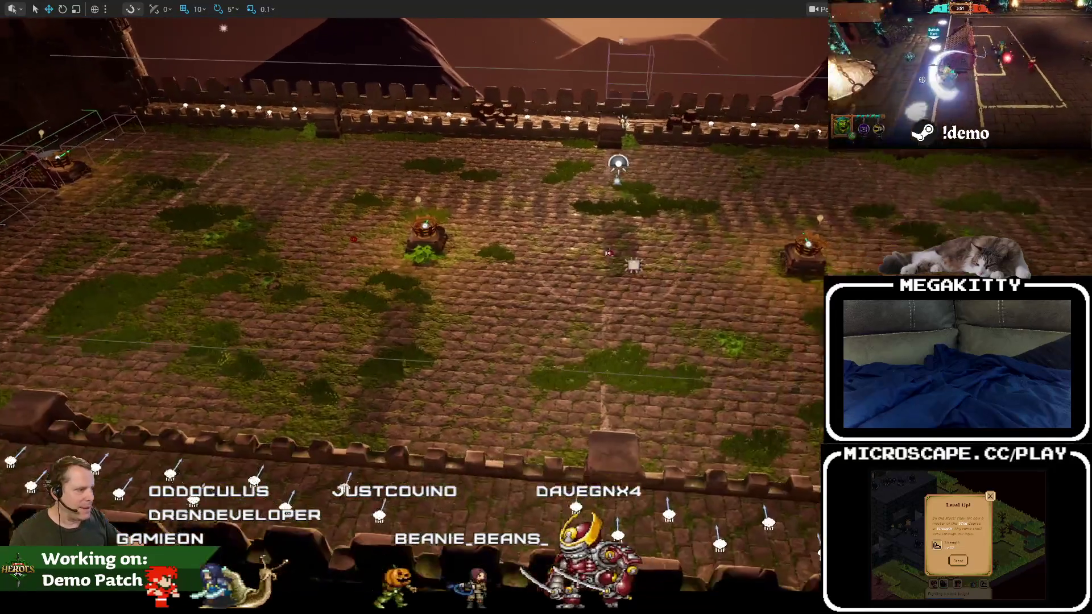
{"action": "key", "text": "w"}
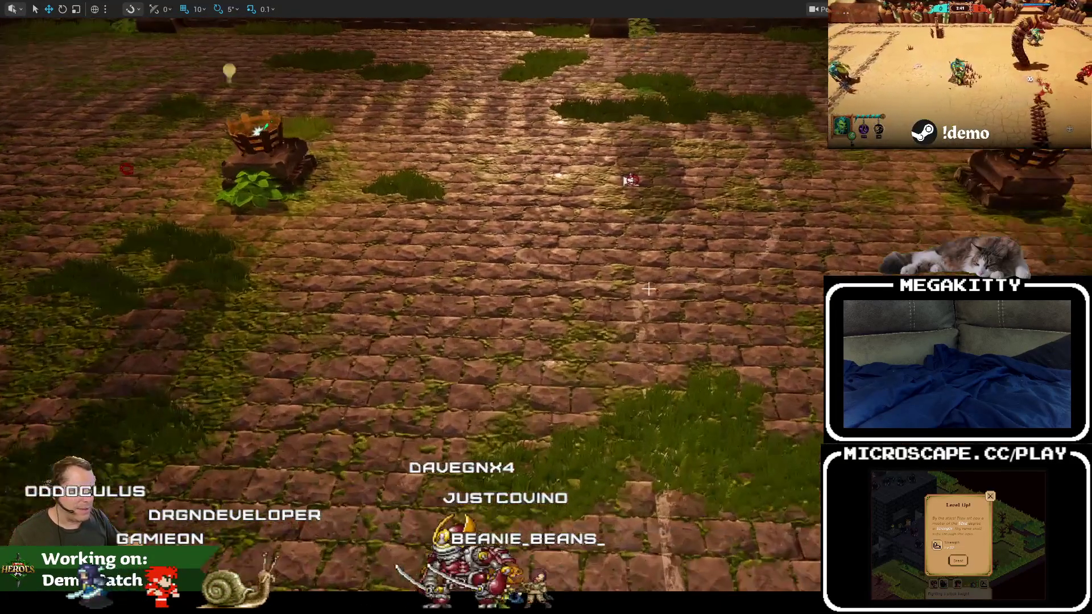
{"action": "key", "text": "s"}
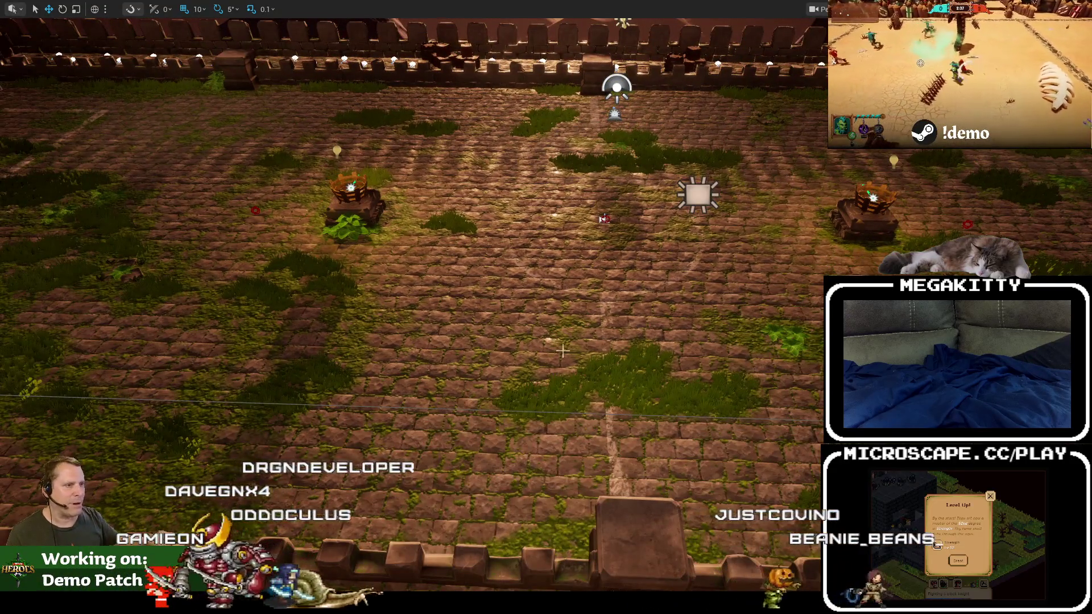
{"action": "key", "text": "w"}
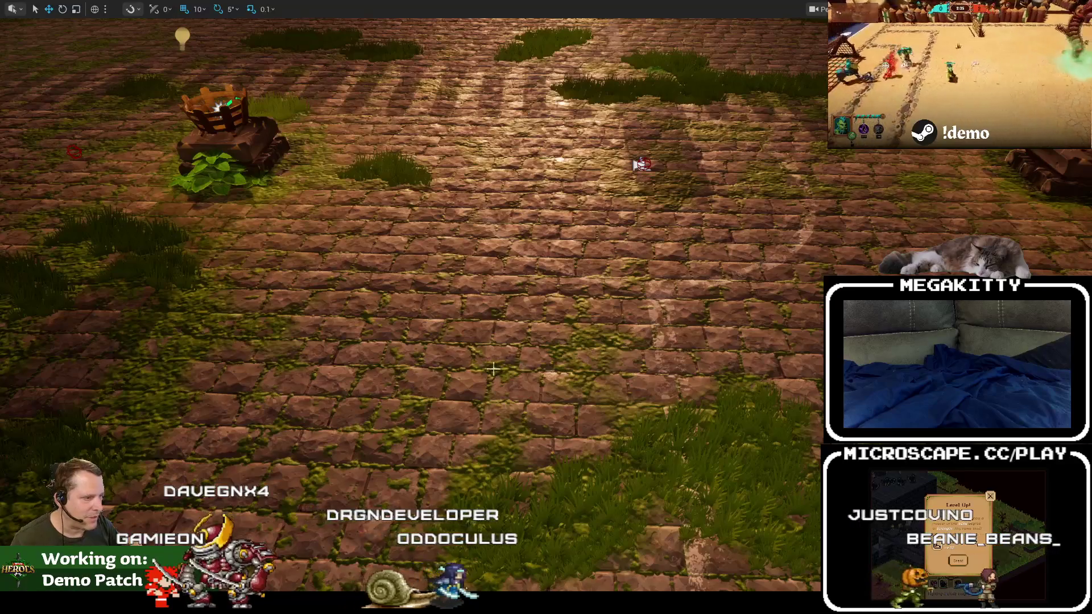
{"action": "key", "text": "s"}
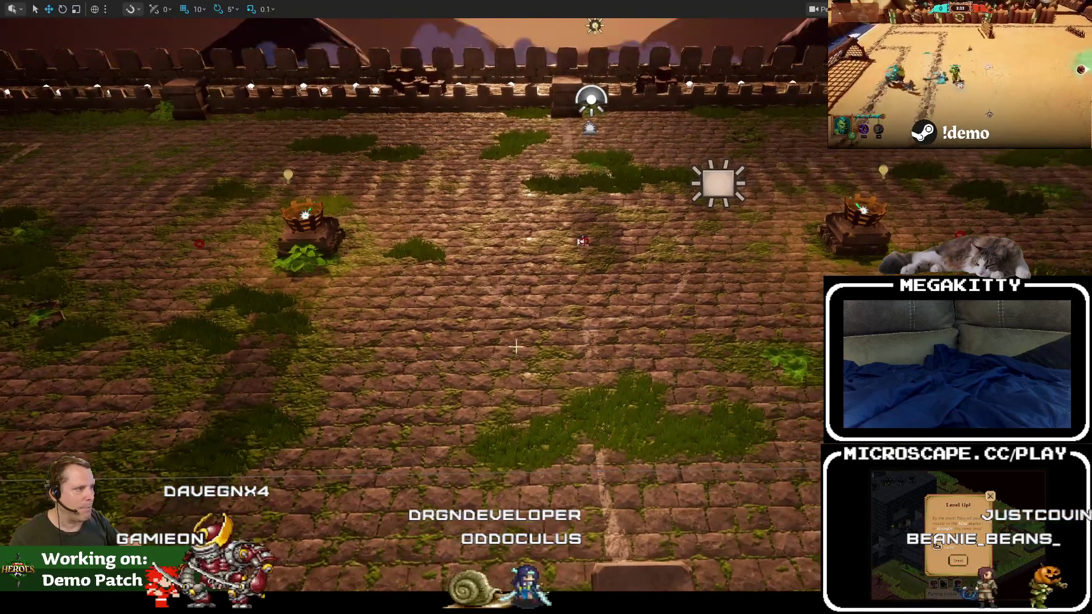
{"action": "key", "text": "w"}
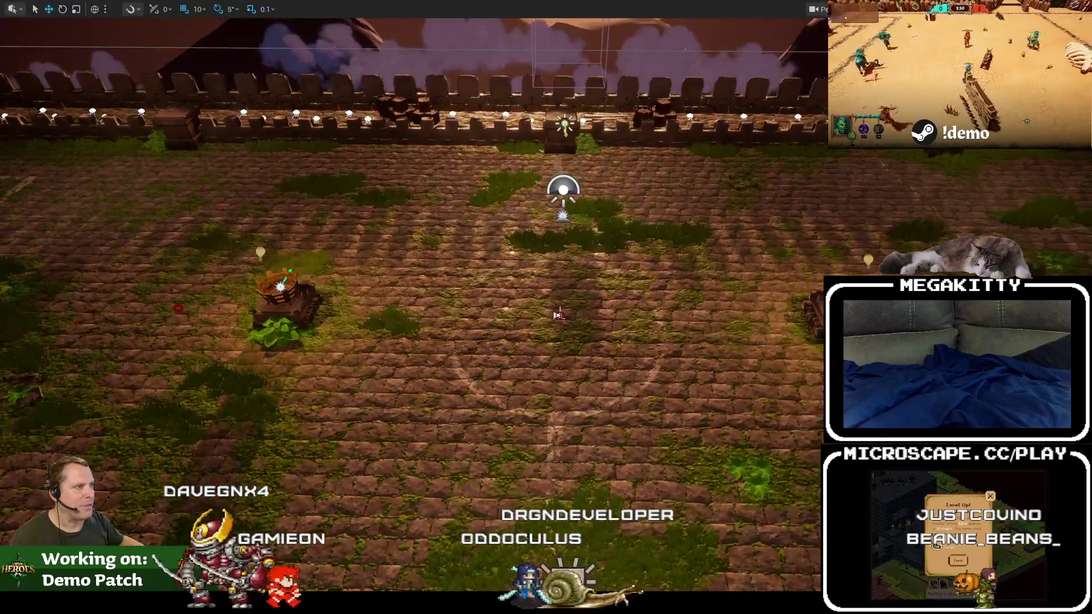
{"action": "left_click_drag", "start_coordinate": [414, 307], "coordinate": [414, 222]}
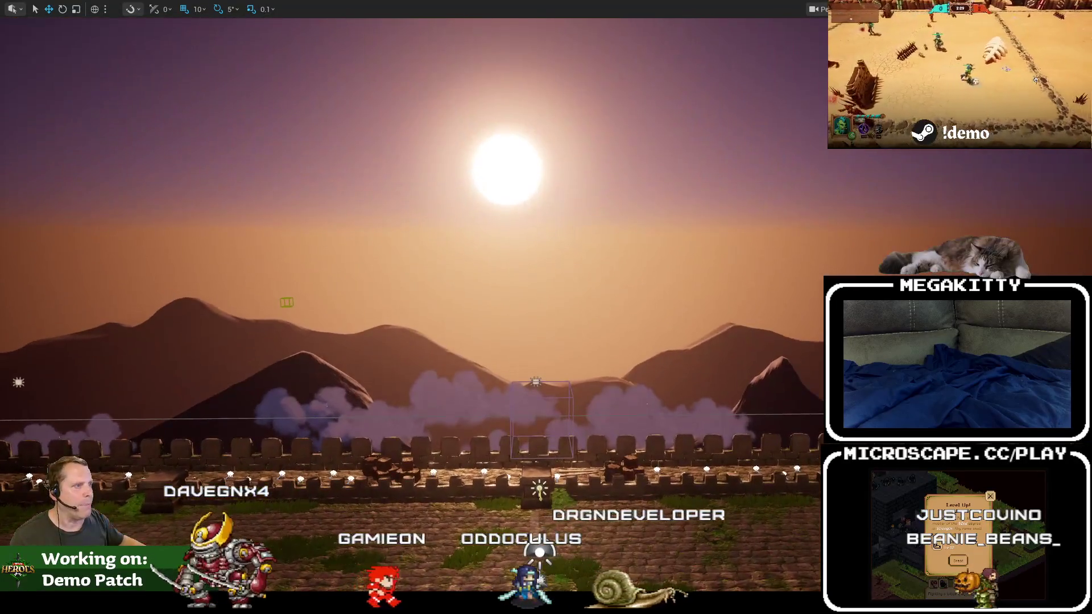
{"action": "mouse_move", "coordinate": [530, 244]}
{"action": "left_mouse_down"}
{"action": "mouse_move", "coordinate": [530, 367]}
{"action": "mouse_move", "coordinate": [531, 334]}
{"action": "left_mouse_up"}
{"action": "scroll", "coordinate": [531, 335], "scroll_direction": "down", "scroll_amount": 5}
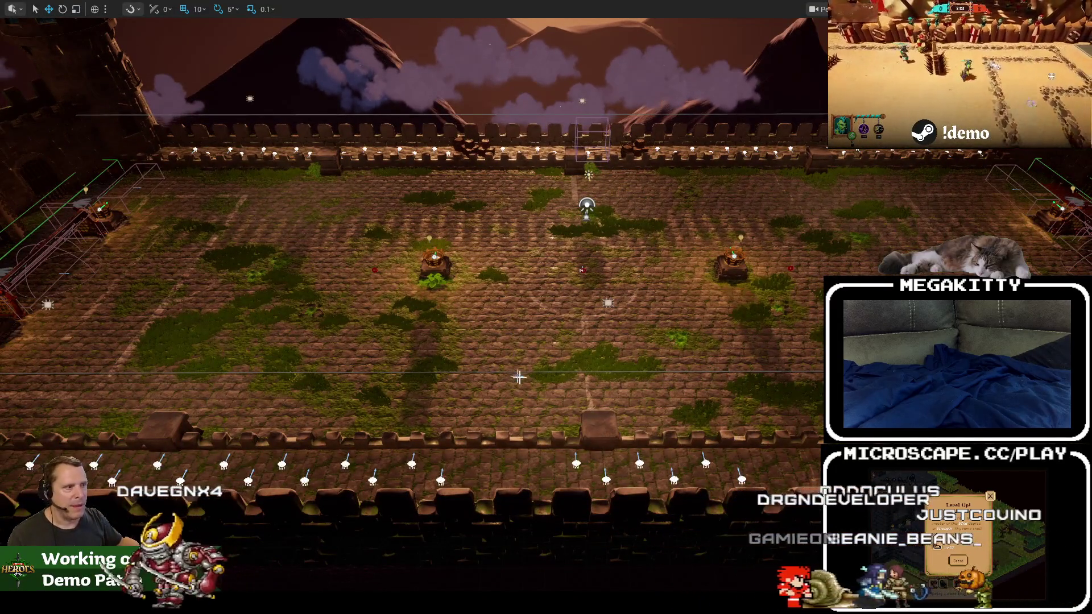
{"action": "mouse_move", "coordinate": [559, 322]}
{"action": "left_mouse_down"}
{"action": "mouse_move", "coordinate": [542, 216]}
{"action": "mouse_move", "coordinate": [550, 312]}
{"action": "left_mouse_up"}
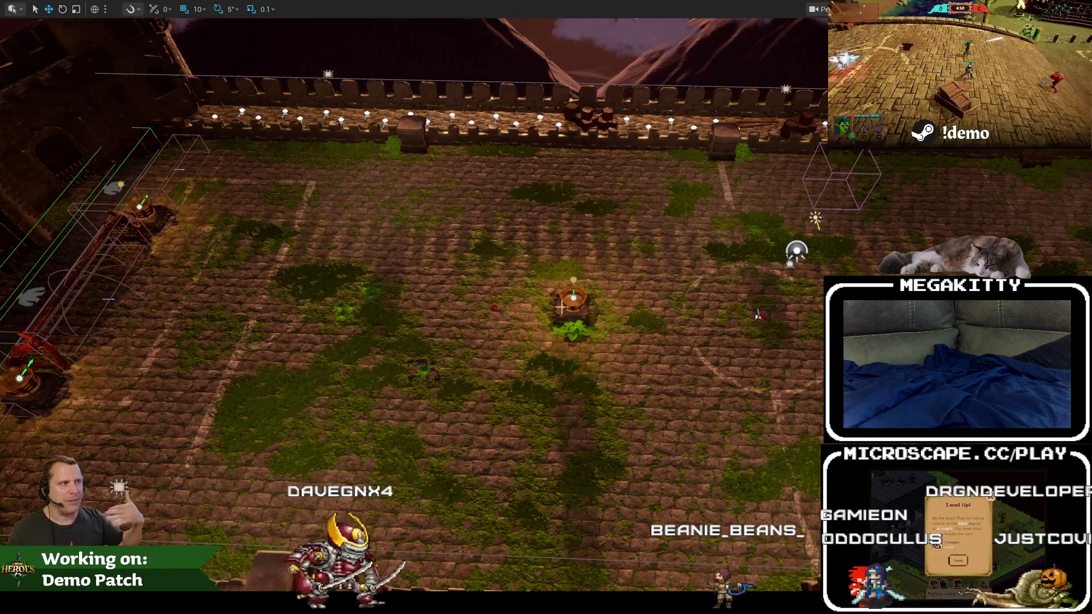
{"action": "left_click_drag", "start_coordinate": [468, 318], "coordinate": [467, 263]}
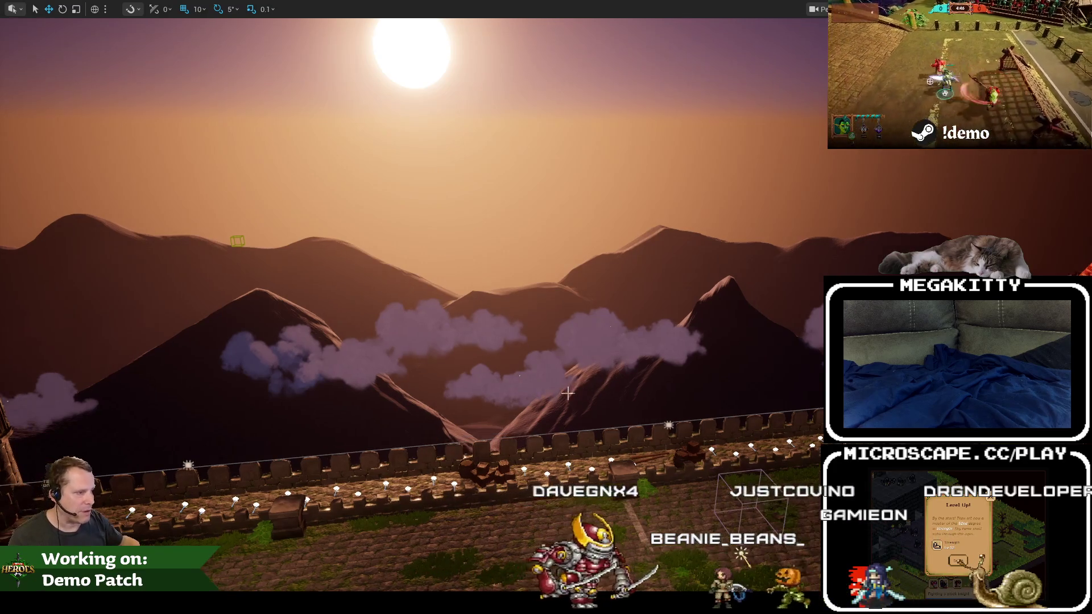
{"action": "mouse_move", "coordinate": [551, 368]}
{"action": "left_mouse_down"}
{"action": "mouse_move", "coordinate": [551, 307]}
{"action": "mouse_move", "coordinate": [563, 398]}
{"action": "mouse_move", "coordinate": [568, 341]}
{"action": "mouse_move", "coordinate": [578, 432]}
{"action": "mouse_move", "coordinate": [578, 330]}
{"action": "left_mouse_up"}
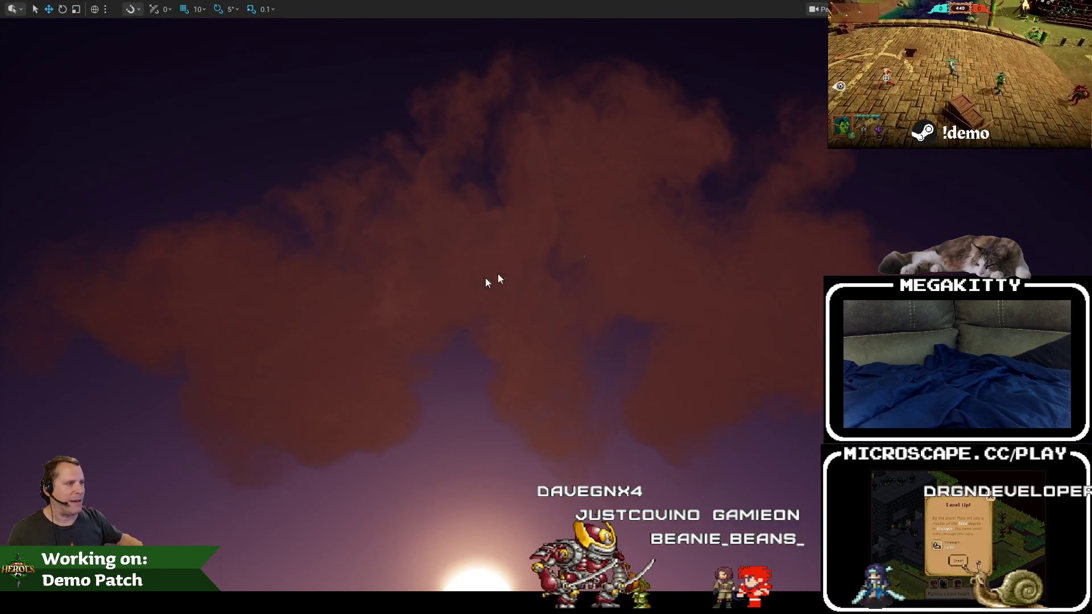
{"action": "mouse_move", "coordinate": [606, 256]}
{"action": "left_mouse_down"}
{"action": "mouse_move", "coordinate": [603, 215]}
{"action": "mouse_move", "coordinate": [574, 274]}
{"action": "left_mouse_up"}
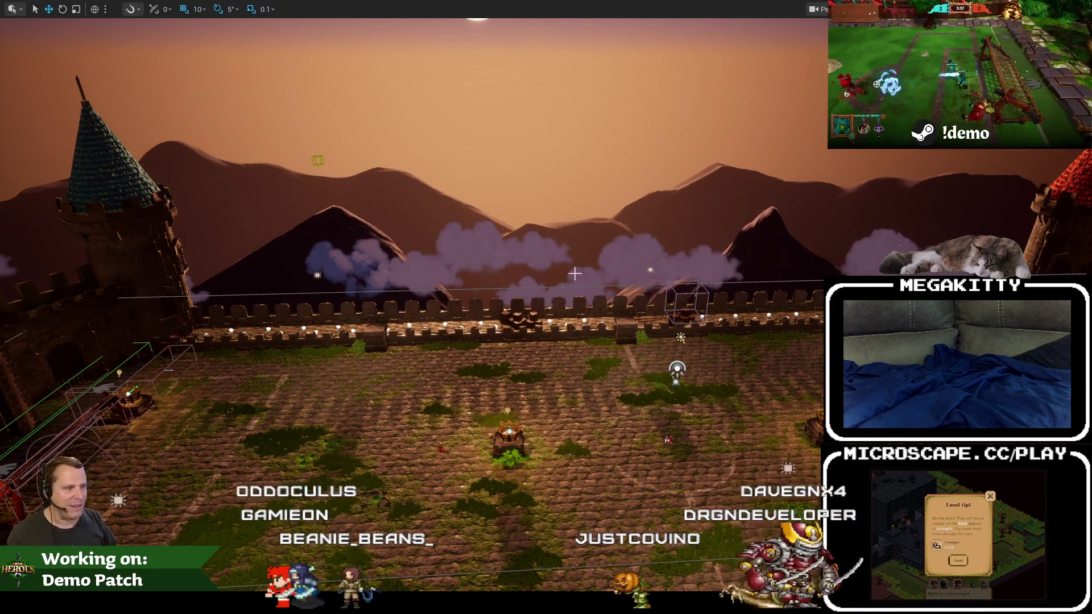
{"action": "left_click_drag", "start_coordinate": [595, 362], "coordinate": [602, 387]}
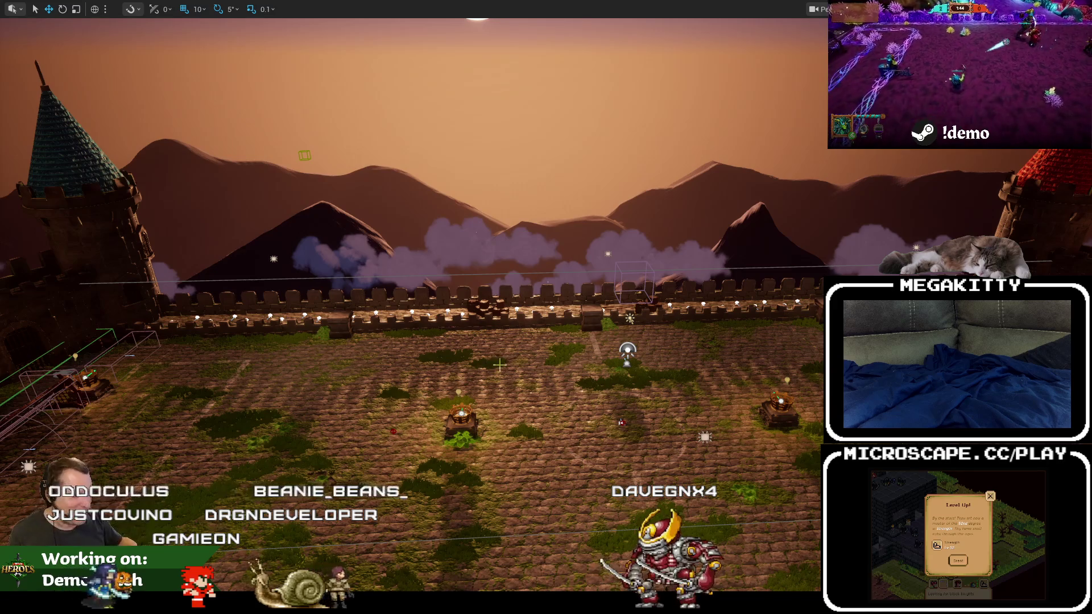
{"action": "key", "text": "F11"}
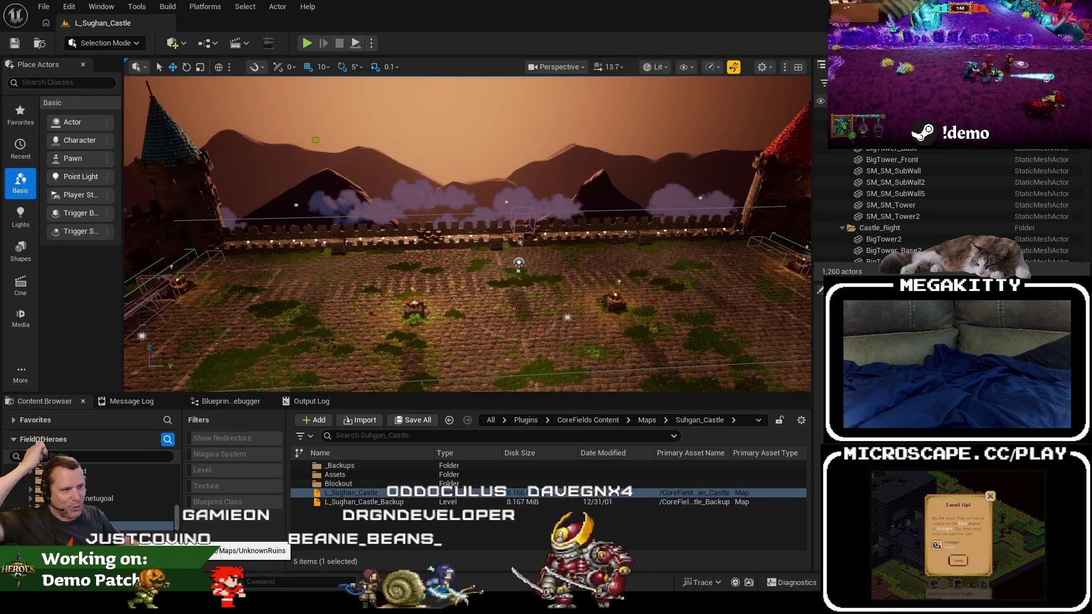
Load the L_UnknownRuins level, then browse the _TemplateMap, Elder_Forest and Highbridge map folders.
{"action": "left_click", "coordinate": [142, 535]}
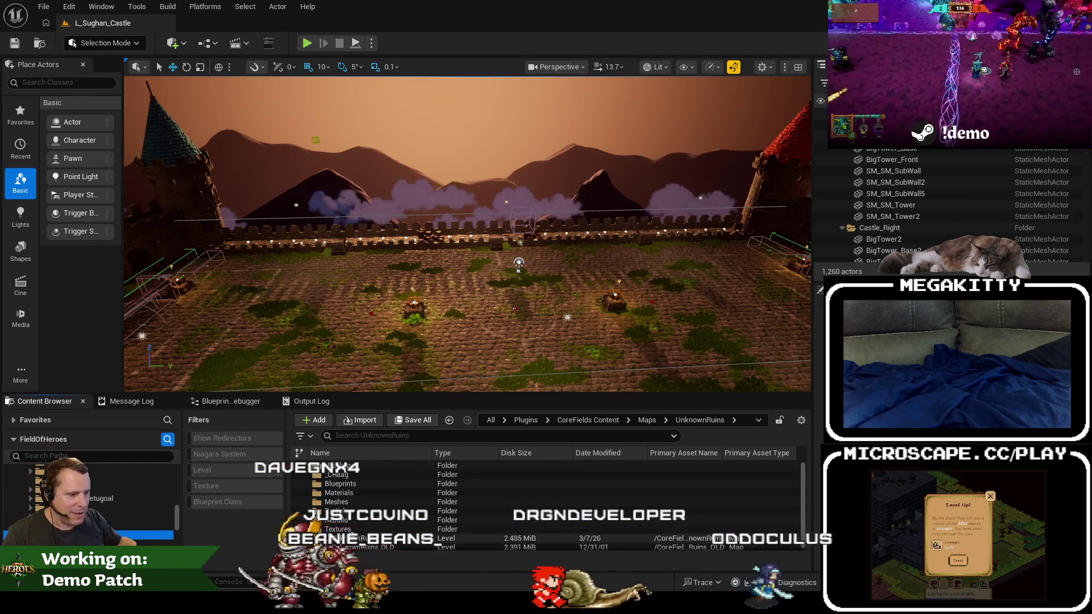
{"action": "double_click", "coordinate": [352, 538]}
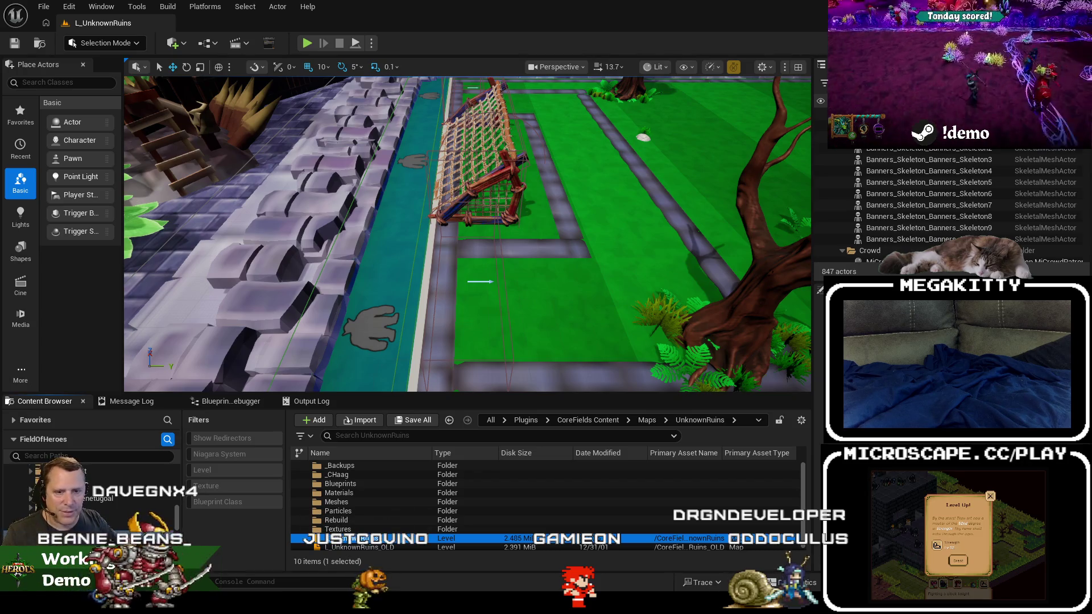
{"action": "left_click", "coordinate": [71, 499]}
{"action": "left_click", "coordinate": [71, 489]}
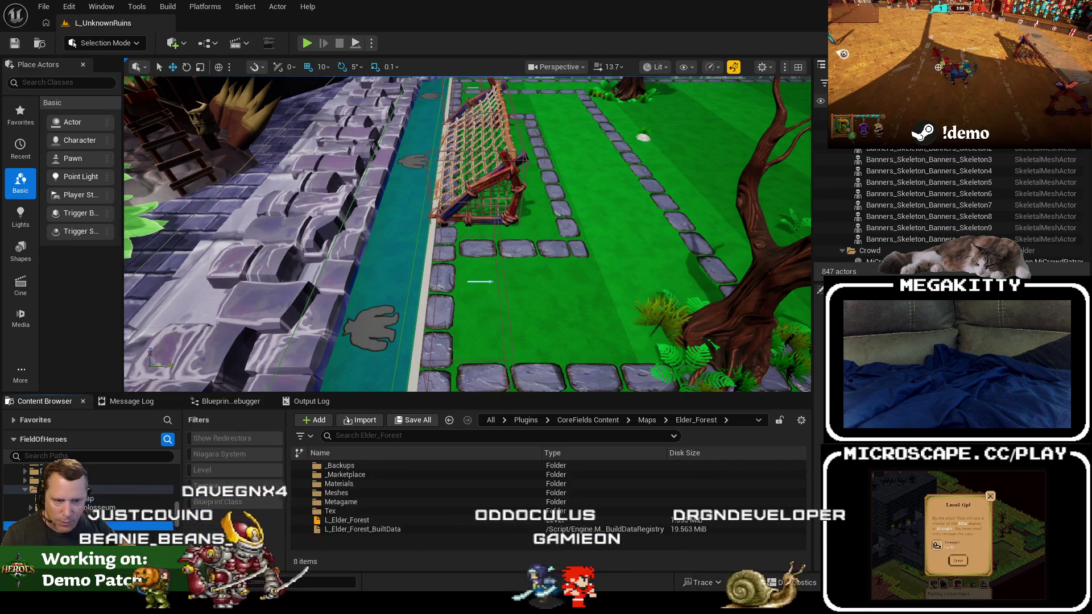
{"action": "left_click", "coordinate": [71, 507]}
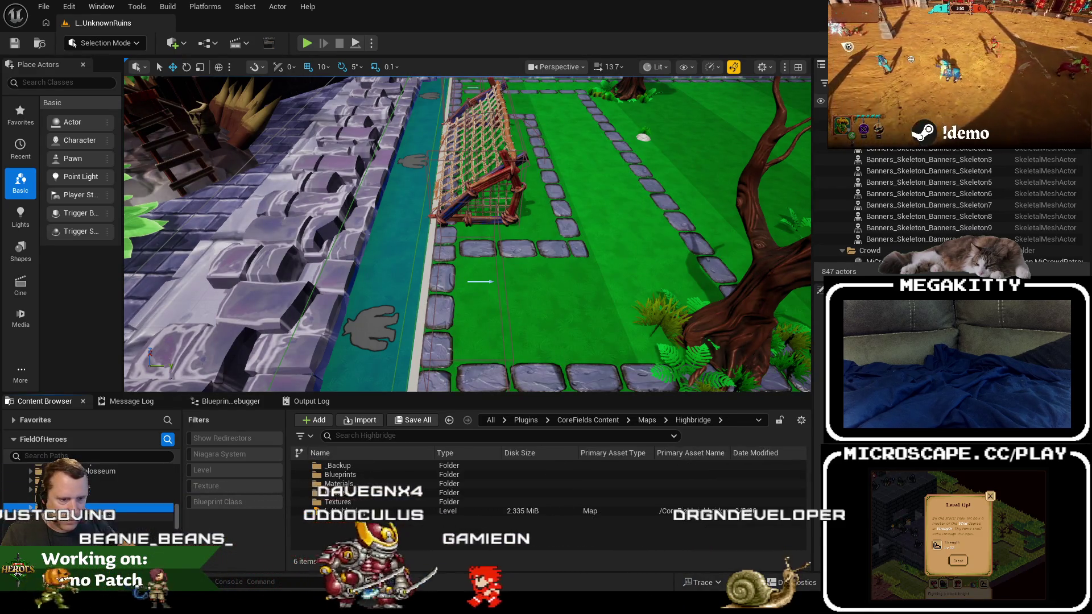
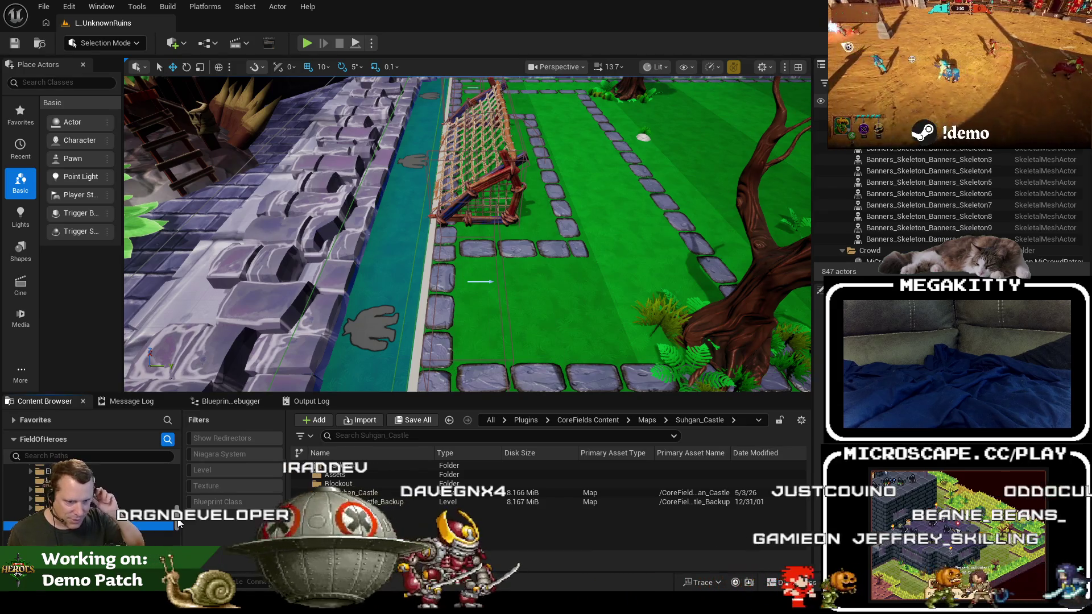
Browse the Elder_Forest, SnowyForest and Suhgan_Castle map folders, then scroll Astro Yoinkers screenshots to the lobby image.
{"action": "left_click", "coordinate": [107, 491]}
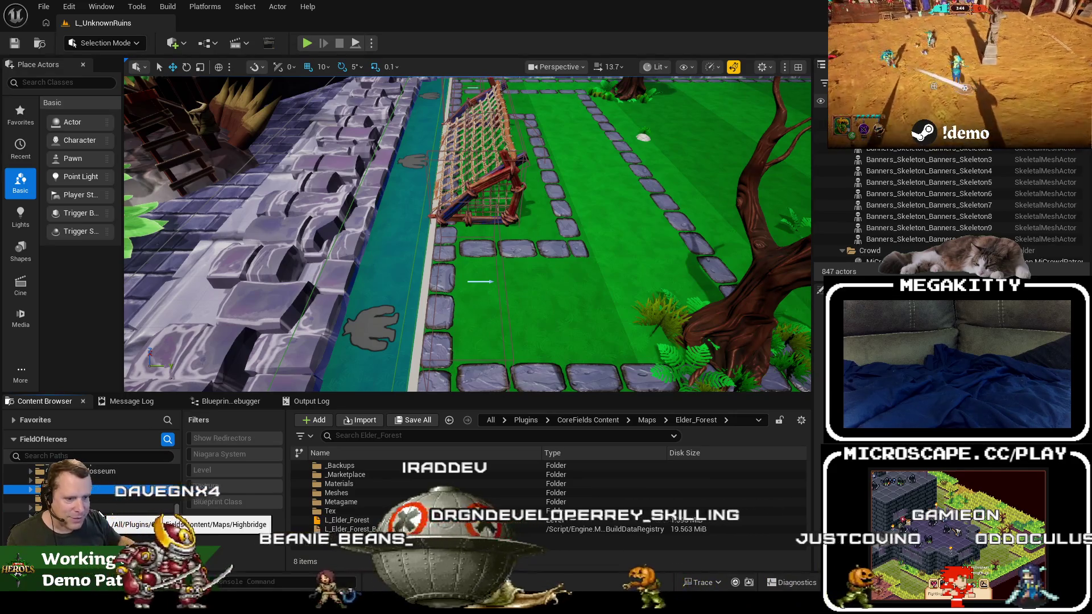
{"action": "scroll", "coordinate": [101, 514], "scroll_direction": "down", "scroll_amount": 1}
{"action": "left_click", "coordinate": [100, 515]}
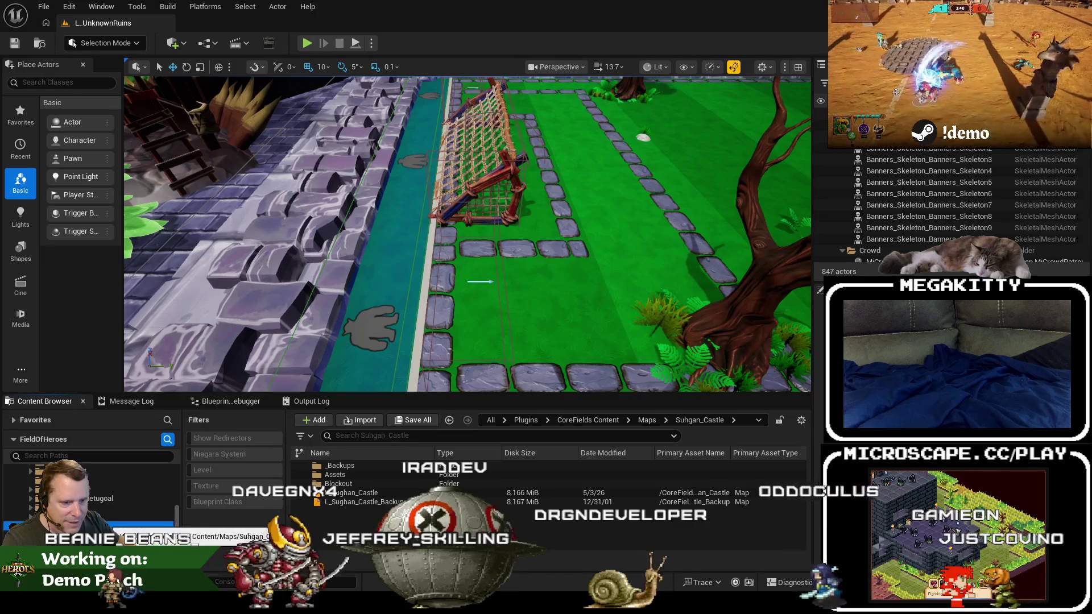
{"action": "left_click", "coordinate": [101, 524]}
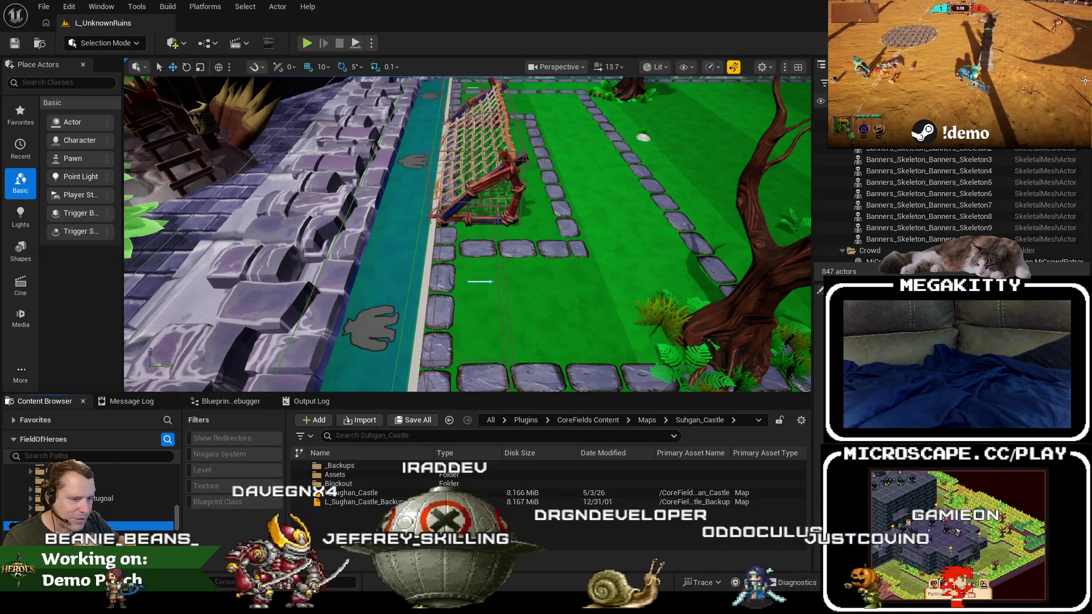
{"action": "scroll", "coordinate": [91, 500], "scroll_direction": "down", "scroll_amount": 1}
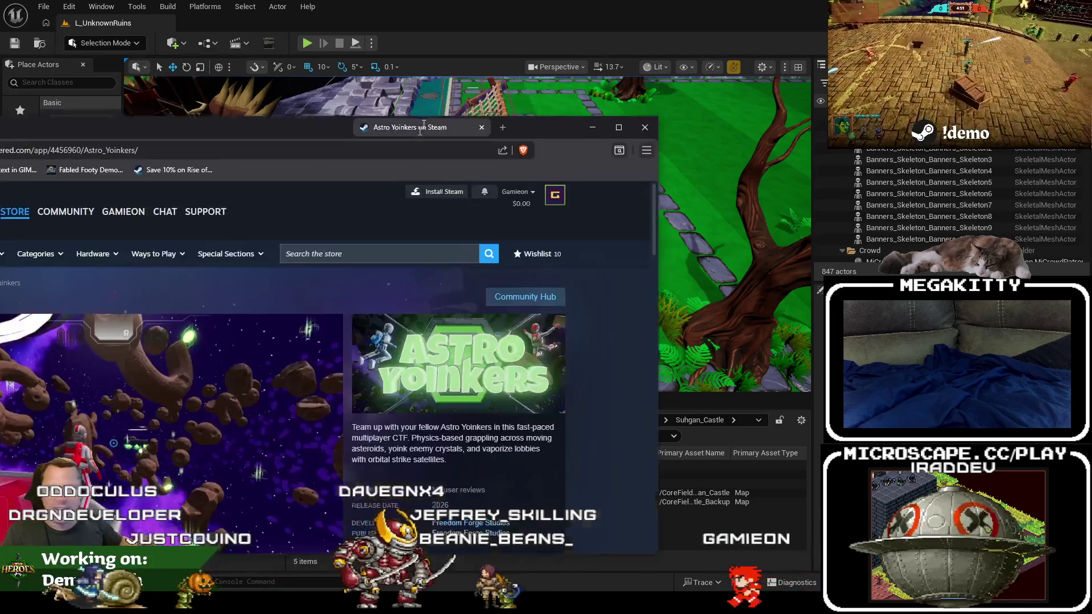
{"action": "scroll", "coordinate": [498, 302], "scroll_direction": "down", "scroll_amount": 2}
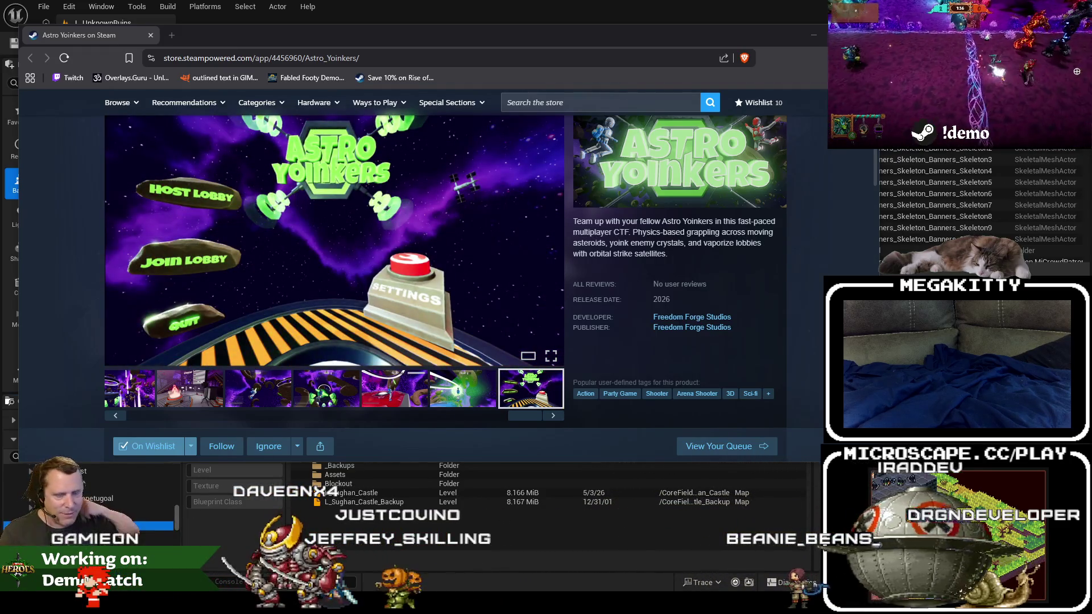
{"action": "left_click", "coordinate": [172, 36]}
{"action": "type", "text": "twitch.tv/justcovino"}
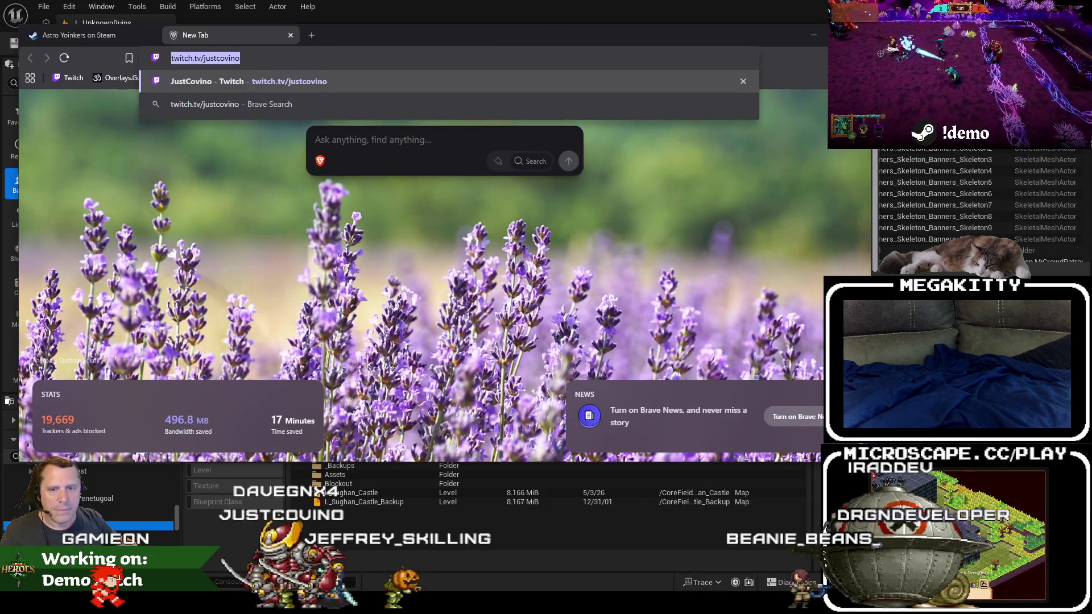
{"action": "key", "text": "Return"}
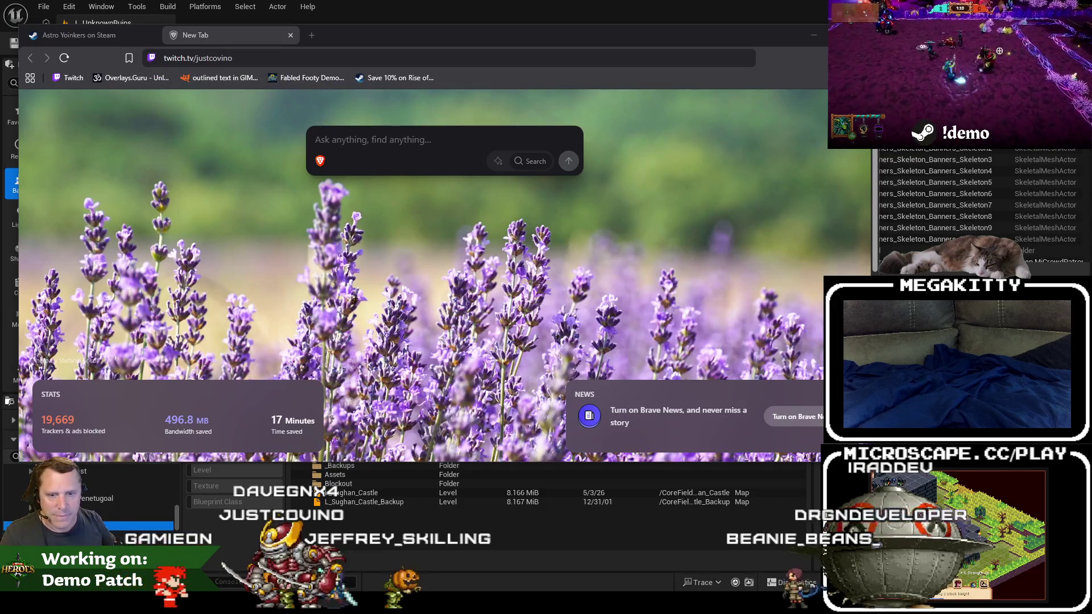
{"action": "left_click", "coordinate": [290, 35]}
{"action": "mouse_move", "coordinate": [324, 44]}
{"action": "left_mouse_down"}
{"action": "mouse_move", "coordinate": [320, 57]}
{"action": "mouse_move", "coordinate": [296, 55]}
{"action": "mouse_move", "coordinate": [351, 43]}
{"action": "left_mouse_up"}
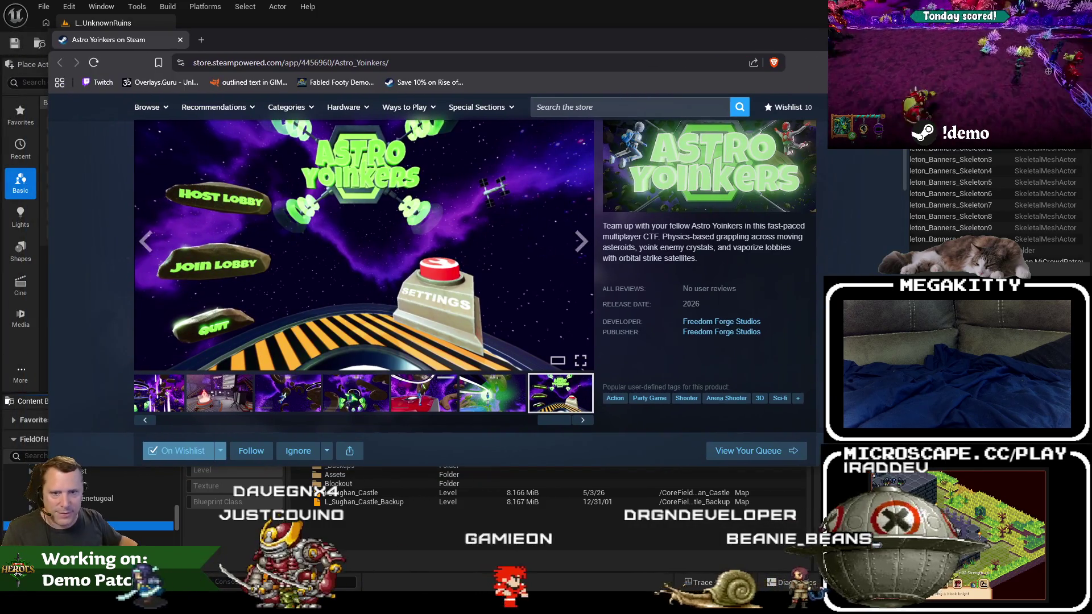
Close the Brave window showing the Astro Yoinkers Steam store page.
{"action": "left_click", "coordinate": [179, 39]}
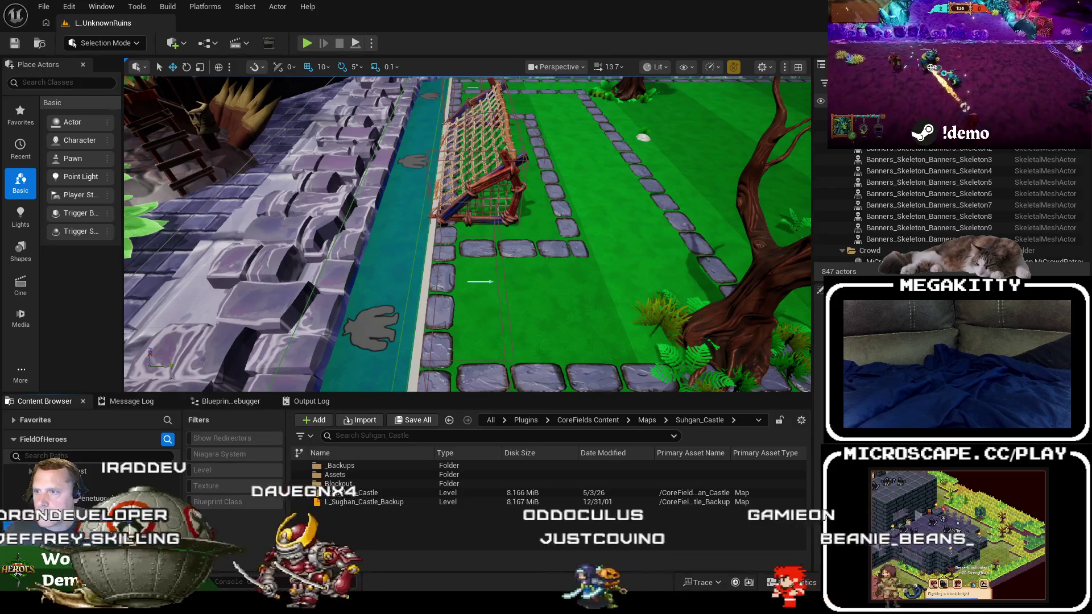
Bring the Jira issue list forward and maximize its browser window.
{"action": "key", "text": "alt+Tab"}
{"action": "left_click_drag", "start_coordinate": [122, 41], "coordinate": [103, 44]}
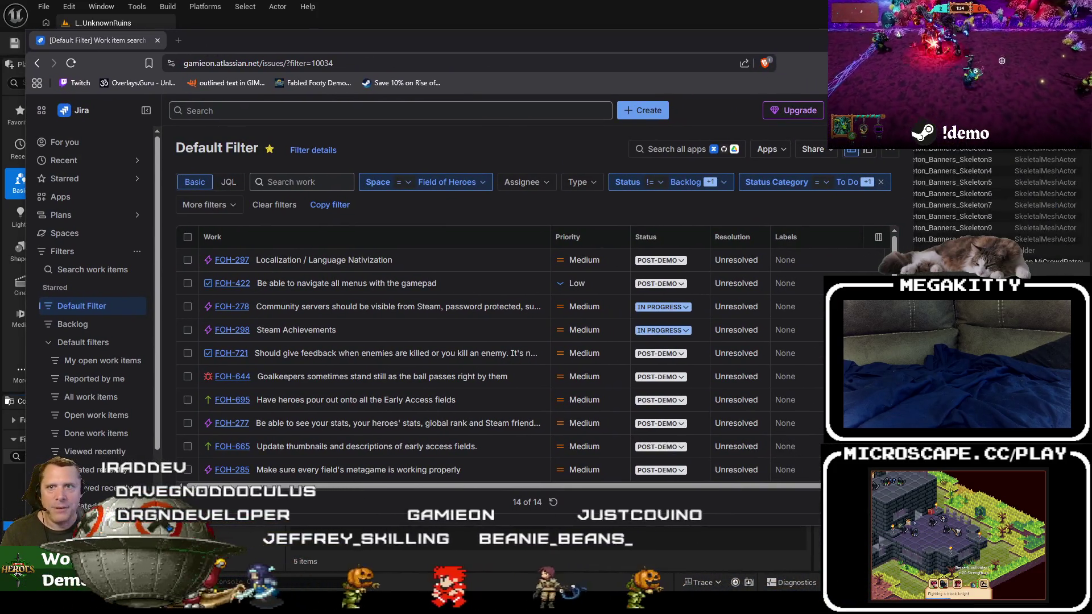
{"action": "double_click", "coordinate": [358, 42]}
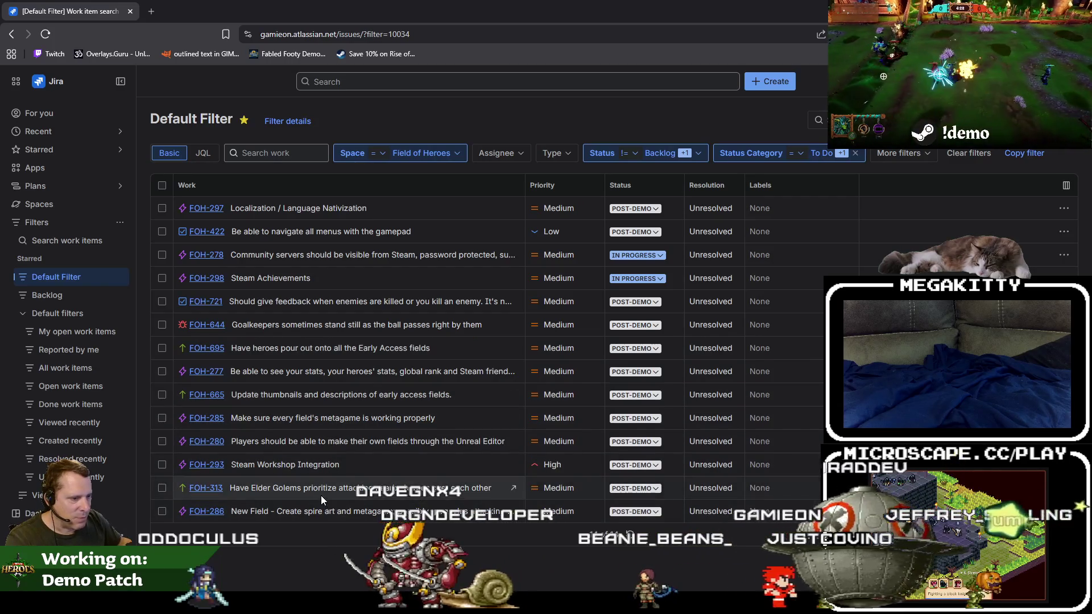
Move FOH-313 and FOH-286 to POST-EARLY ACCESS and refresh the filter, then select FOH-695.
{"action": "left_click", "coordinate": [636, 488]}
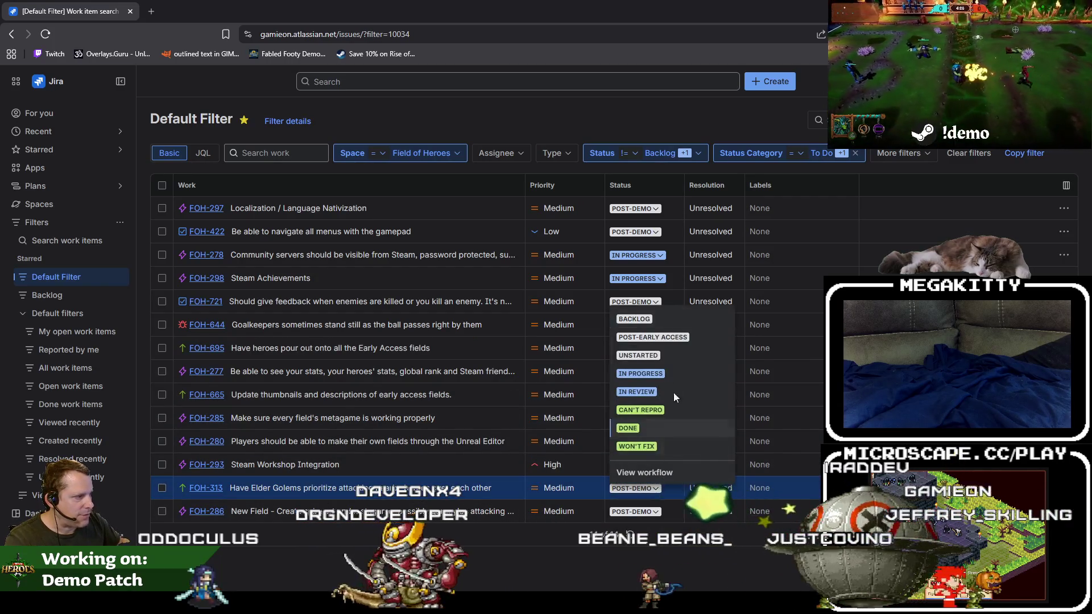
{"action": "left_click", "coordinate": [663, 337]}
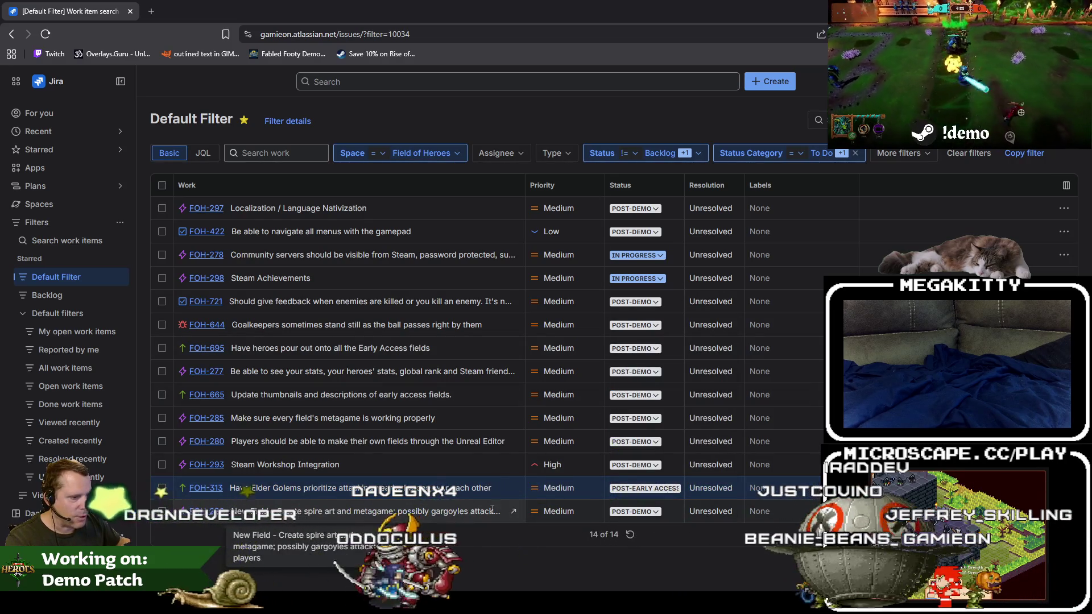
{"action": "left_click", "coordinate": [635, 512]}
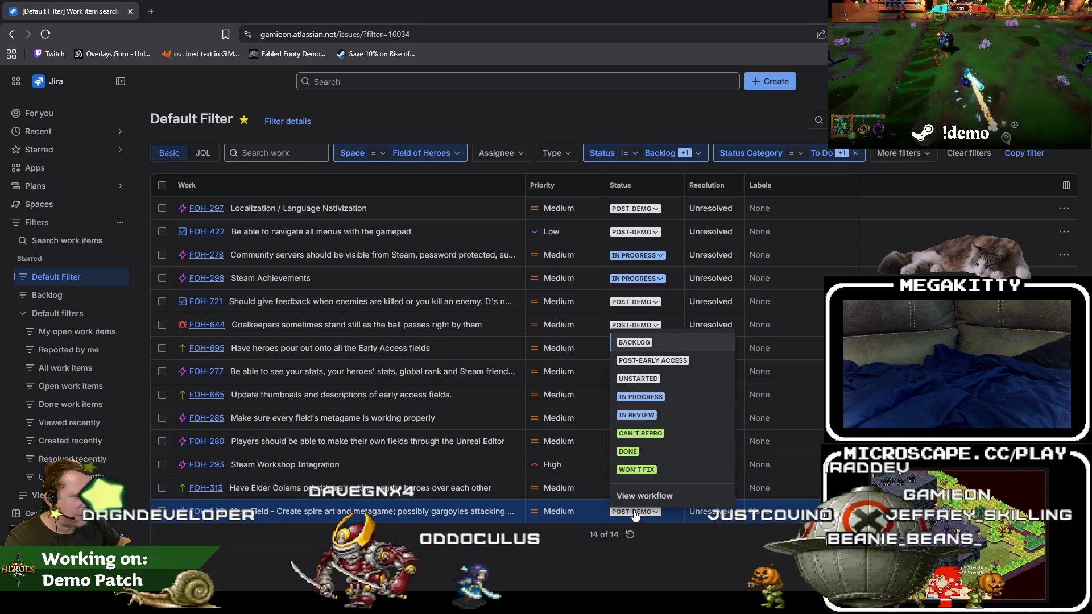
{"action": "left_click", "coordinate": [655, 361]}
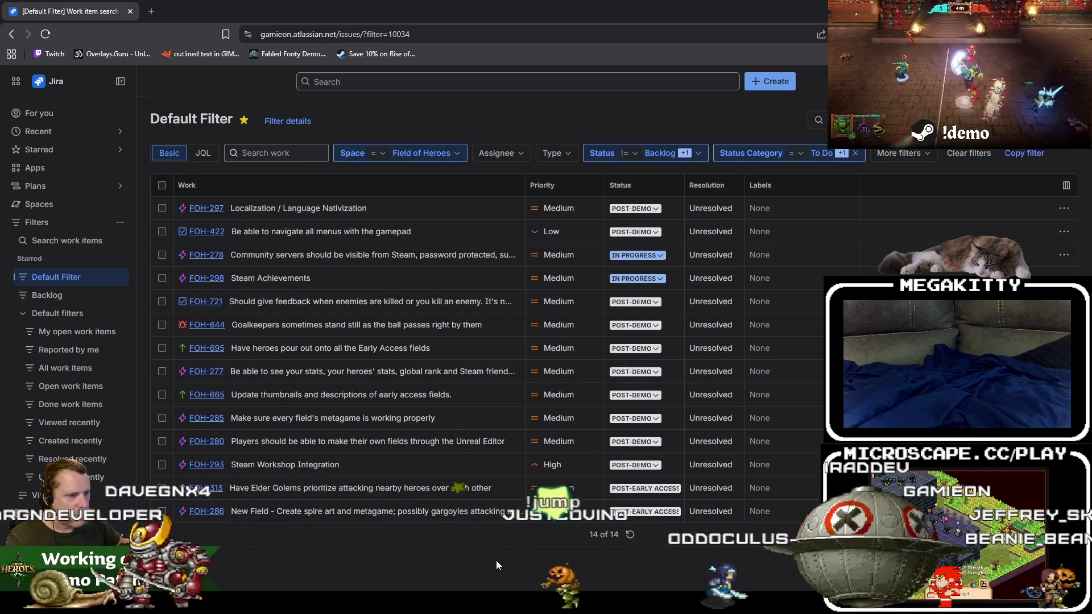
{"action": "key", "text": "F5"}
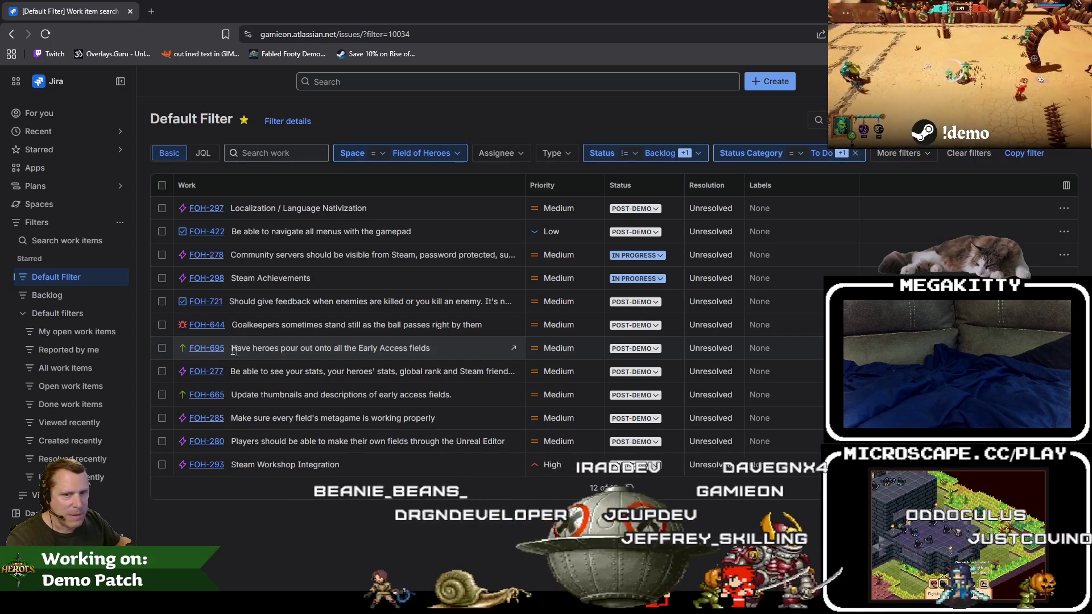
{"action": "left_click", "coordinate": [206, 352]}
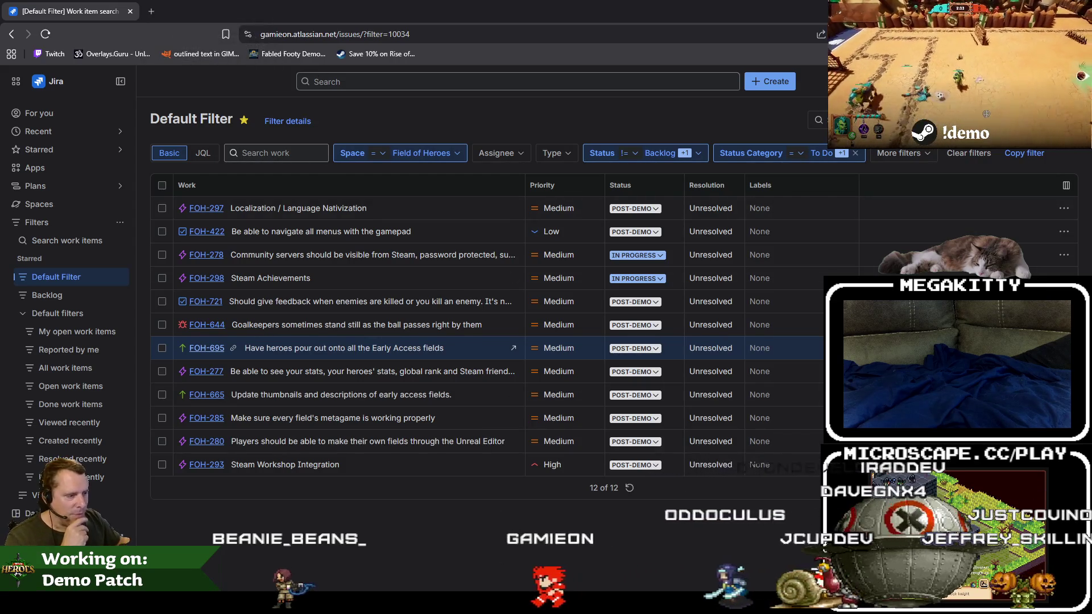
{"action": "key", "text": "alt+Tab"}
Load L_FrontEnd from File > Recent Levels, then bring the Jira work-item list back up.
{"action": "left_click", "coordinate": [40, 6]}
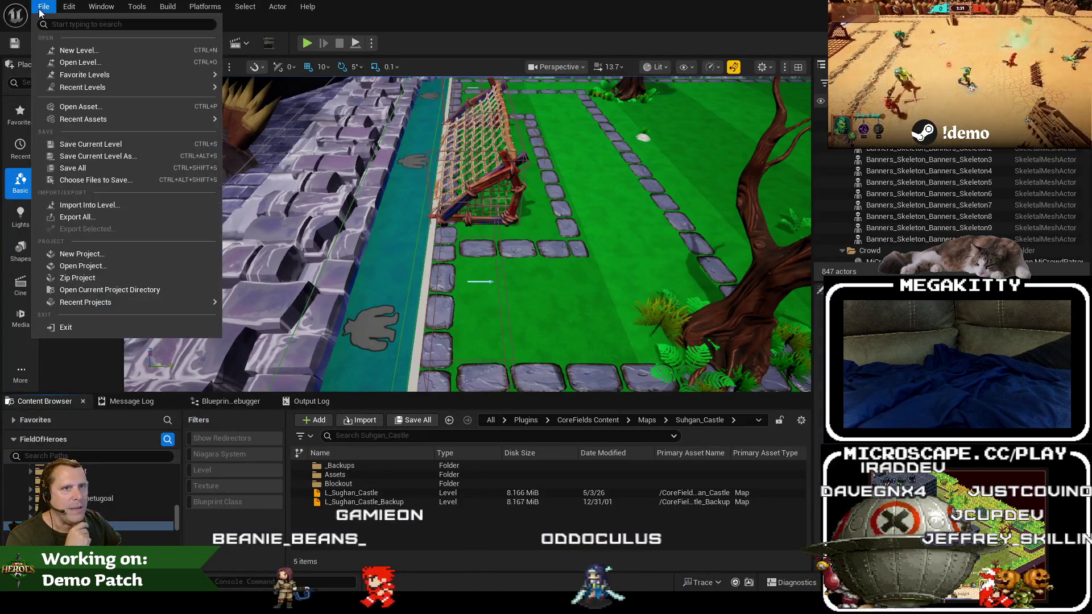
{"action": "mouse_move", "coordinate": [139, 91]}
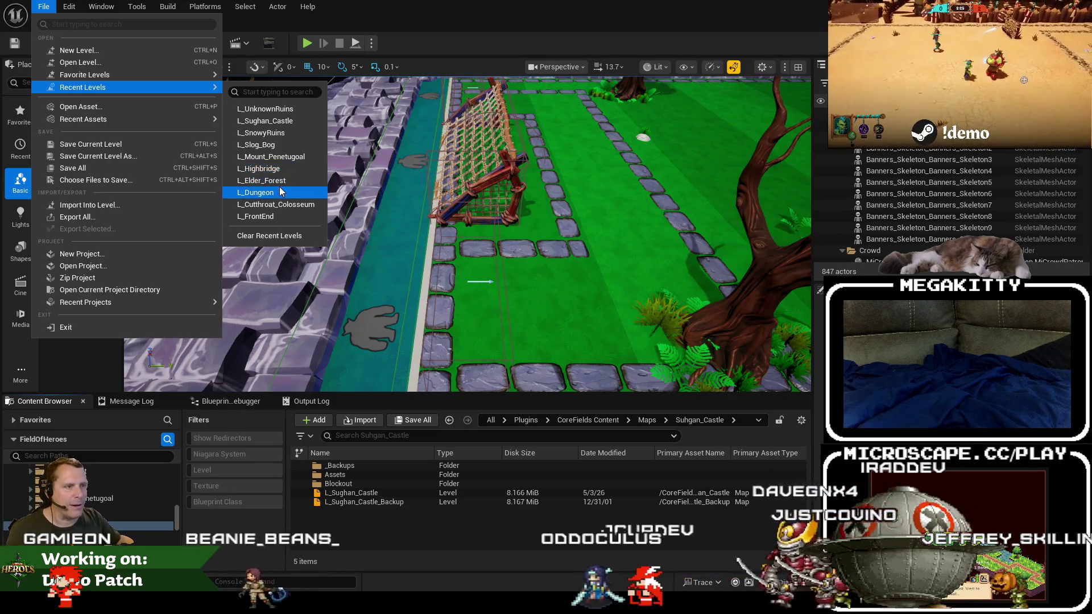
{"action": "left_click", "coordinate": [273, 217]}
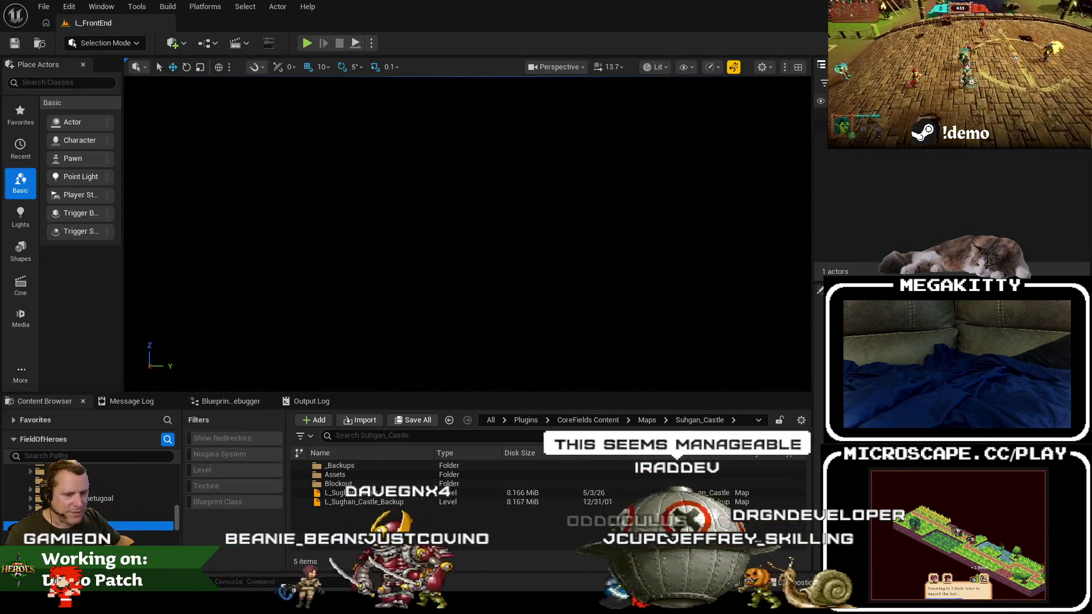
{"action": "left_click", "coordinate": [189, 528]}
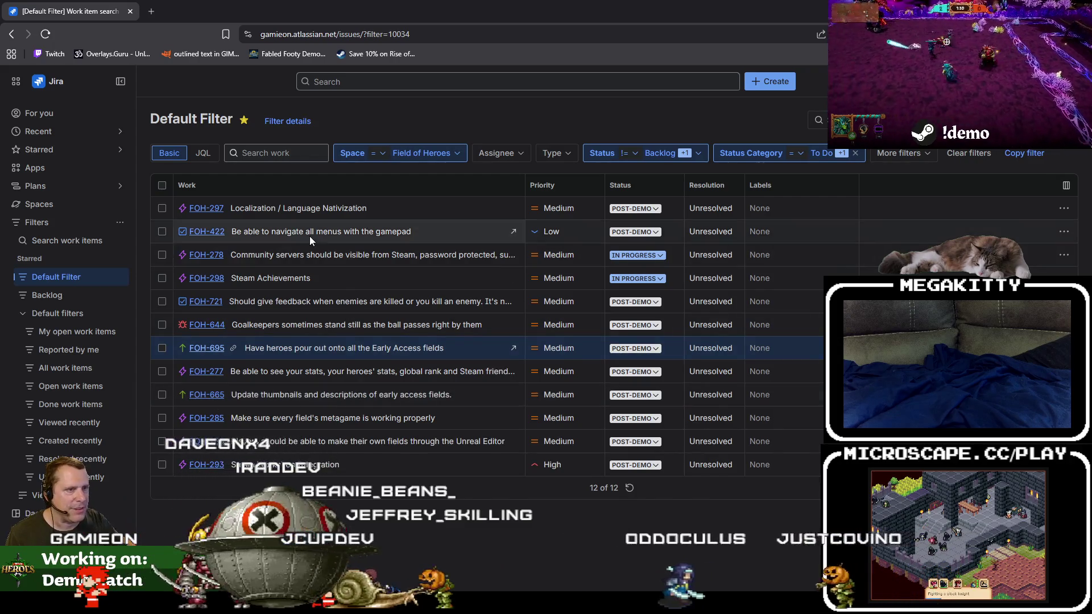
Play L_FrontEnd in the editor, giving the game view more height and widening the Outliner.
{"action": "mouse_move", "coordinate": [463, 605]}
{"action": "left_click", "coordinate": [464, 546]}
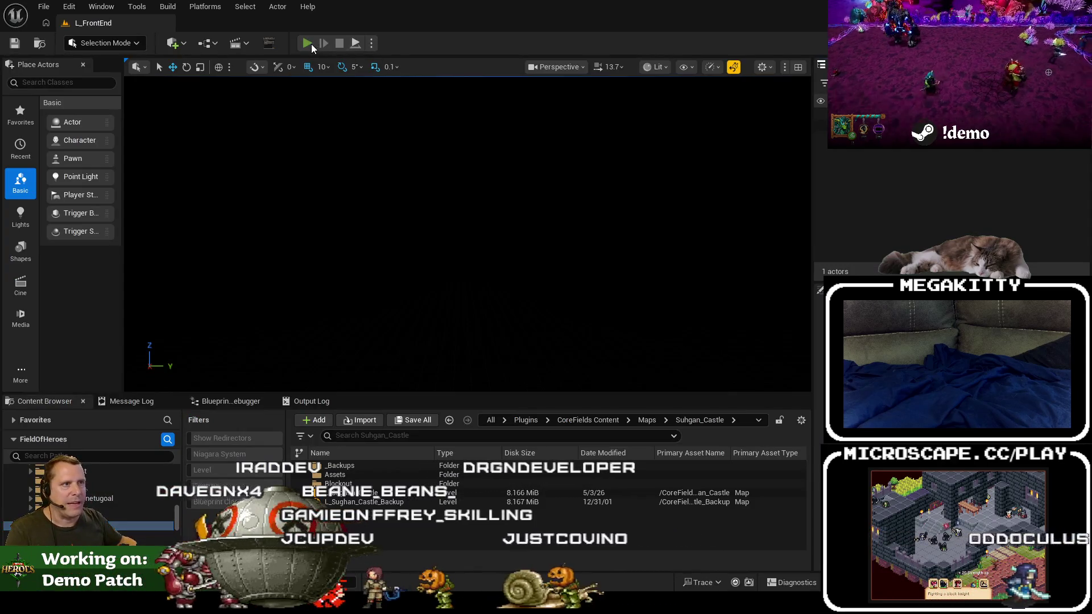
{"action": "left_click", "coordinate": [311, 43]}
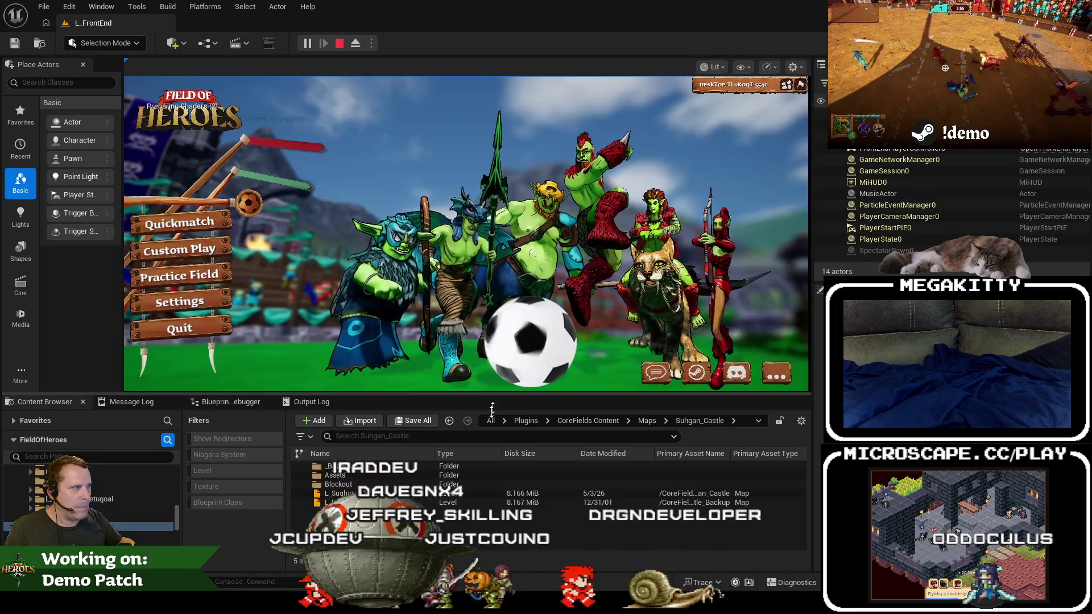
{"action": "left_click_drag", "start_coordinate": [494, 393], "coordinate": [489, 444]}
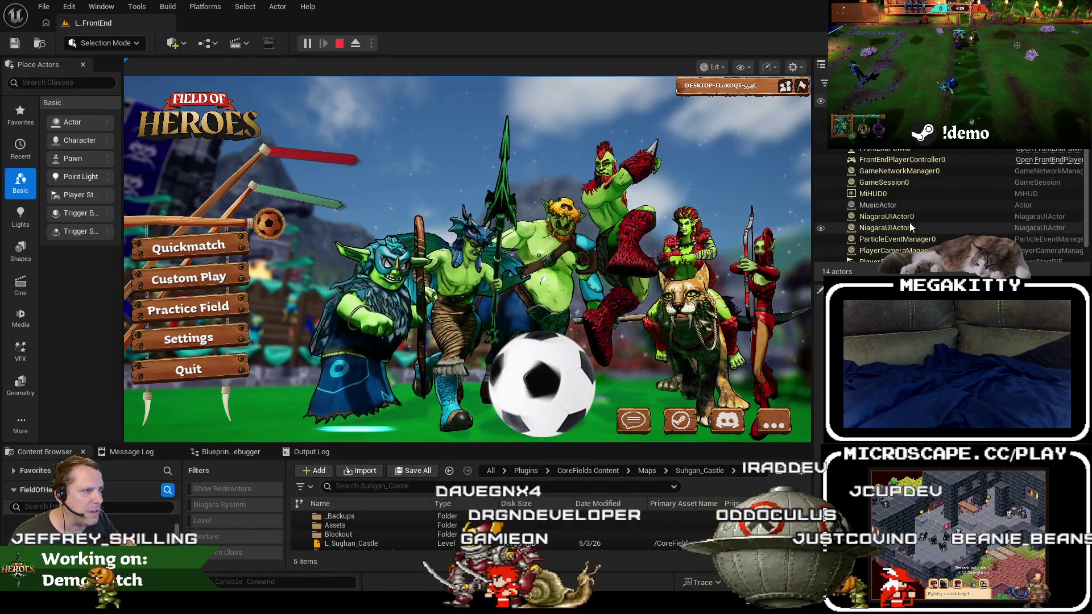
{"action": "left_click_drag", "start_coordinate": [812, 214], "coordinate": [752, 214]}
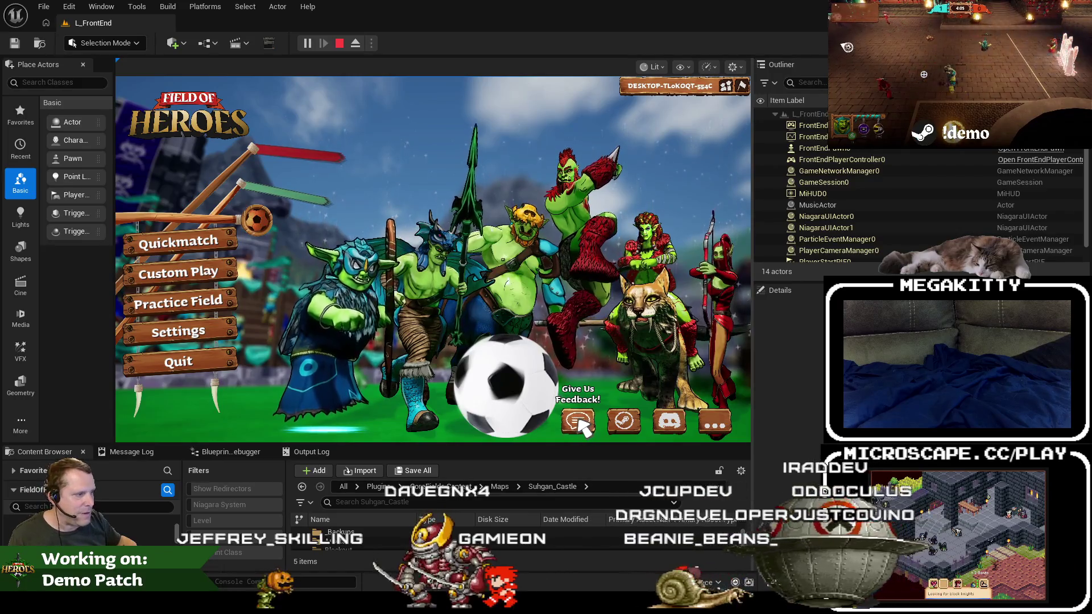
Open the Field of Heroes feedback contact page, scroll through it, and close it.
{"action": "left_click", "coordinate": [580, 421]}
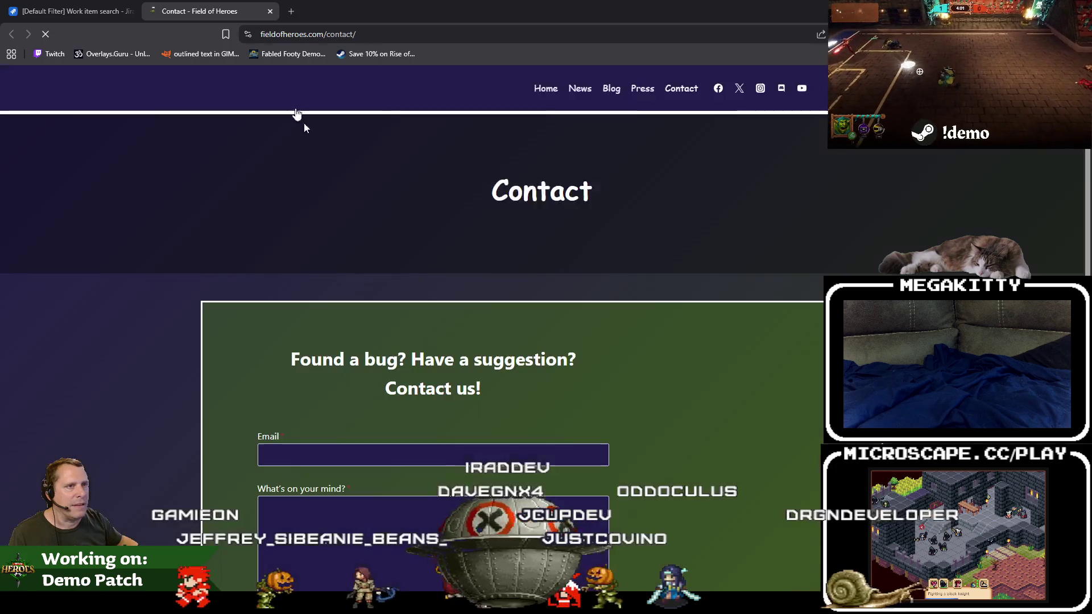
{"action": "scroll", "coordinate": [580, 237], "scroll_direction": "down", "scroll_amount": 1}
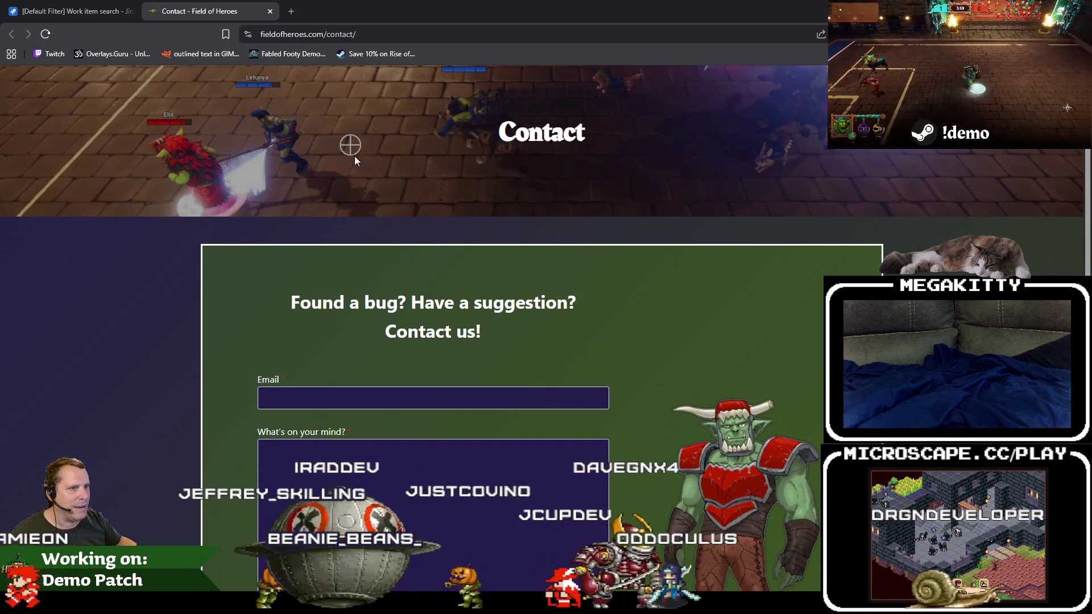
{"action": "scroll", "coordinate": [258, 298], "scroll_direction": "down", "scroll_amount": 2}
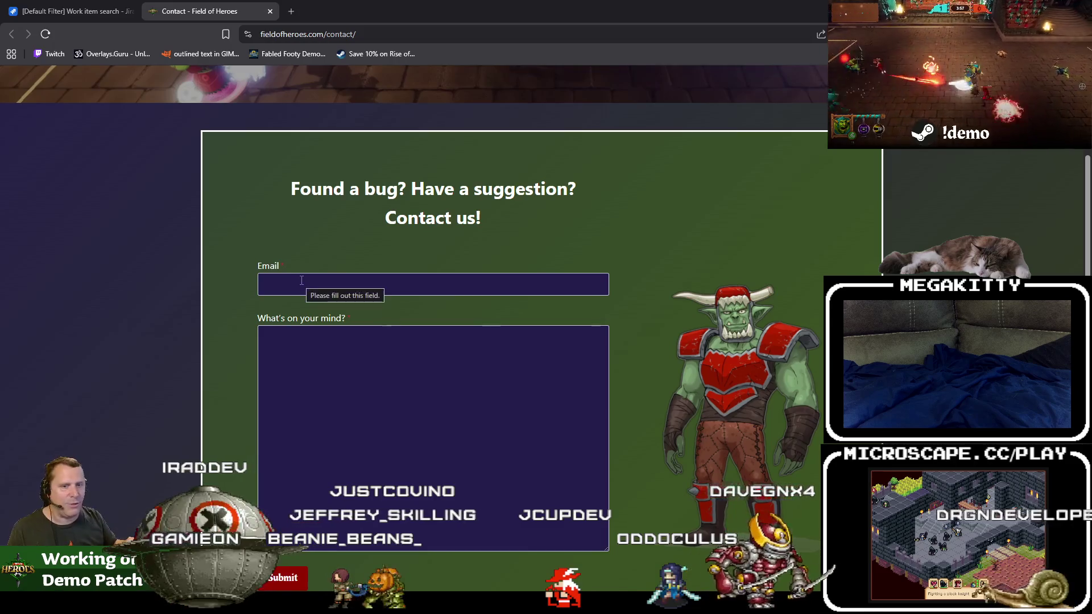
{"action": "scroll", "coordinate": [328, 371], "scroll_direction": "down", "scroll_amount": 2}
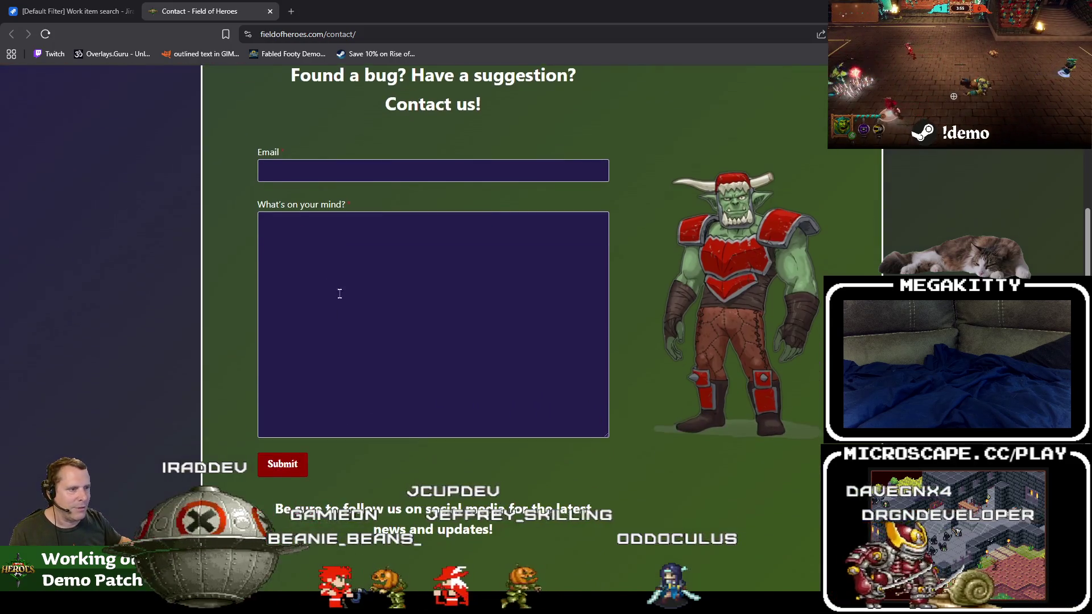
{"action": "scroll", "coordinate": [445, 398], "scroll_direction": "down", "scroll_amount": 5}
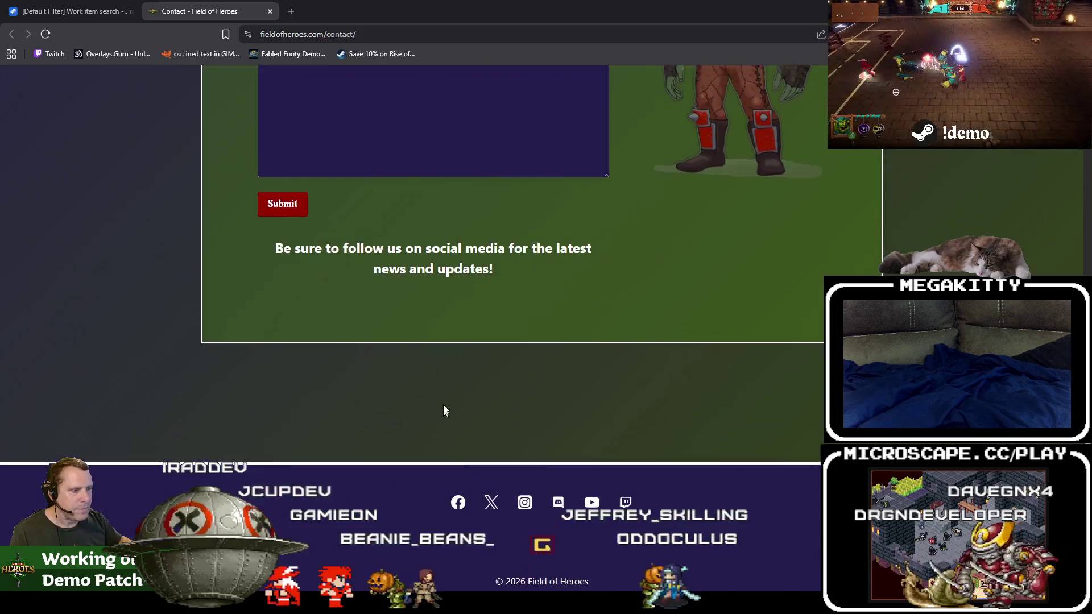
{"action": "scroll", "coordinate": [443, 414], "scroll_direction": "up", "scroll_amount": 6}
{"action": "left_click", "coordinate": [270, 11]}
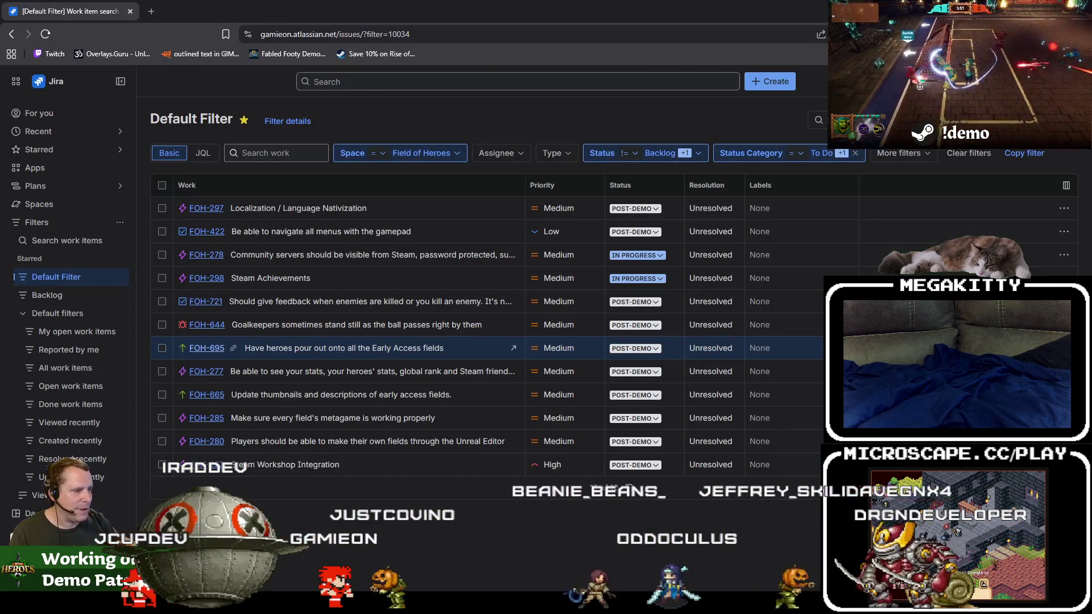
Close the Field of Heroes Steam store tab, leaving only the Jira Default Filter.
{"action": "key", "text": "alt+Tab"}
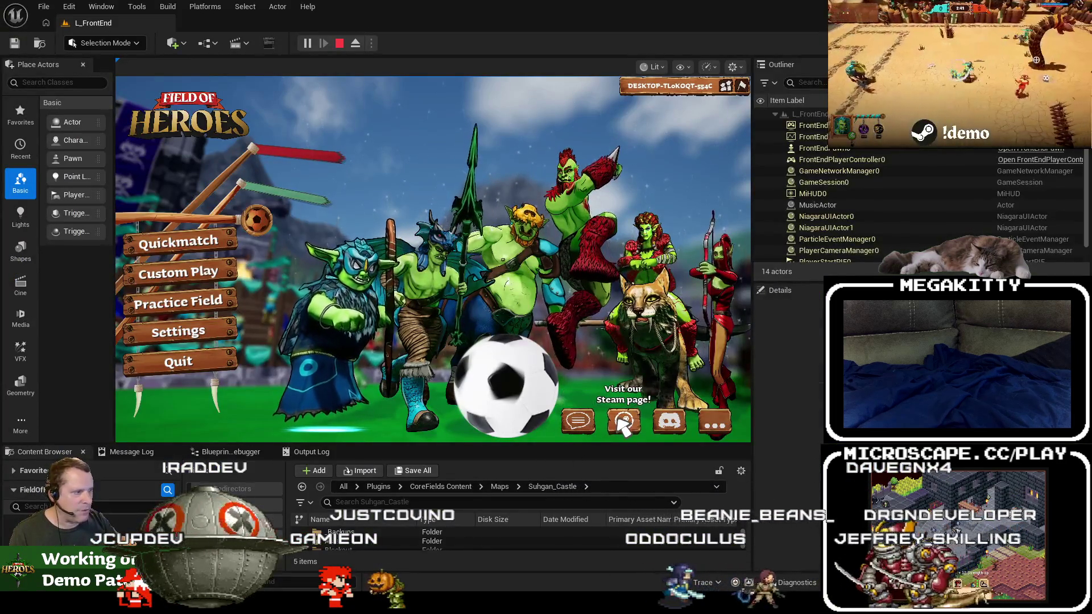
{"action": "key", "text": "alt+Tab"}
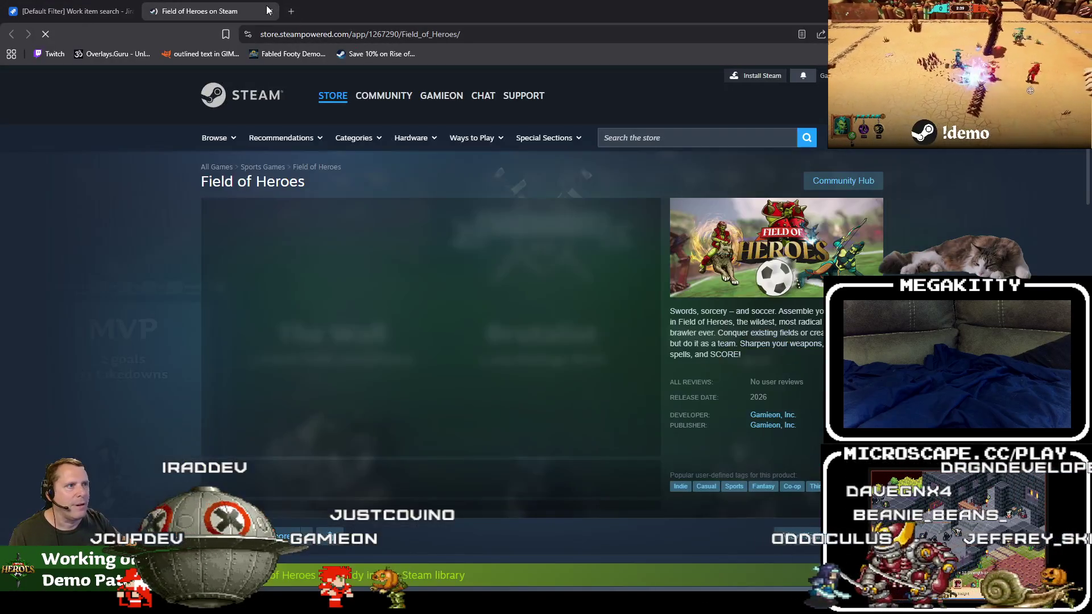
{"action": "left_click", "coordinate": [267, 15]}
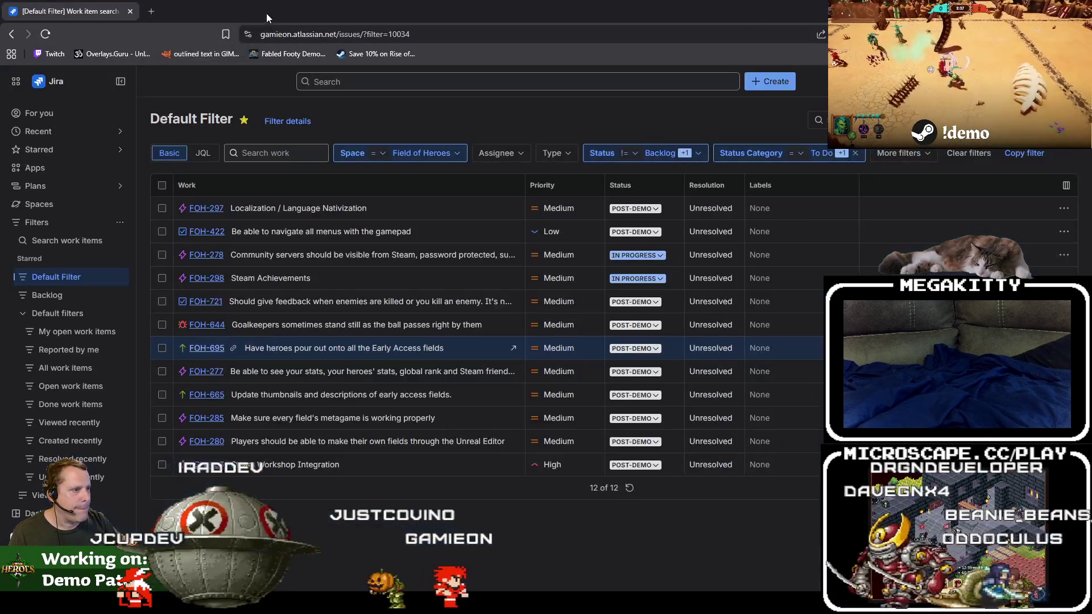
Switch from Jira back to Unreal Editor's running Field of Heroes main menu.
{"action": "key", "text": "alt+Tab"}
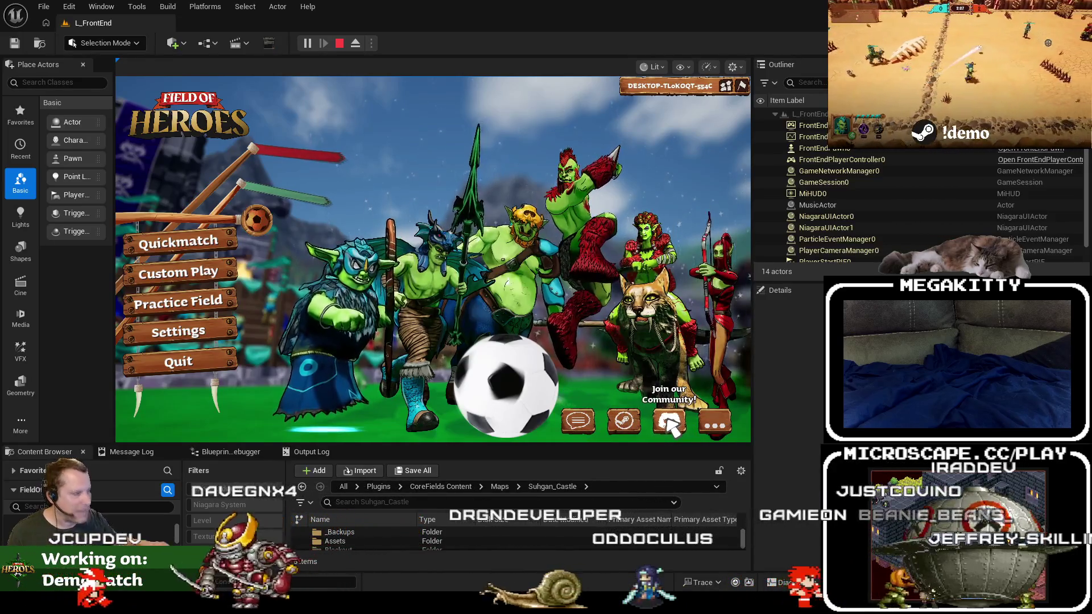
{"action": "left_click", "coordinate": [712, 424]}
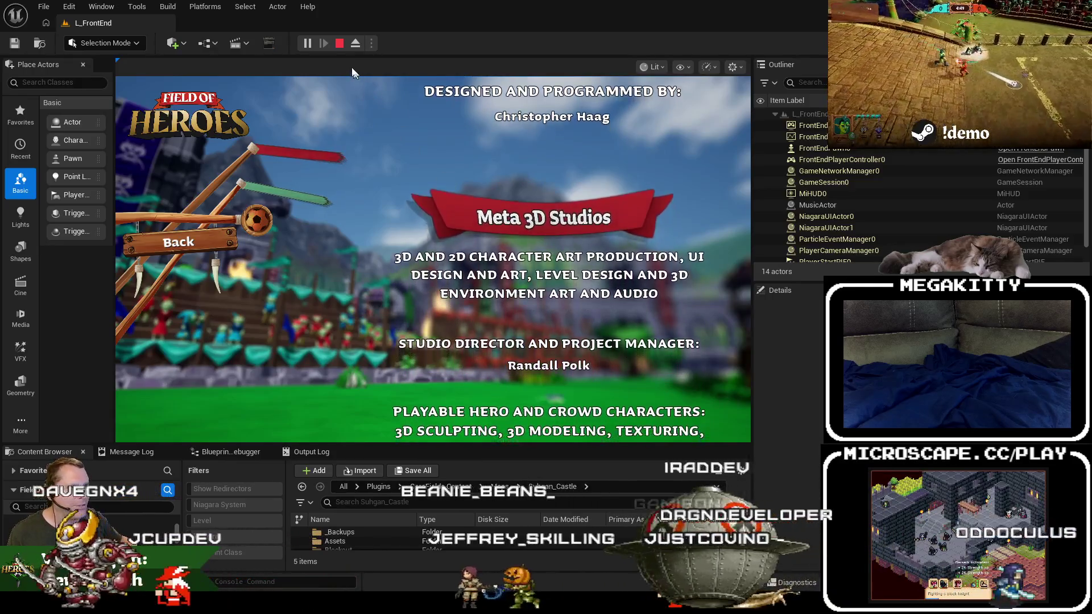
{"action": "key", "text": "Escape"}
{"action": "left_click", "coordinate": [731, 435]}
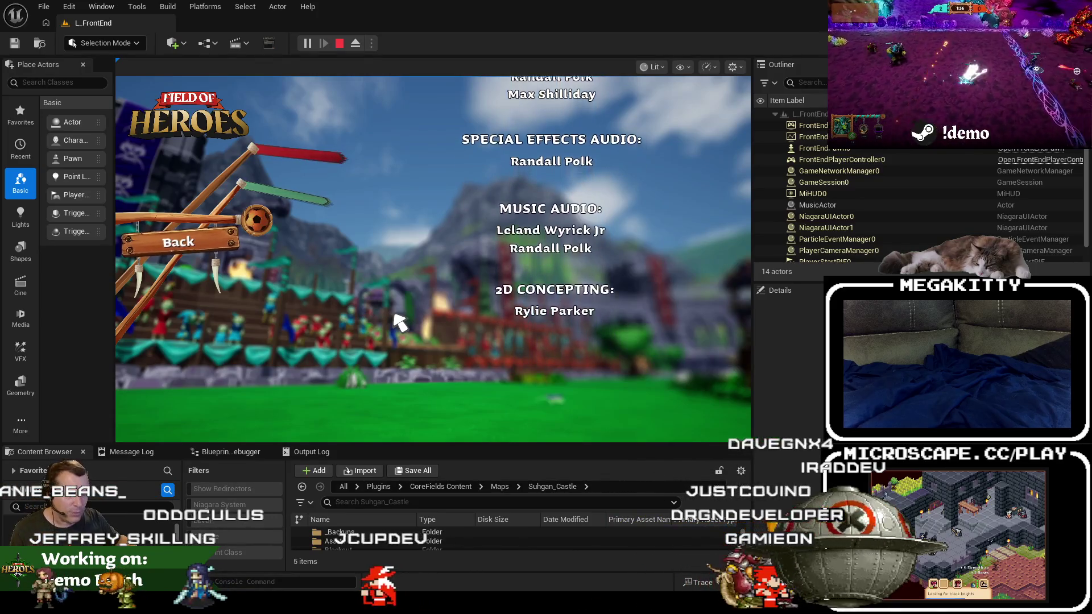
{"action": "left_click", "coordinate": [205, 241]}
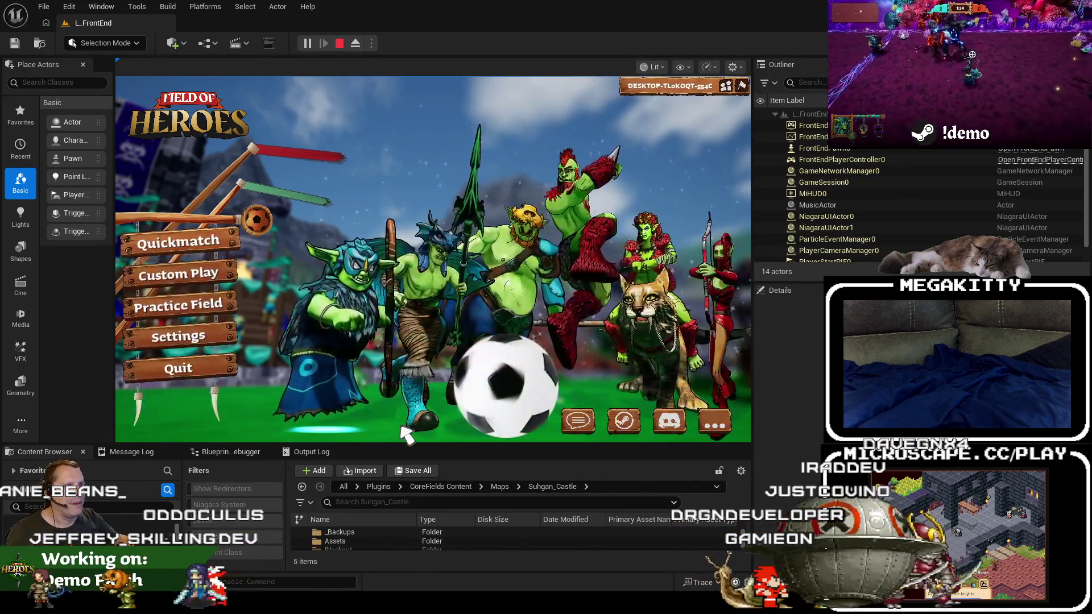
Open the Squad panel from the viewport's top-right icon, listing the two in-game members.
{"action": "left_click", "coordinate": [727, 86]}
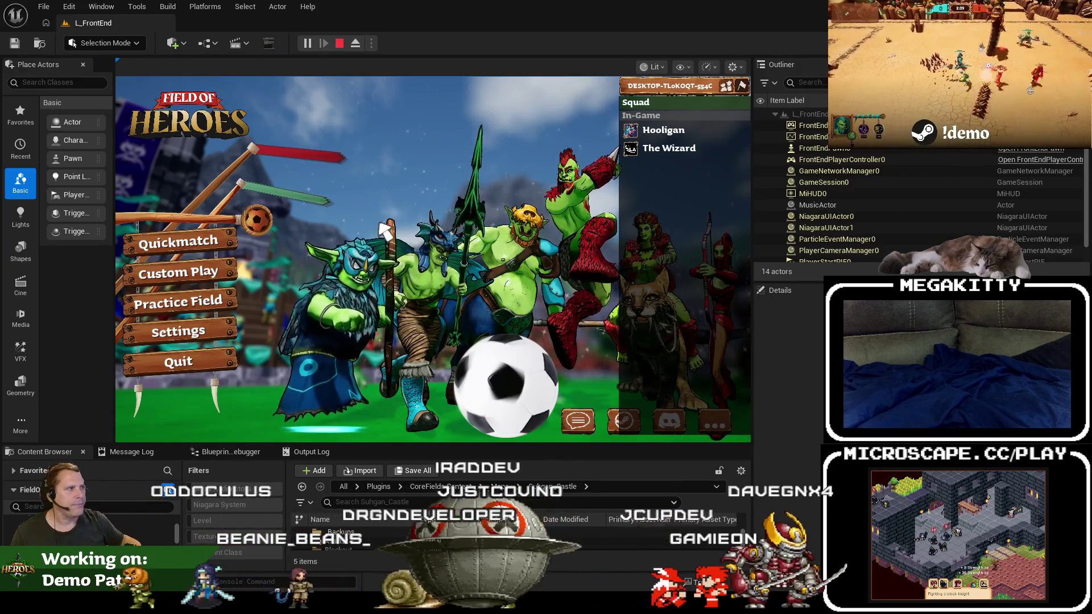
Stop the play session and open SquadLobby.h in Visual Studio via an f:squad code search.
{"action": "left_click", "coordinate": [340, 42]}
{"action": "key", "text": "alt+Tab"}
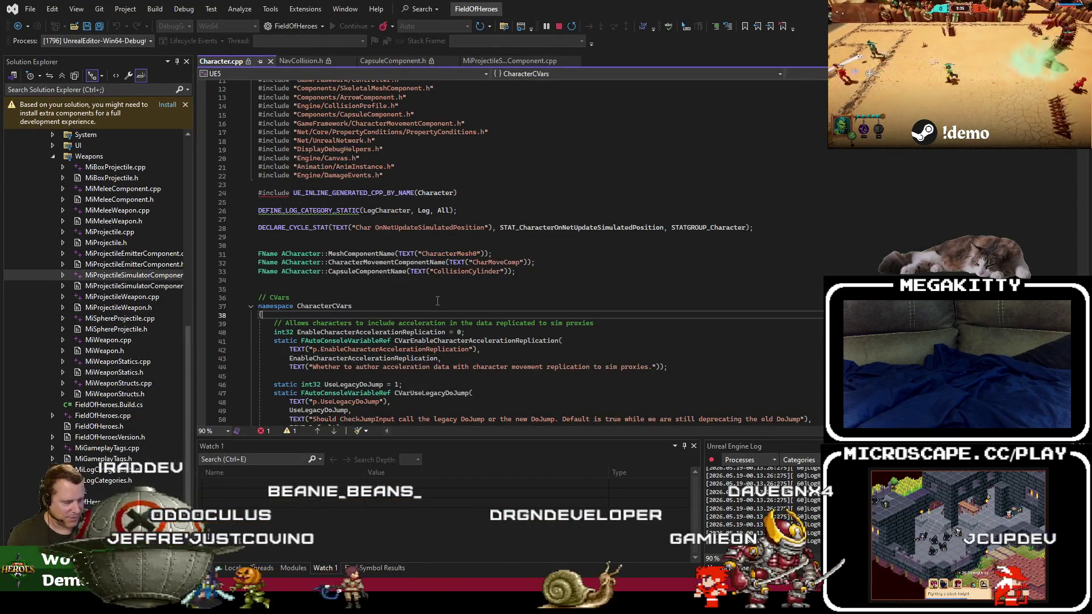
{"action": "key", "text": "ctrl+t"}
{"action": "type", "text": "f:squads"}
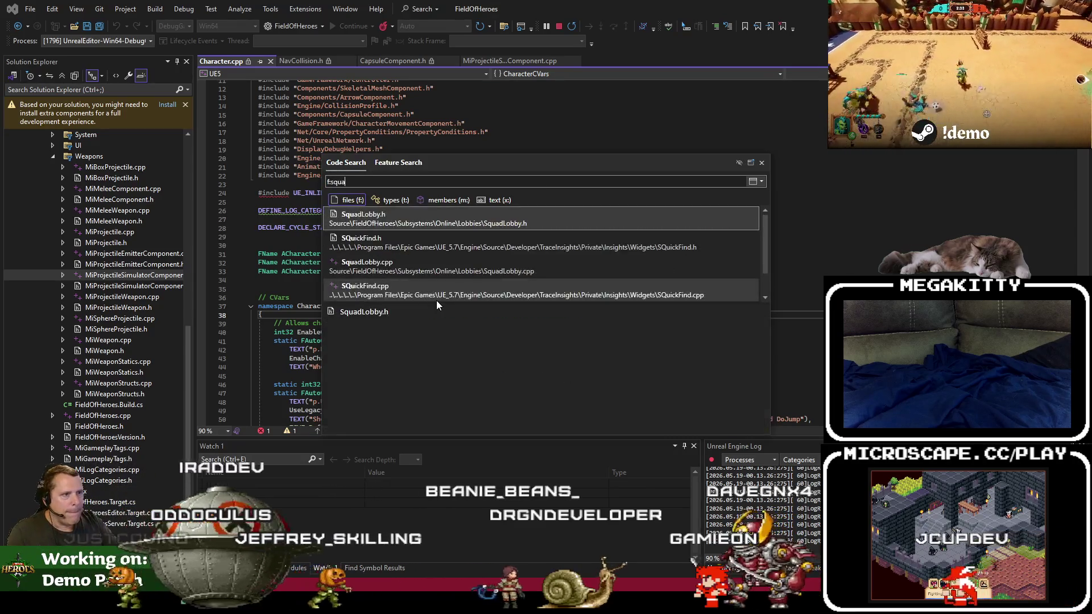
{"action": "key", "text": "BackSpace"}
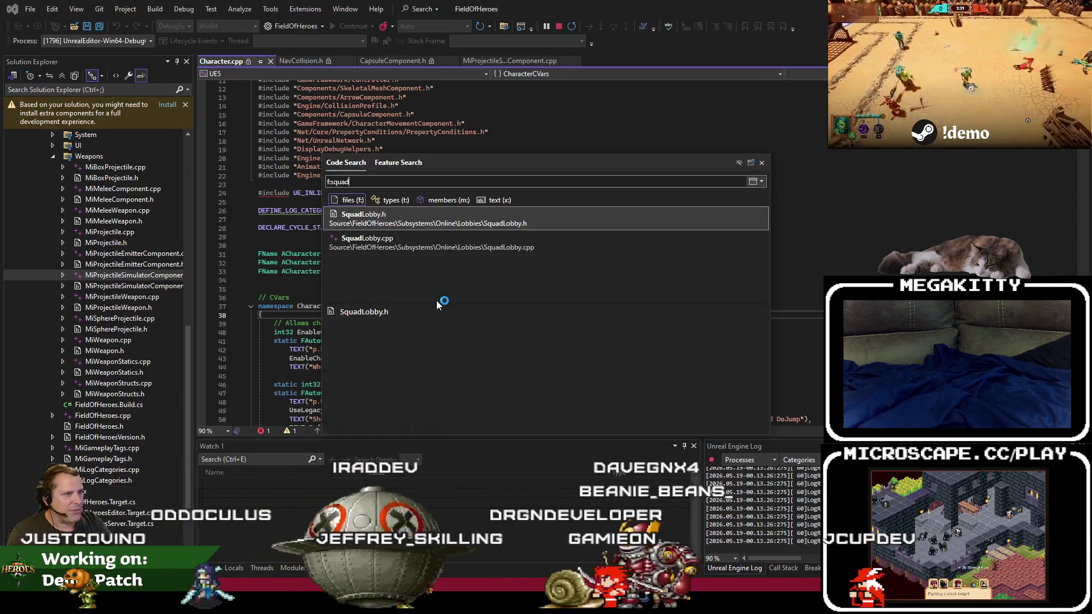
{"action": "key", "text": "Down"}
{"action": "key", "text": "Up"}
{"action": "key", "text": "Return"}
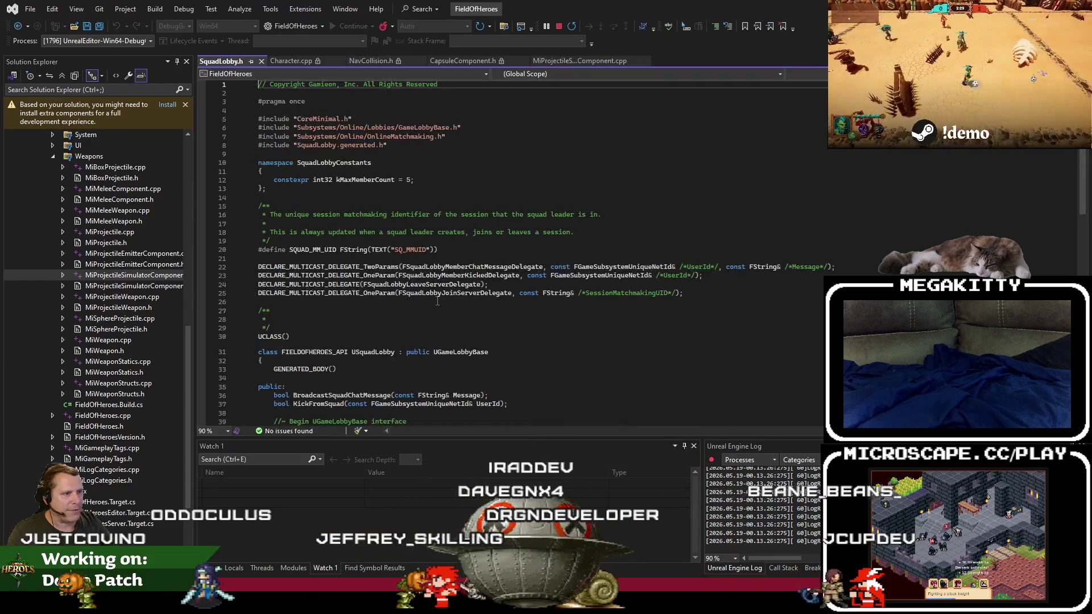
{"action": "scroll", "coordinate": [453, 272], "scroll_direction": "down", "scroll_amount": 4}
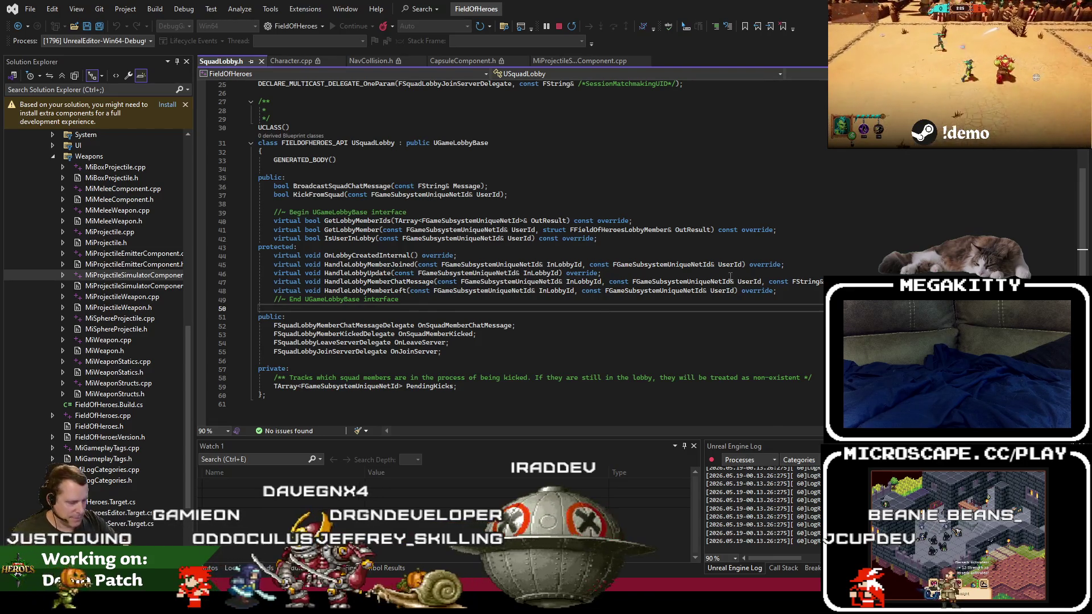
Search for 'squad subsys' and open GameSquadSubsystem.cpp.
{"action": "key", "text": "ctrl+t"}
{"action": "type", "text": "f:squad subsys"}
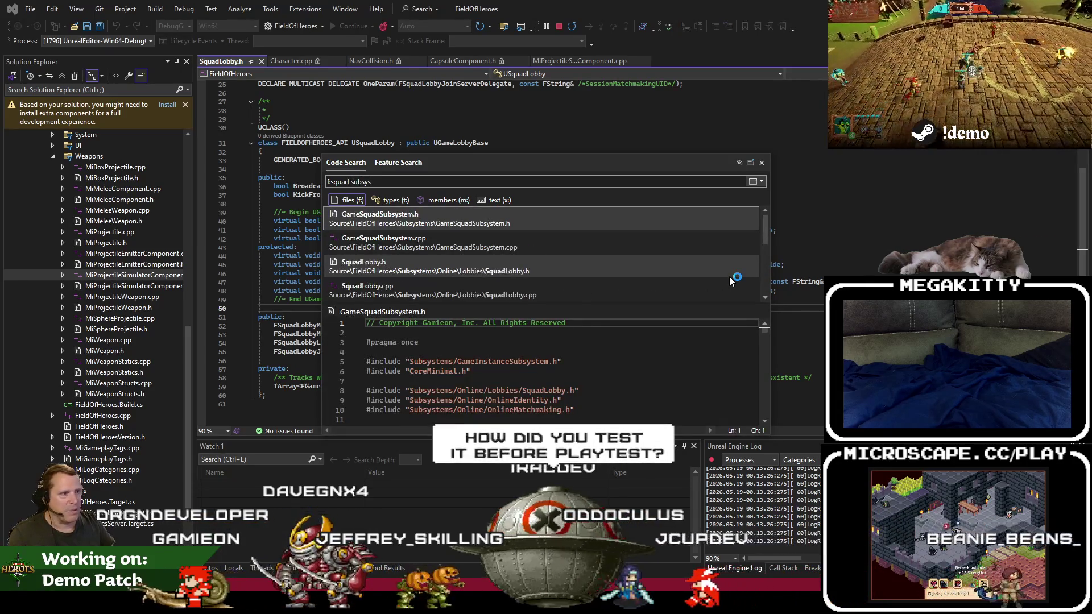
{"action": "key", "text": "Down"}
{"action": "key", "text": "Return"}
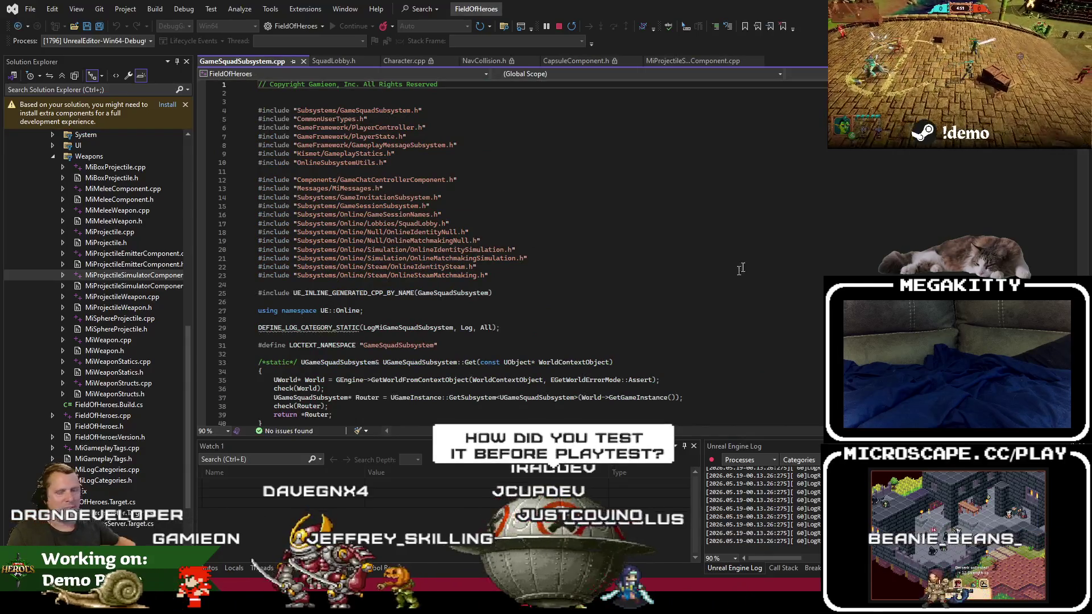
Switch from GameSquadSubsystem.cpp to its matching GameSquadSubsystem.h header.
{"action": "scroll", "coordinate": [738, 270], "scroll_direction": "down", "scroll_amount": 3}
{"action": "left_click", "coordinate": [408, 355]}
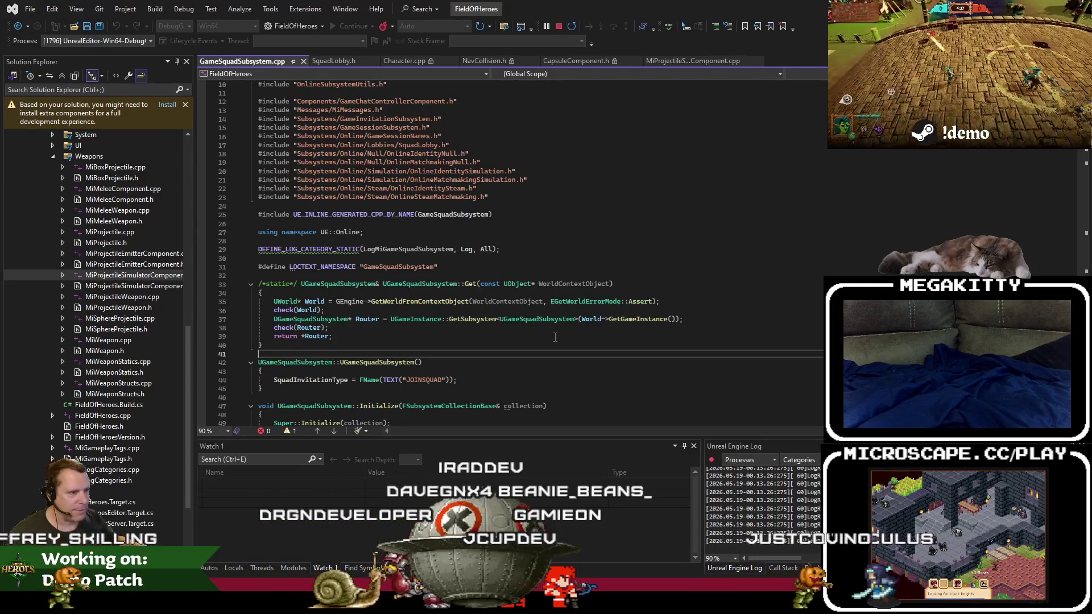
{"action": "scroll", "coordinate": [489, 296], "scroll_direction": "down", "scroll_amount": 1}
{"action": "double_click", "coordinate": [422, 257]}
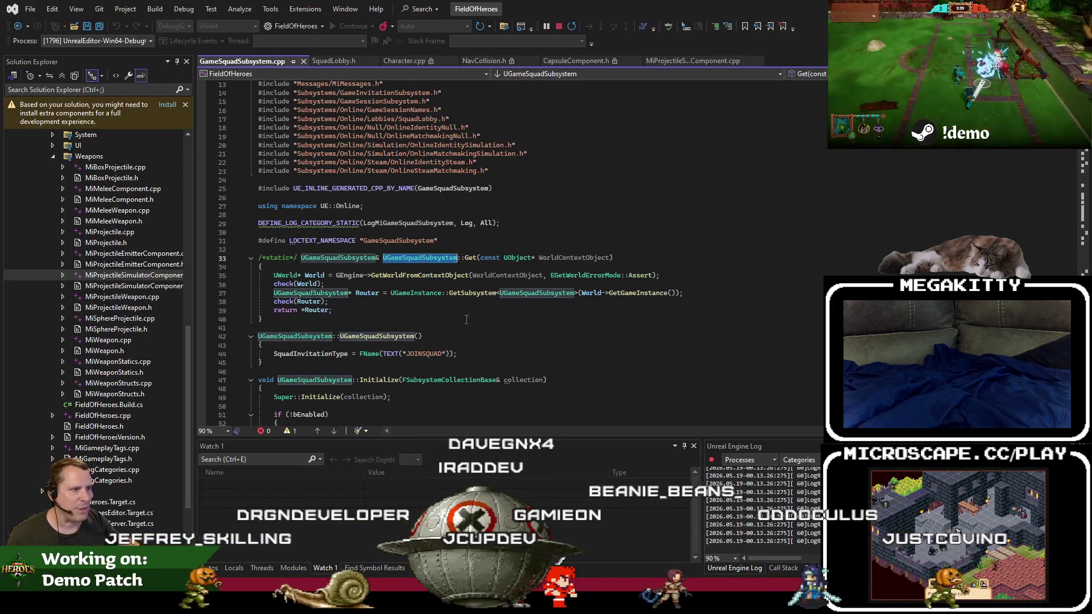
{"action": "scroll", "coordinate": [422, 260], "scroll_direction": "down", "scroll_amount": 3}
{"action": "right_click", "coordinate": [484, 299]}
{"action": "left_click", "coordinate": [578, 425]}
Scroll through the header past the private: section down to the InviteToSquad declaration.
{"action": "scroll", "coordinate": [541, 325], "scroll_direction": "down", "scroll_amount": 19}
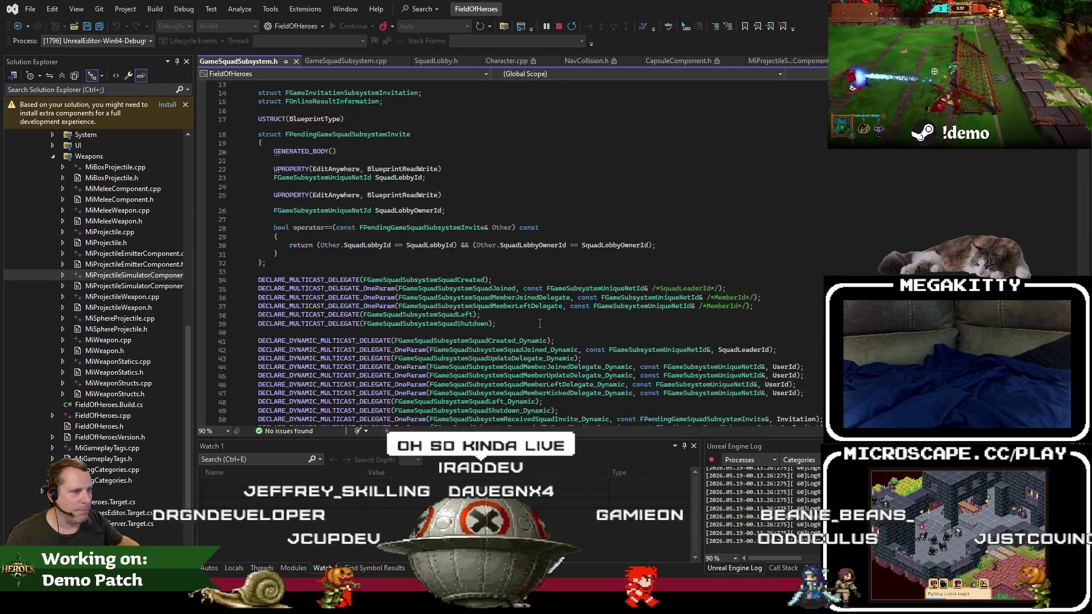
{"action": "scroll", "coordinate": [540, 323], "scroll_direction": "down", "scroll_amount": 12}
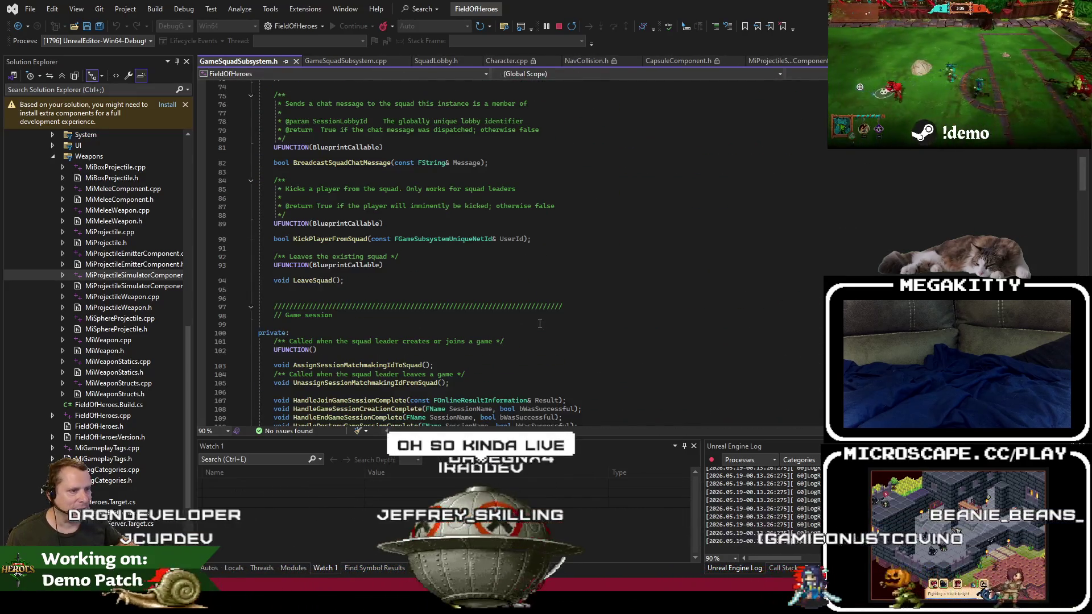
{"action": "scroll", "coordinate": [330, 265], "scroll_direction": "down", "scroll_amount": 10}
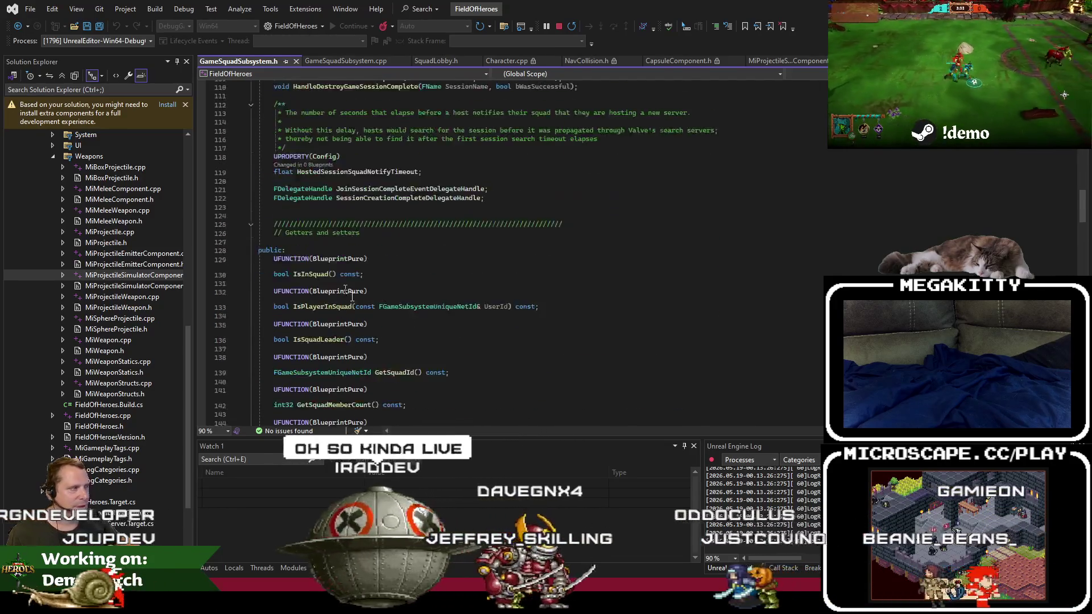
{"action": "scroll", "coordinate": [351, 202], "scroll_direction": "up", "scroll_amount": 1}
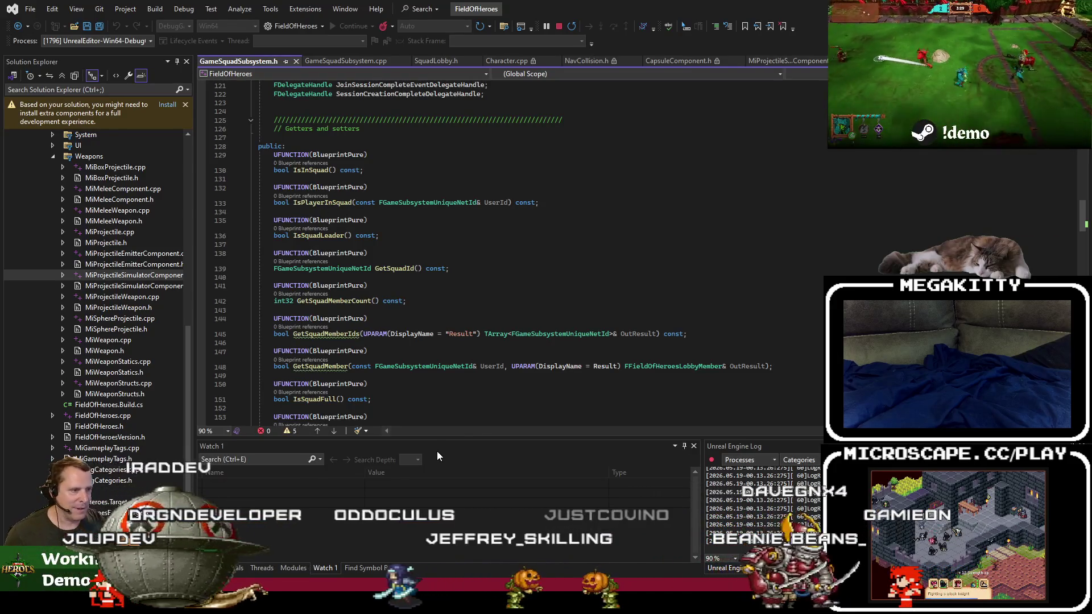
{"action": "scroll", "coordinate": [482, 390], "scroll_direction": "down", "scroll_amount": 4}
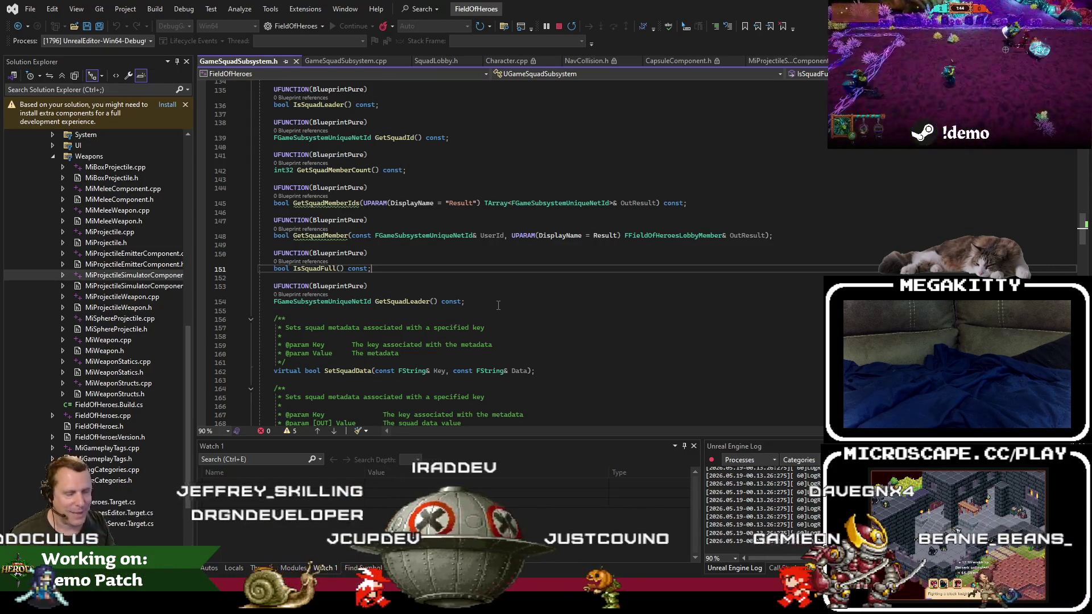
{"action": "scroll", "coordinate": [492, 301], "scroll_direction": "down", "scroll_amount": 4}
{"action": "left_click", "coordinate": [503, 312]}
{"action": "scroll", "coordinate": [512, 319], "scroll_direction": "down", "scroll_amount": 3}
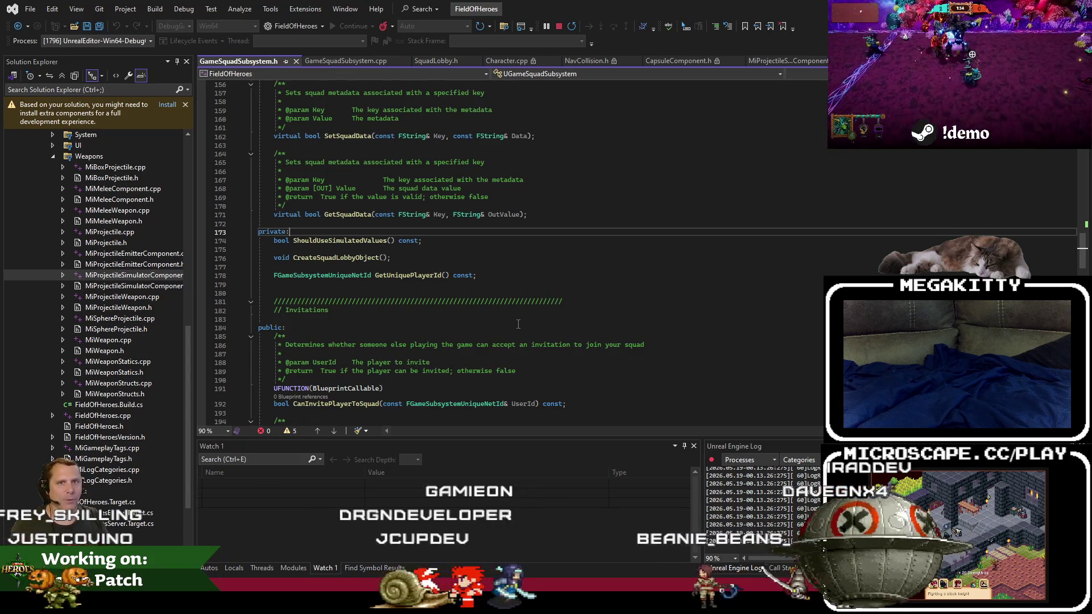
{"action": "key", "text": "Page_Down"}
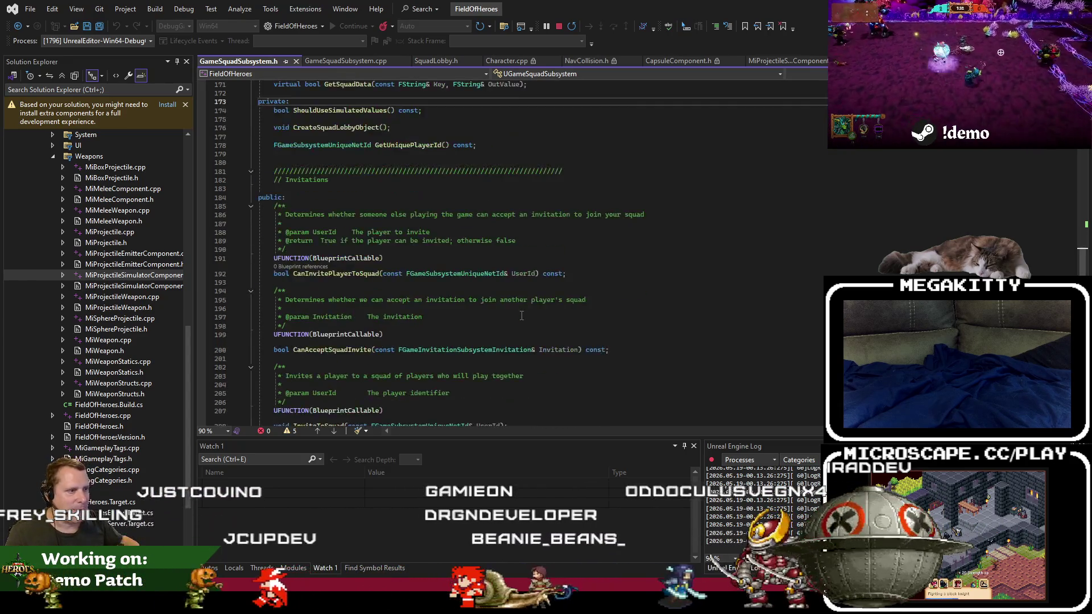
{"action": "scroll", "coordinate": [414, 317], "scroll_direction": "down", "scroll_amount": 5}
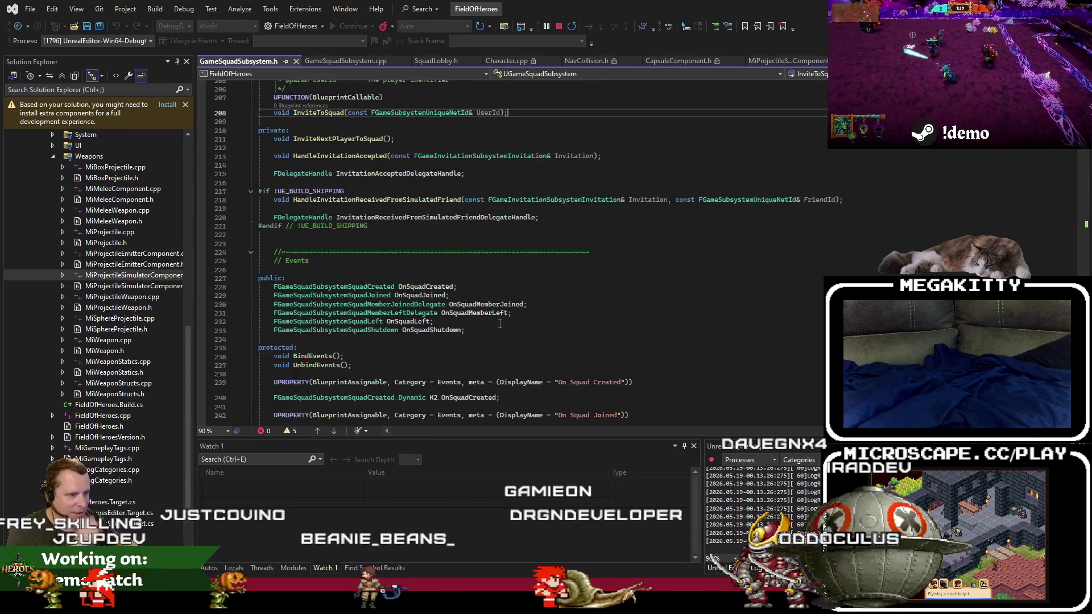
{"action": "scroll", "coordinate": [398, 295], "scroll_direction": "up", "scroll_amount": 4}
{"action": "scroll", "coordinate": [85, 263], "scroll_direction": "up", "scroll_amount": 6}
{"action": "scroll", "coordinate": [85, 262], "scroll_direction": "up", "scroll_amount": 5}
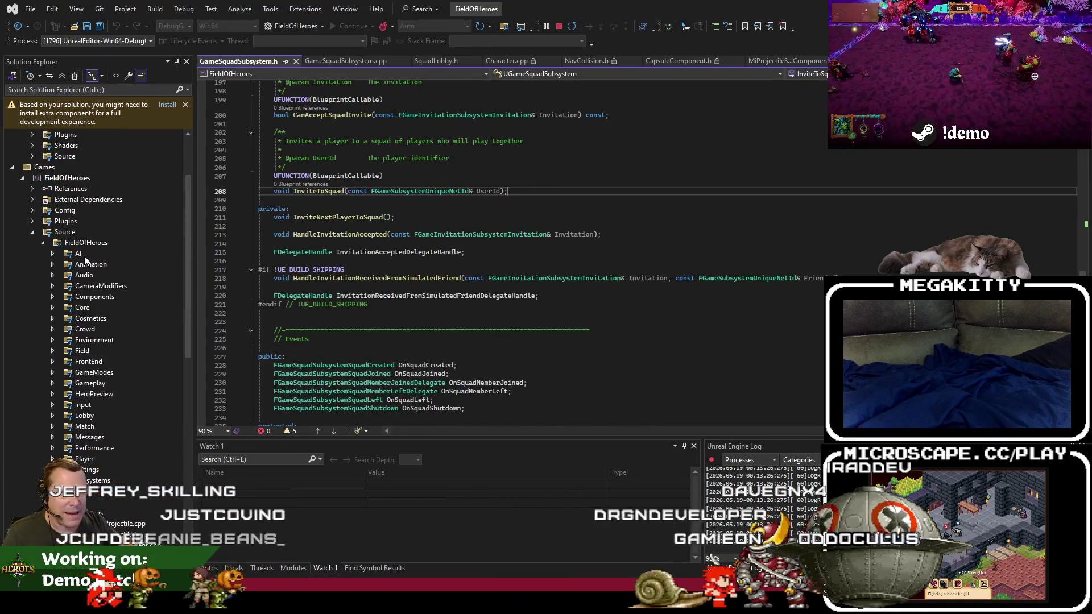
Open OnlineFriends.h, then OnlineUserStats.cpp from Subsystems > Online, and expand the Steam folder.
{"action": "left_click", "coordinate": [45, 243]}
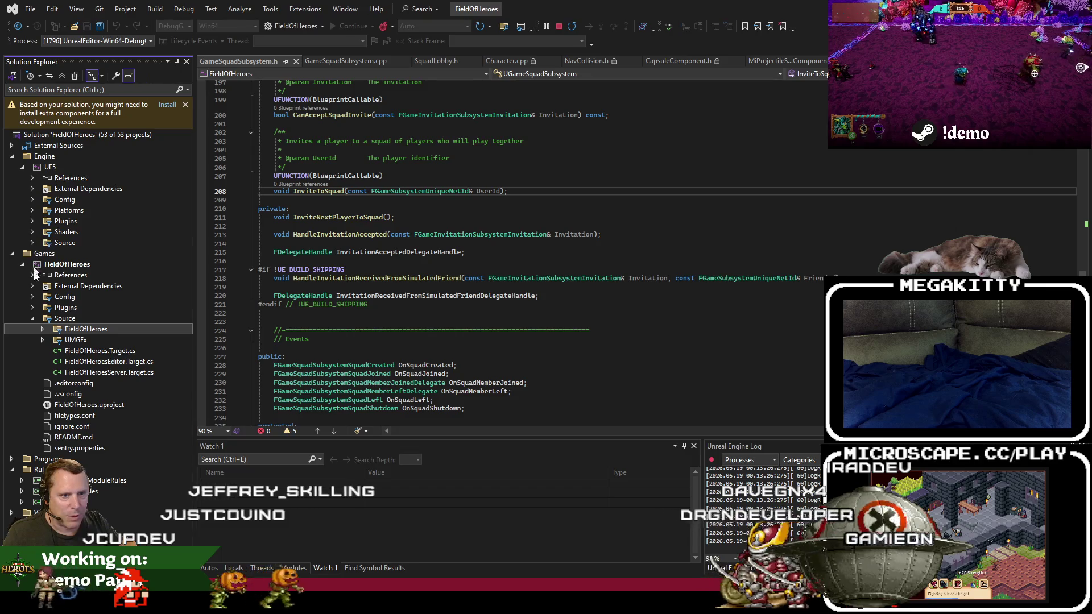
{"action": "left_click", "coordinate": [42, 329]}
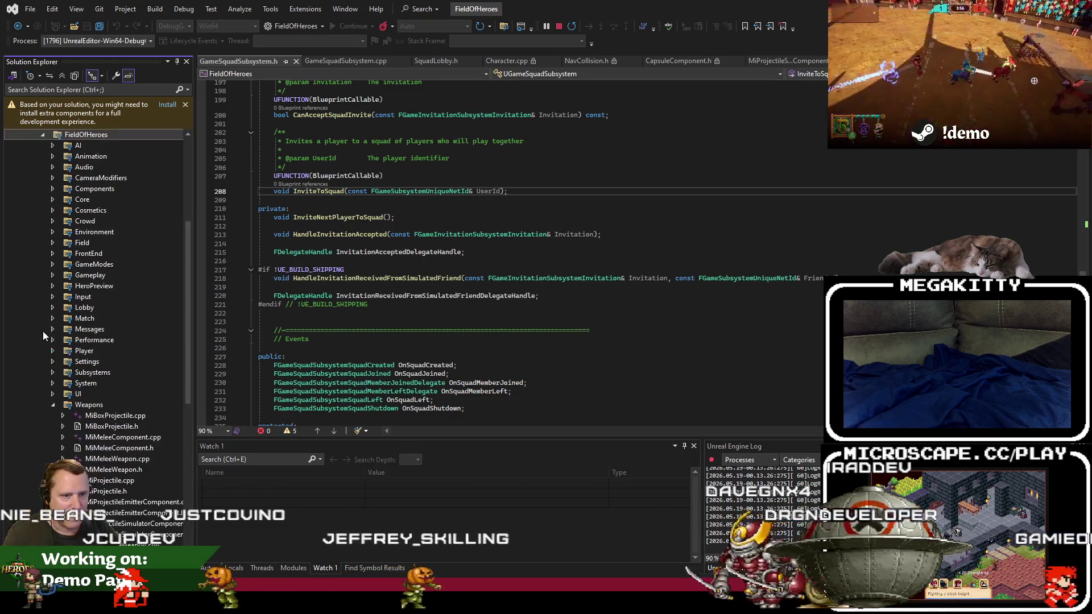
{"action": "left_click", "coordinate": [53, 372]}
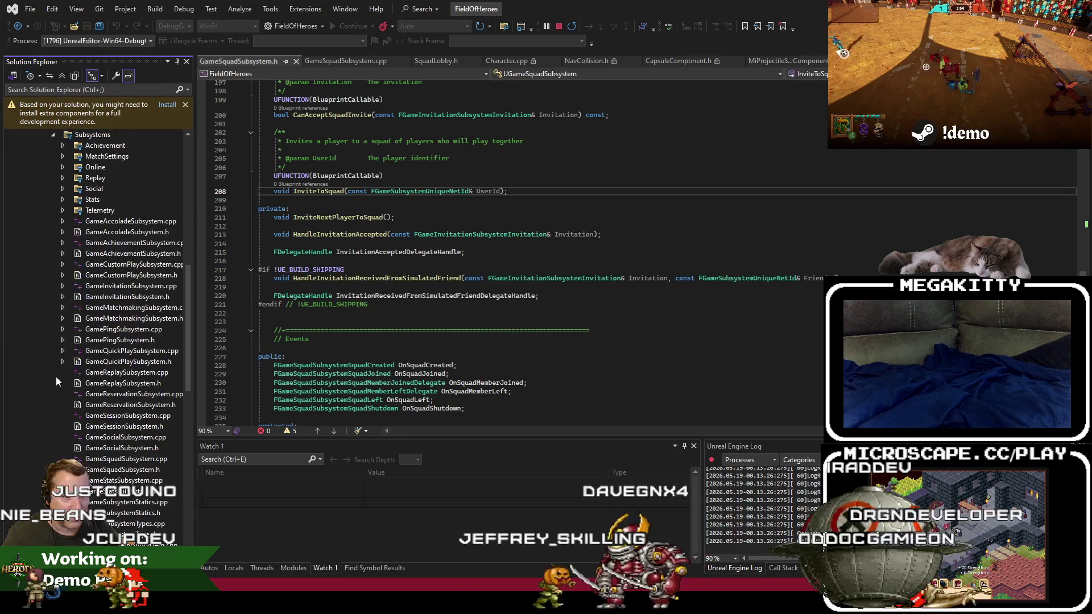
{"action": "left_click", "coordinate": [62, 167]}
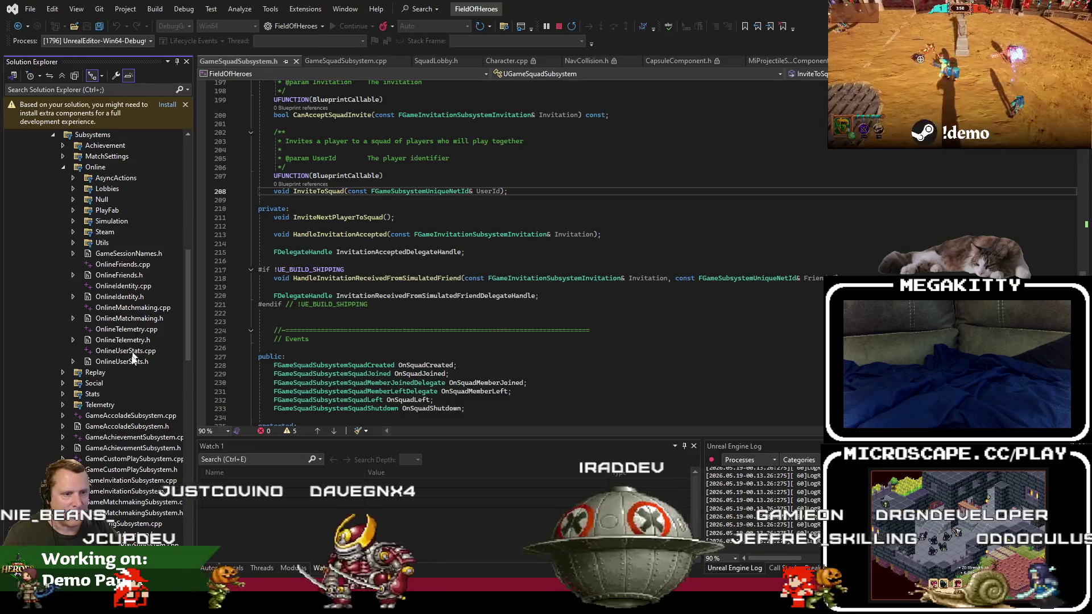
{"action": "double_click", "coordinate": [113, 275]}
{"action": "scroll", "coordinate": [443, 300], "scroll_direction": "down", "scroll_amount": 4}
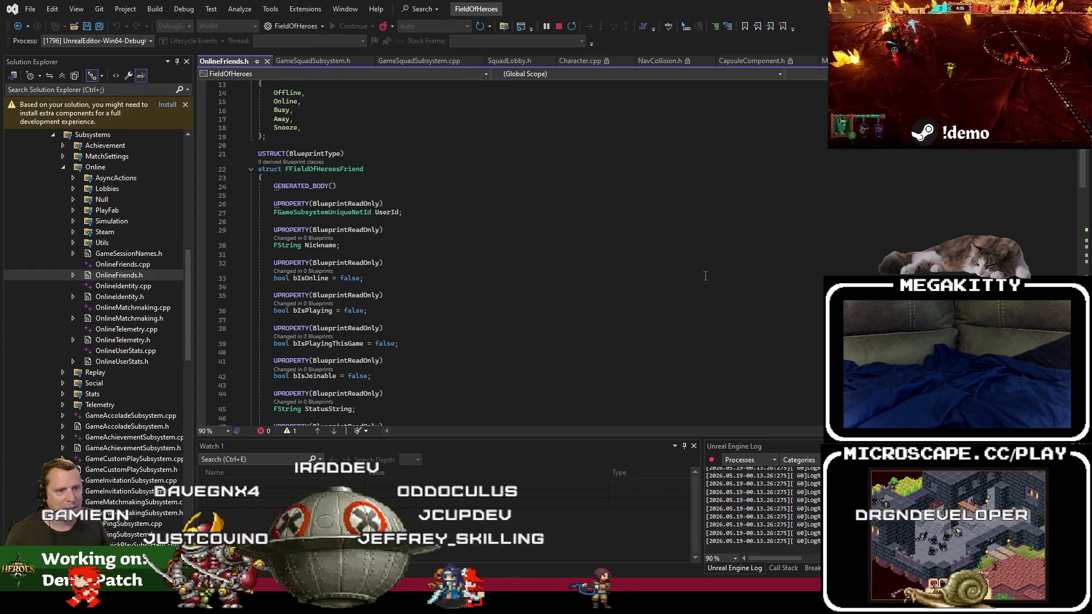
{"action": "left_click", "coordinate": [114, 351]}
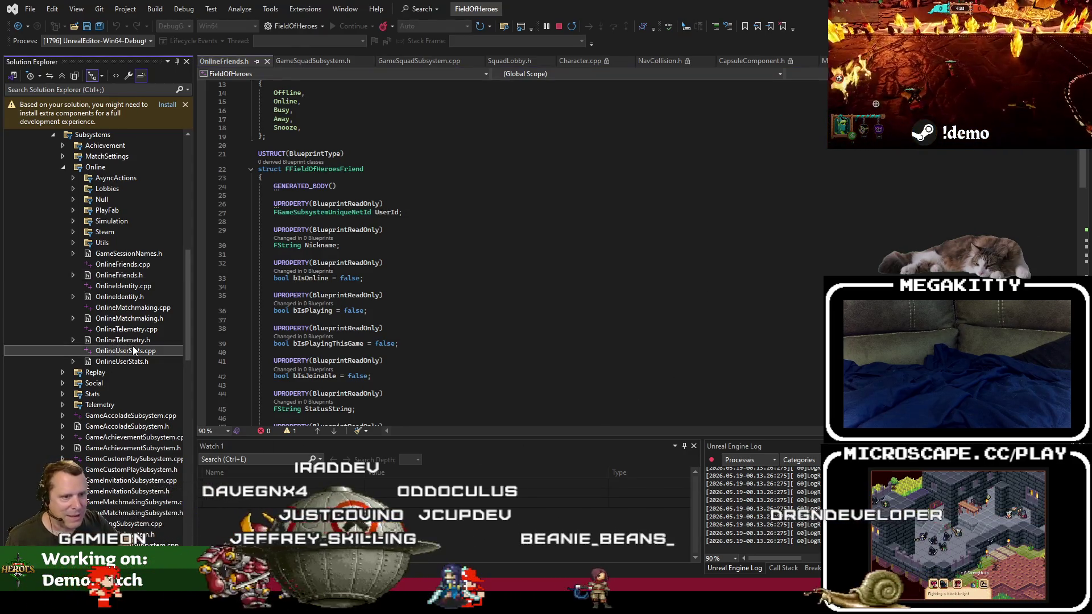
{"action": "left_click", "coordinate": [75, 232]}
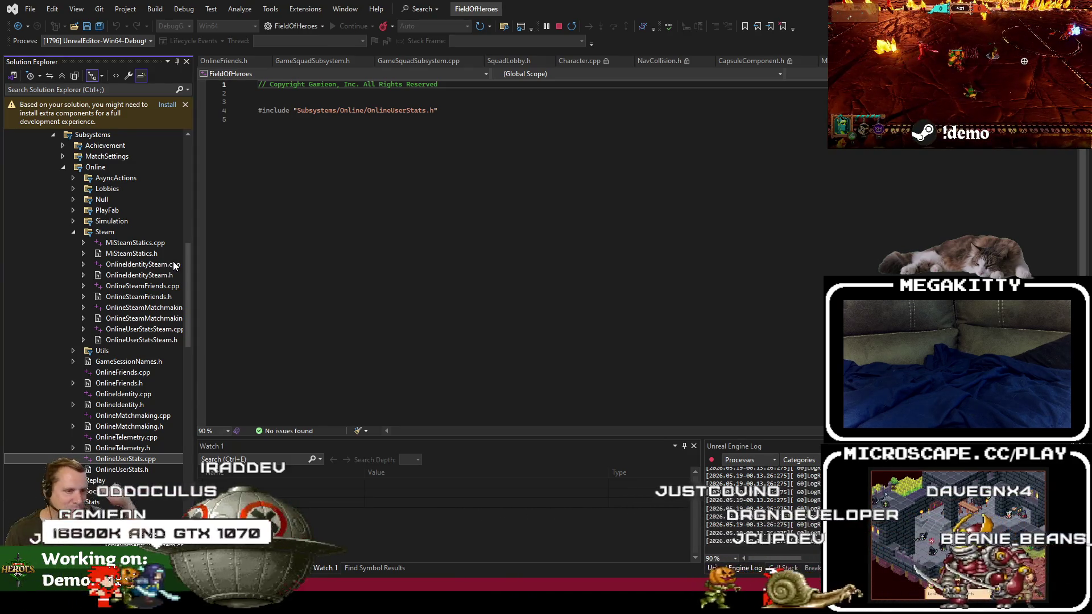
Open OnlineIdentitySteam.cpp to review its code, then open OnlineMatchmaking.h.
{"action": "double_click", "coordinate": [170, 262]}
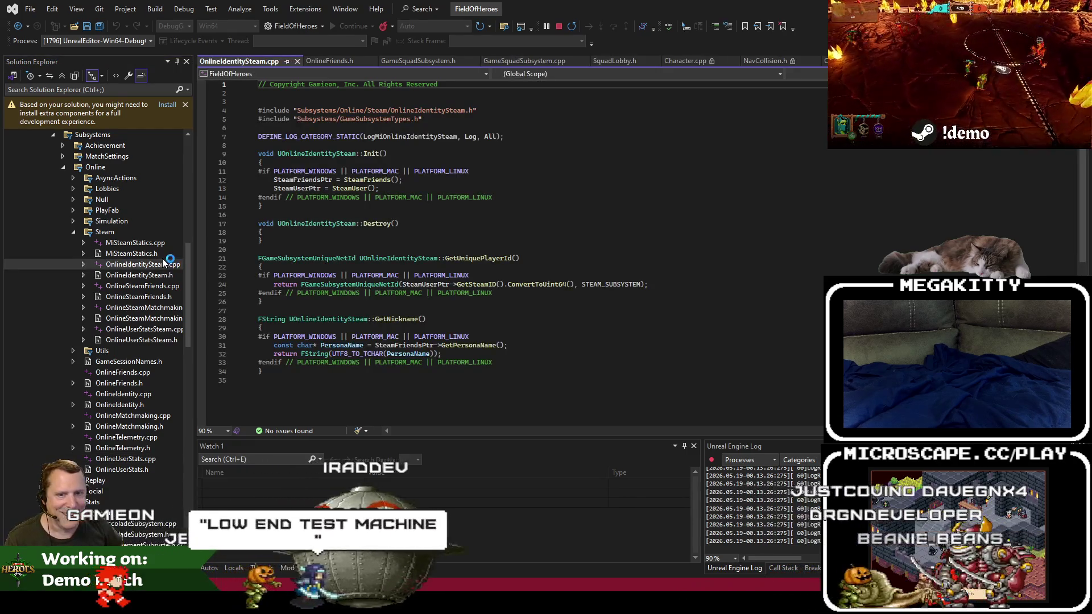
{"action": "left_click", "coordinate": [296, 312]}
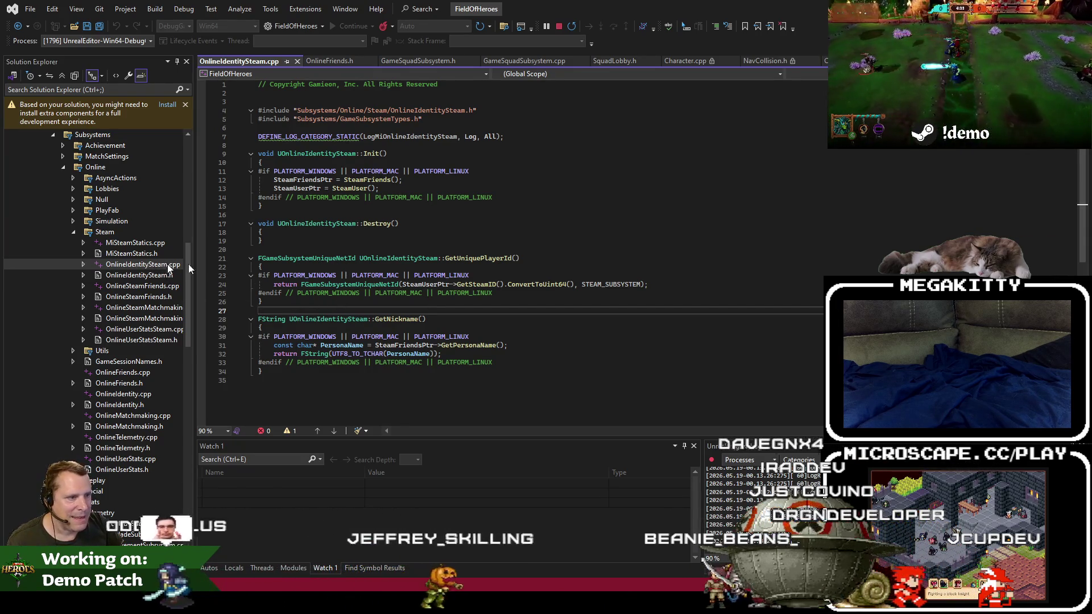
{"action": "double_click", "coordinate": [149, 264]}
{"action": "mouse_move", "coordinate": [263, 246]}
{"action": "left_mouse_down"}
{"action": "mouse_move", "coordinate": [398, 327]}
{"action": "mouse_move", "coordinate": [490, 347]}
{"action": "left_mouse_up"}
{"action": "double_click", "coordinate": [490, 345]}
{"action": "left_click", "coordinate": [475, 250]}
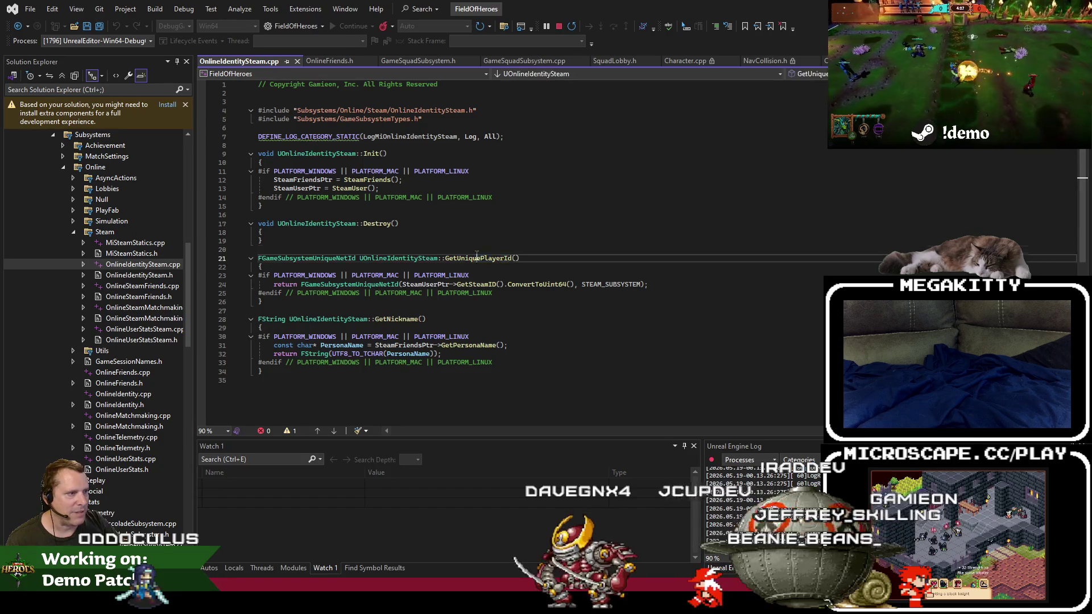
{"action": "mouse_move", "coordinate": [492, 403]}
{"action": "left_mouse_down"}
{"action": "mouse_move", "coordinate": [486, 216]}
{"action": "mouse_move", "coordinate": [489, 395]}
{"action": "left_mouse_up"}
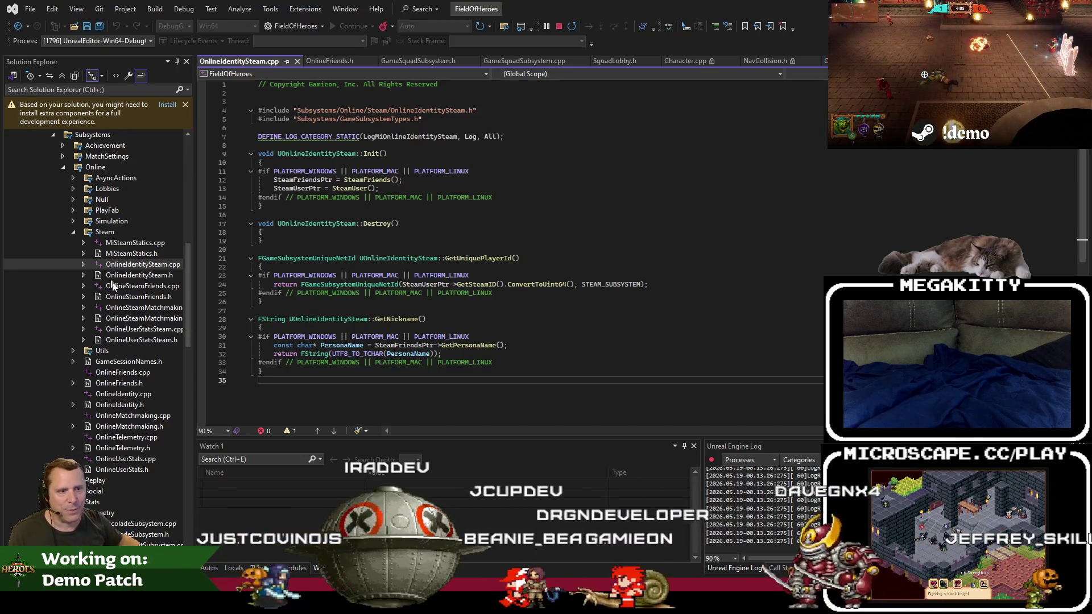
{"action": "double_click", "coordinate": [134, 427]}
{"action": "scroll", "coordinate": [419, 312], "scroll_direction": "down", "scroll_amount": 18}
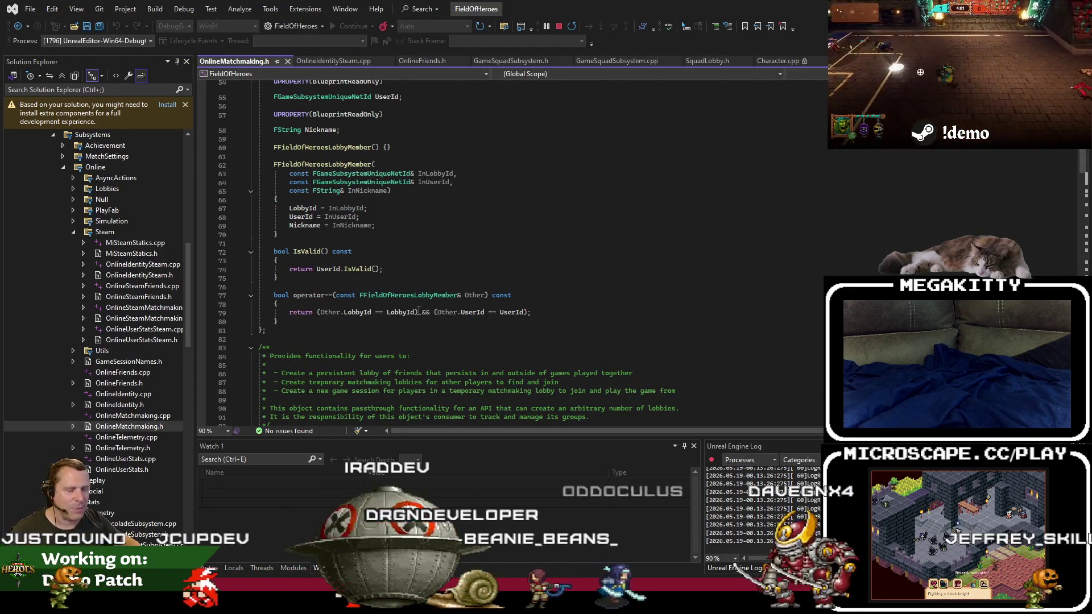
Close all documents but GameSquadSubsystem.cpp, then close that one too.
{"action": "left_click", "coordinate": [614, 61]}
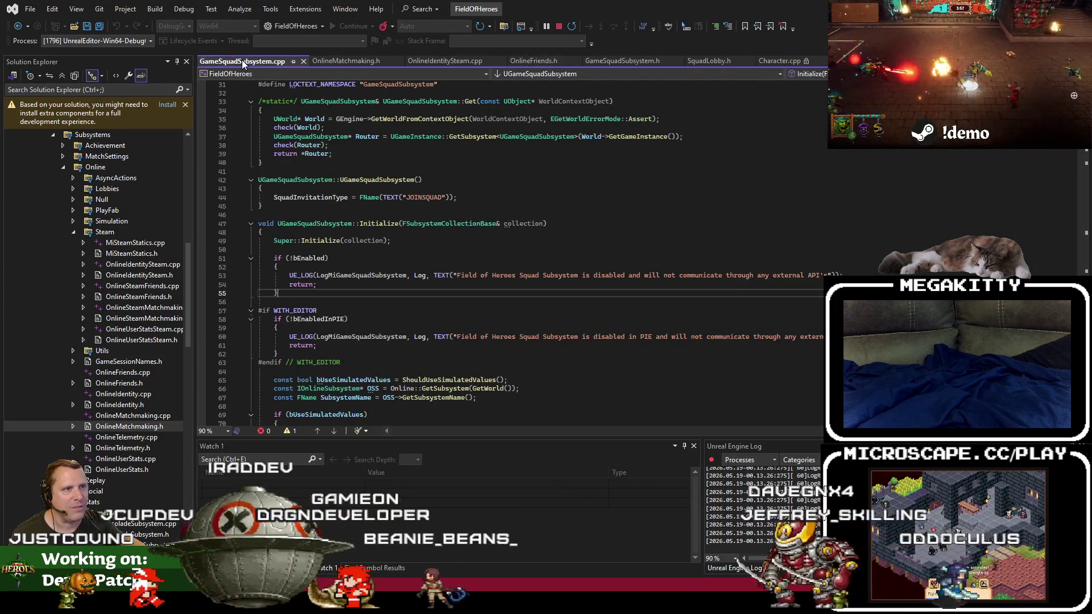
{"action": "right_click", "coordinate": [241, 61]}
{"action": "left_click", "coordinate": [273, 118]}
{"action": "left_click", "coordinate": [303, 62]}
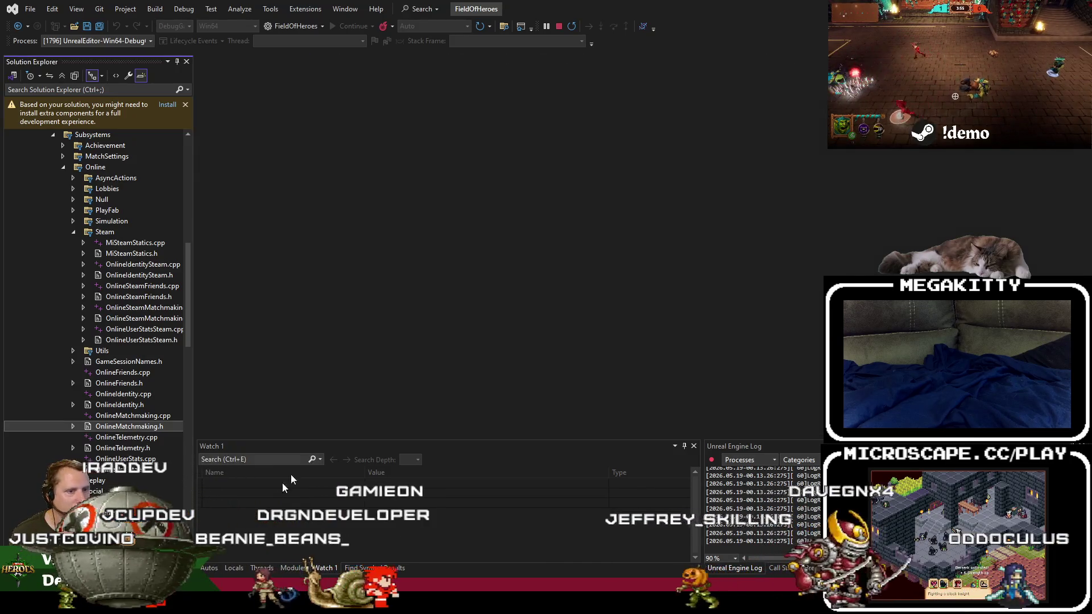
Open OnlineSteamMatchmaking.cpp from the Steam folder and scroll down to its Init and Destroy functions.
{"action": "double_click", "coordinate": [131, 307]}
{"action": "left_click", "coordinate": [305, 338]}
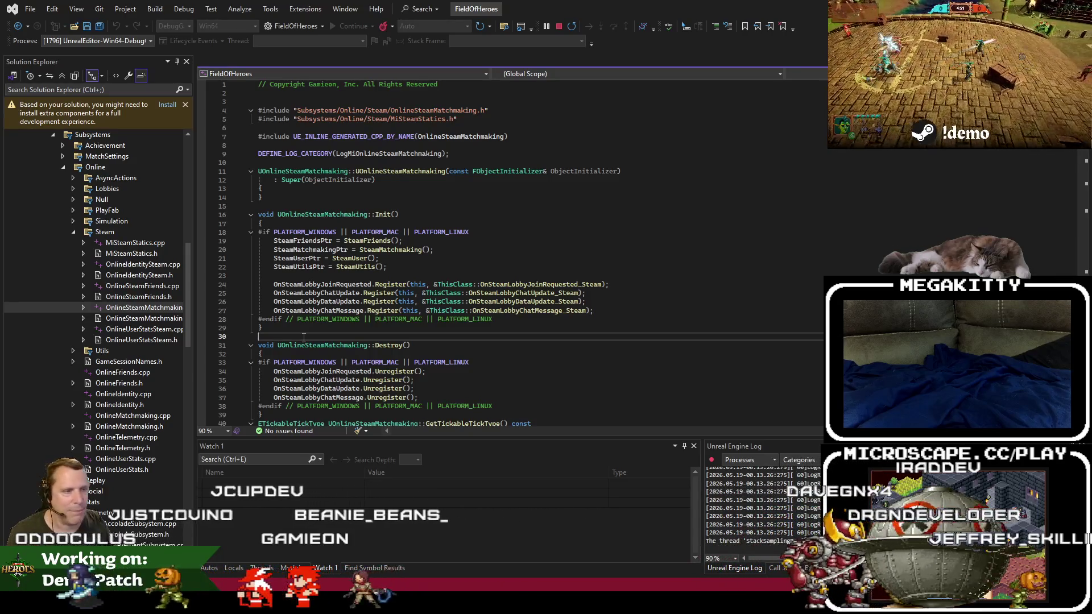
{"action": "scroll", "coordinate": [389, 320], "scroll_direction": "down", "scroll_amount": 2}
{"action": "scroll", "coordinate": [373, 319], "scroll_direction": "down", "scroll_amount": 3}
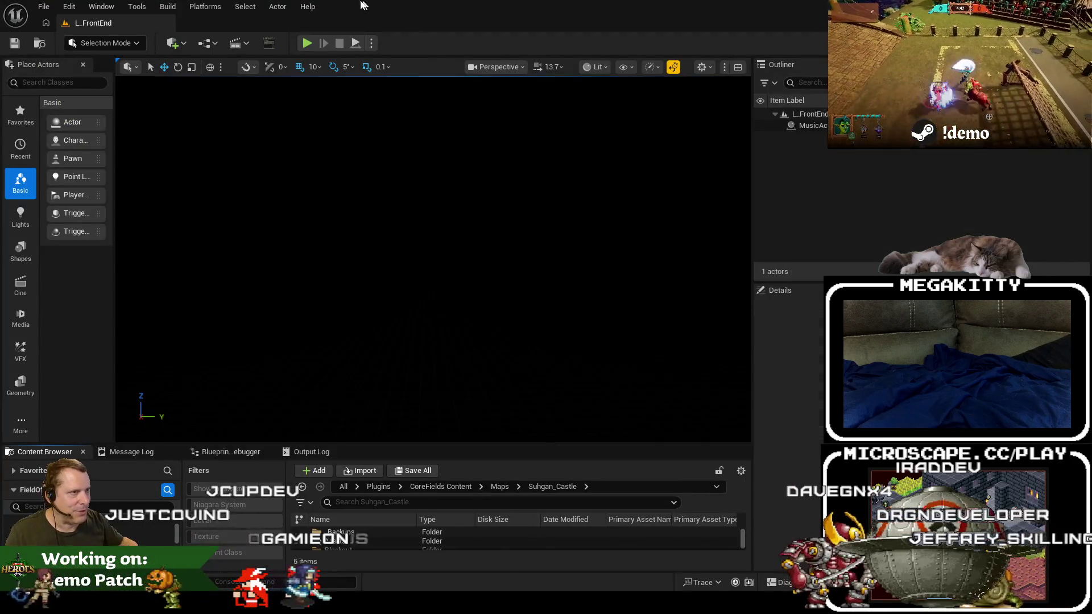
{"action": "left_click", "coordinate": [307, 44]}
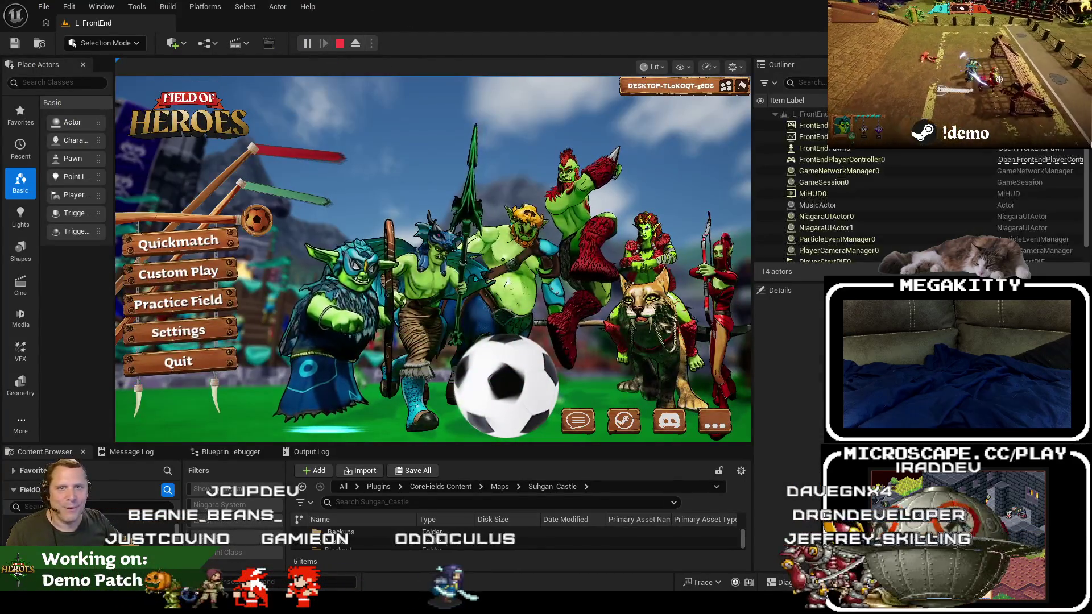
{"action": "left_click", "coordinate": [725, 86]}
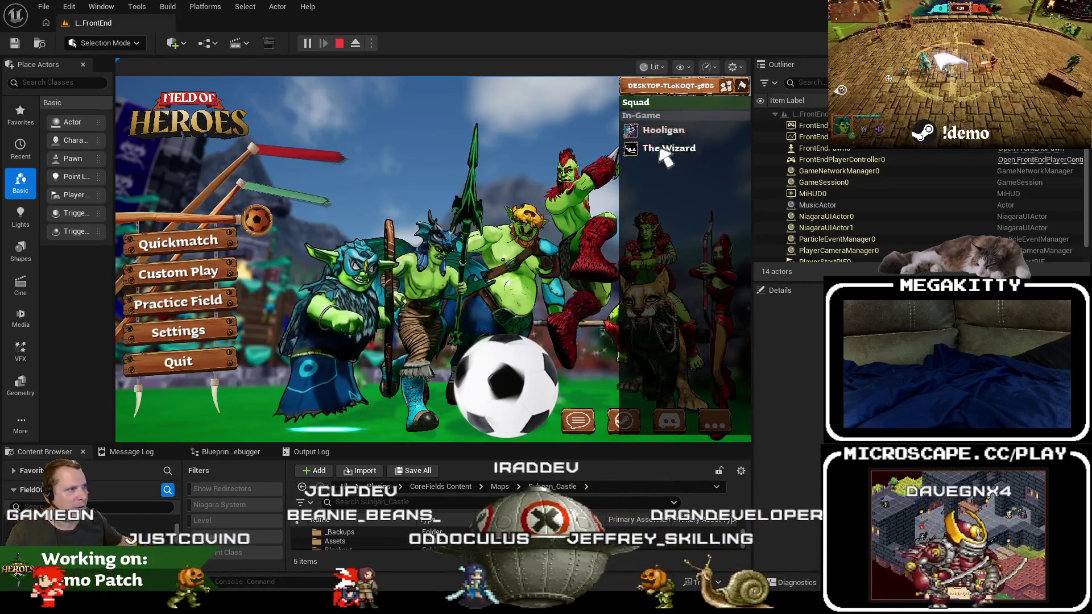
{"action": "left_click", "coordinate": [741, 86]}
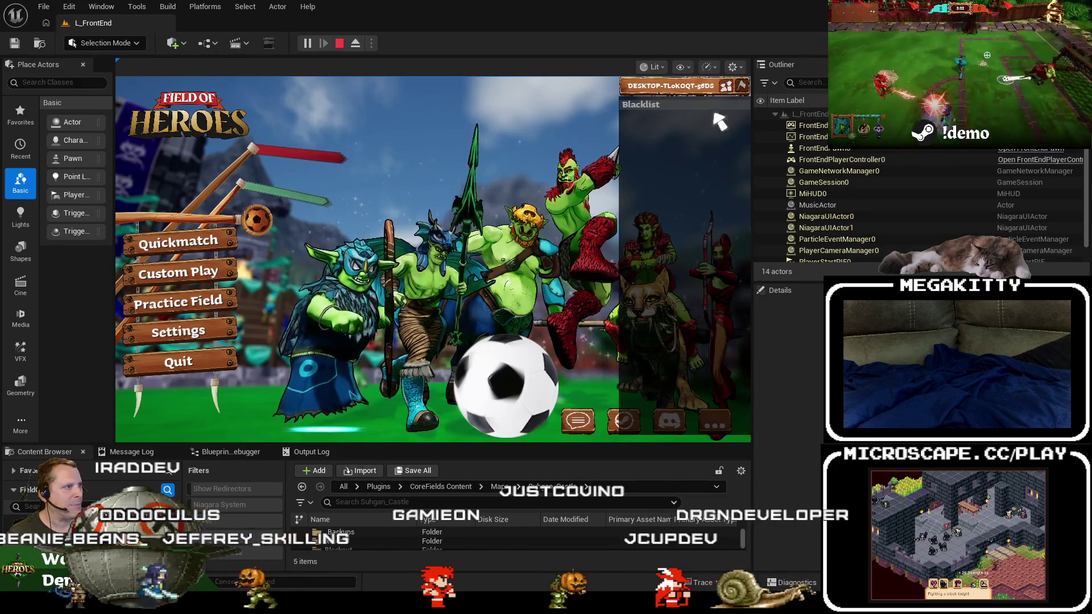
{"action": "left_click", "coordinate": [742, 85]}
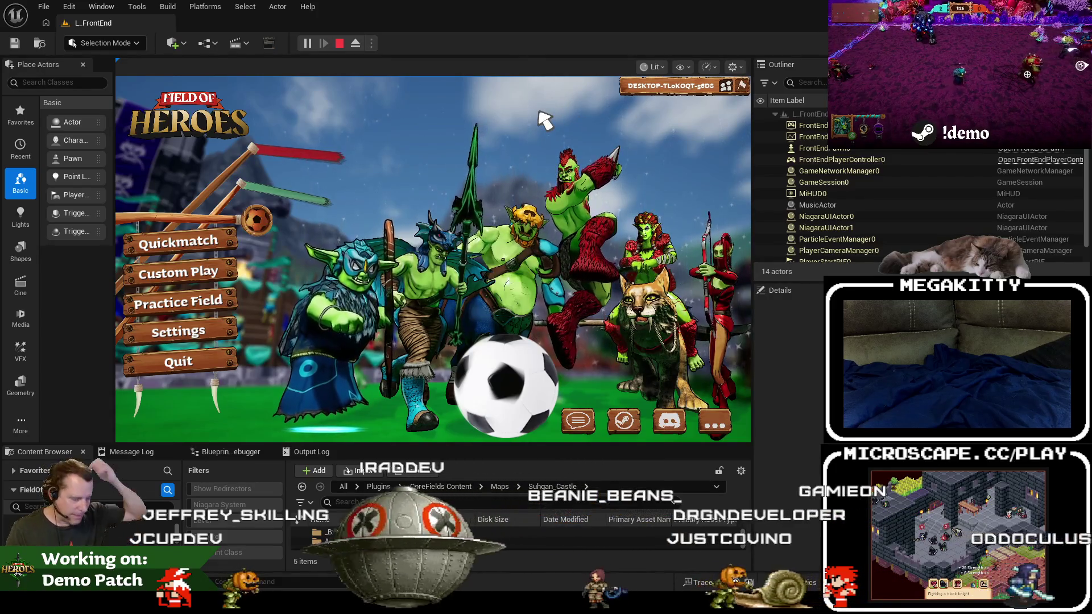
{"action": "key", "text": "Escape"}
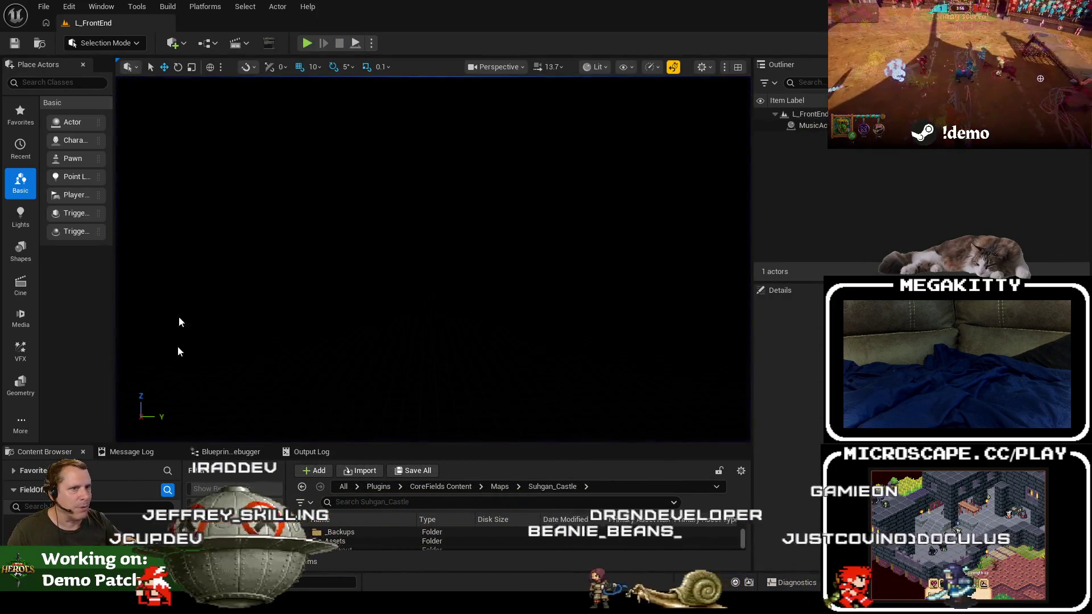
Search the Content Browser for 'wbp_player' and show the WBP_Player asset in its folder.
{"action": "left_click", "coordinate": [345, 486]}
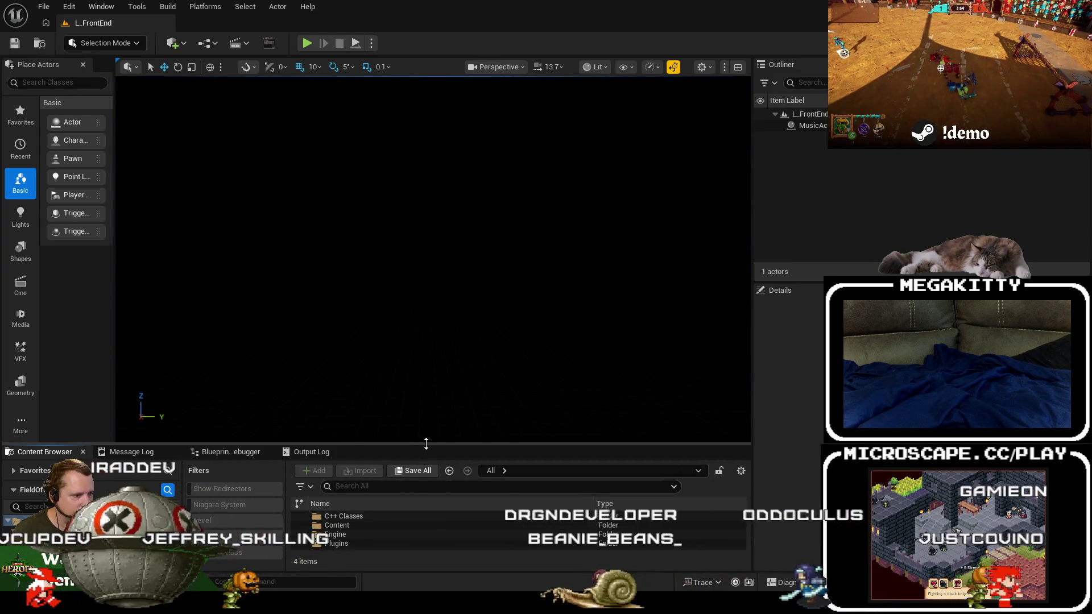
{"action": "left_click_drag", "start_coordinate": [425, 446], "coordinate": [418, 341]}
{"action": "left_click", "coordinate": [390, 382]}
{"action": "type", "text": "wbp_player"}
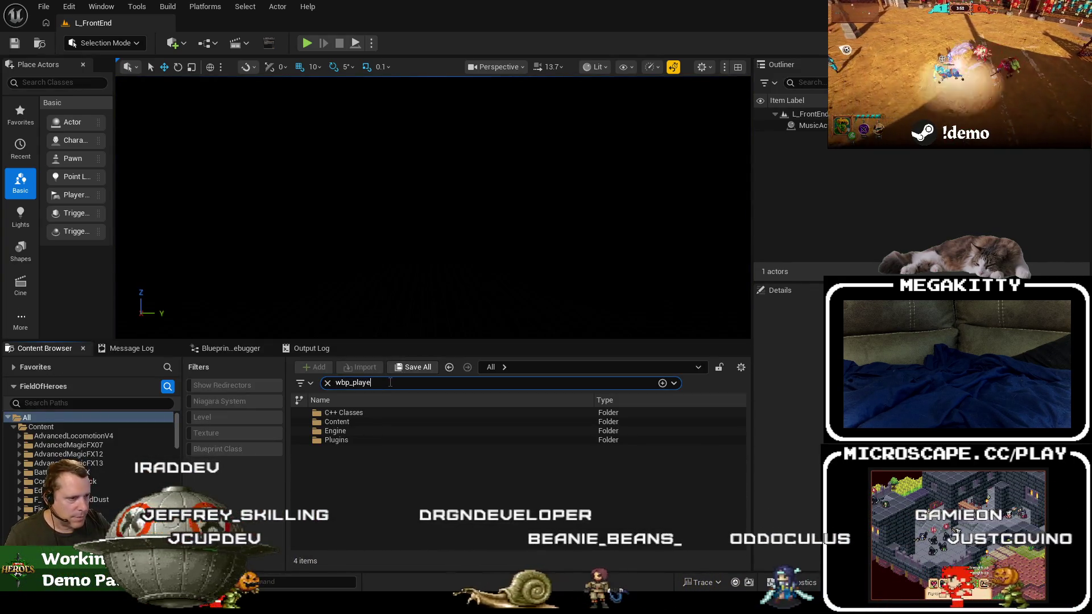
{"action": "left_click", "coordinate": [362, 411]}
{"action": "right_click", "coordinate": [363, 412]}
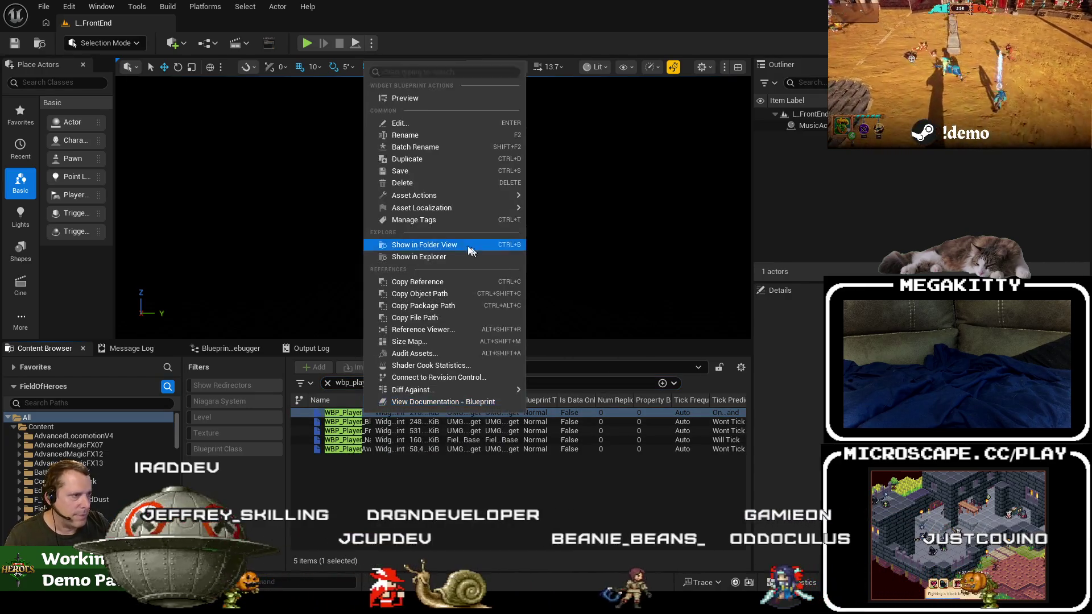
{"action": "left_click", "coordinate": [375, 390]}
In the Widgets folder, widen the Name column and open WBP_Stats_Tab and WBP_Stats_Root.
{"action": "double_click", "coordinate": [351, 444]}
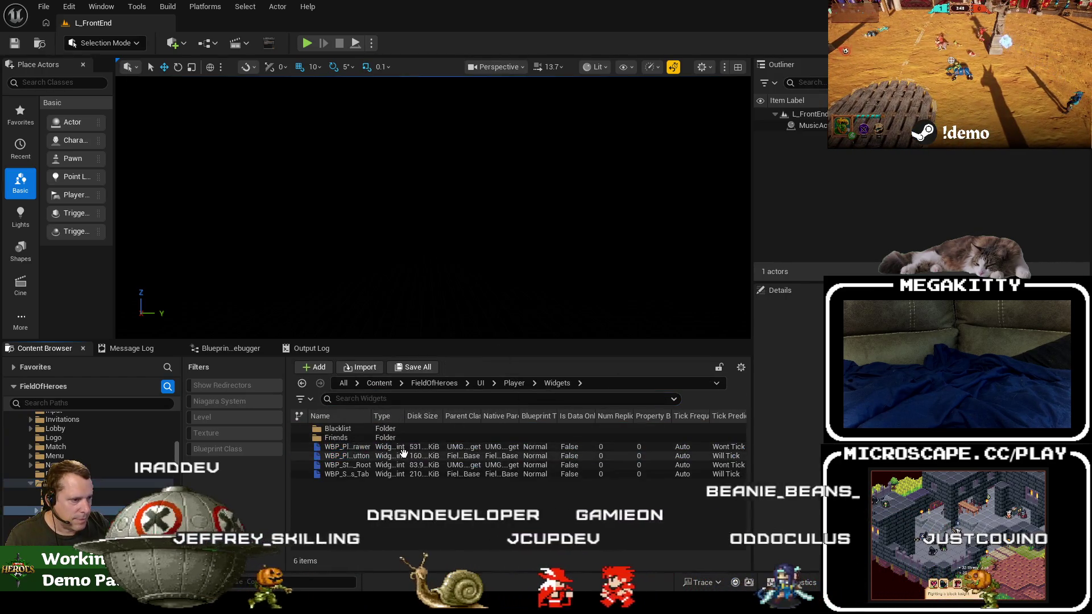
{"action": "mouse_move", "coordinate": [373, 419]}
{"action": "left_mouse_down"}
{"action": "mouse_move", "coordinate": [511, 418]}
{"action": "mouse_move", "coordinate": [461, 418]}
{"action": "left_mouse_up"}
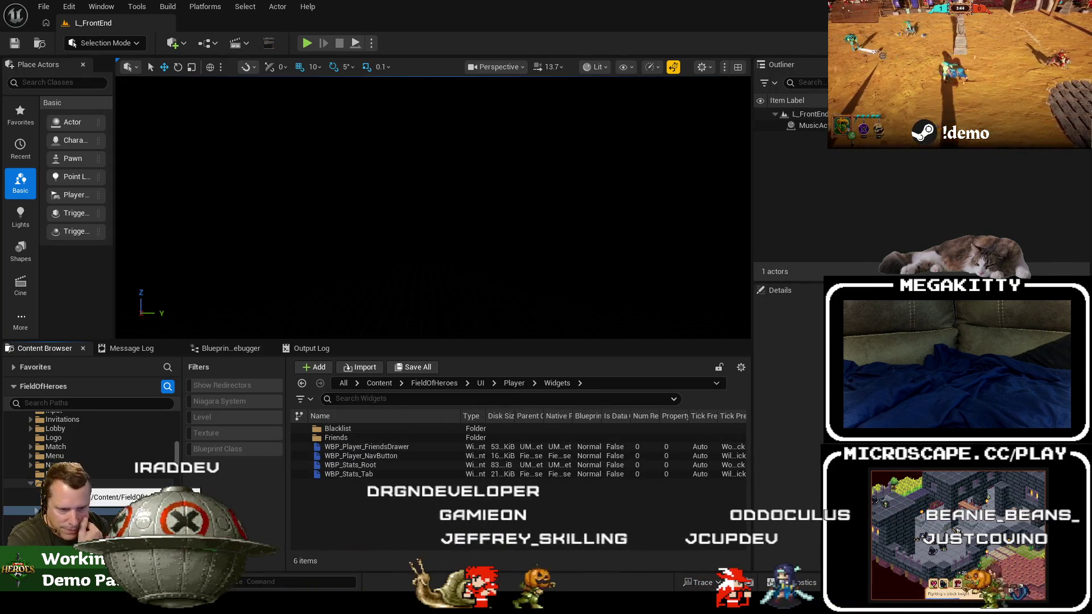
{"action": "scroll", "coordinate": [91, 438], "scroll_direction": "up", "scroll_amount": 2}
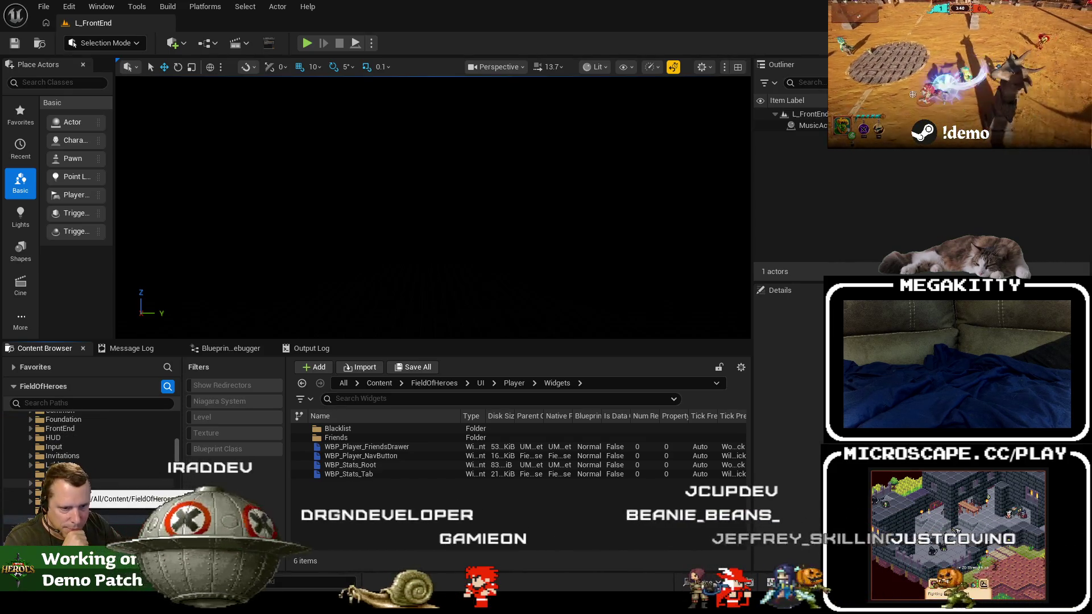
{"action": "scroll", "coordinate": [91, 449], "scroll_direction": "down", "scroll_amount": 1}
{"action": "scroll", "coordinate": [98, 497], "scroll_direction": "down", "scroll_amount": 2}
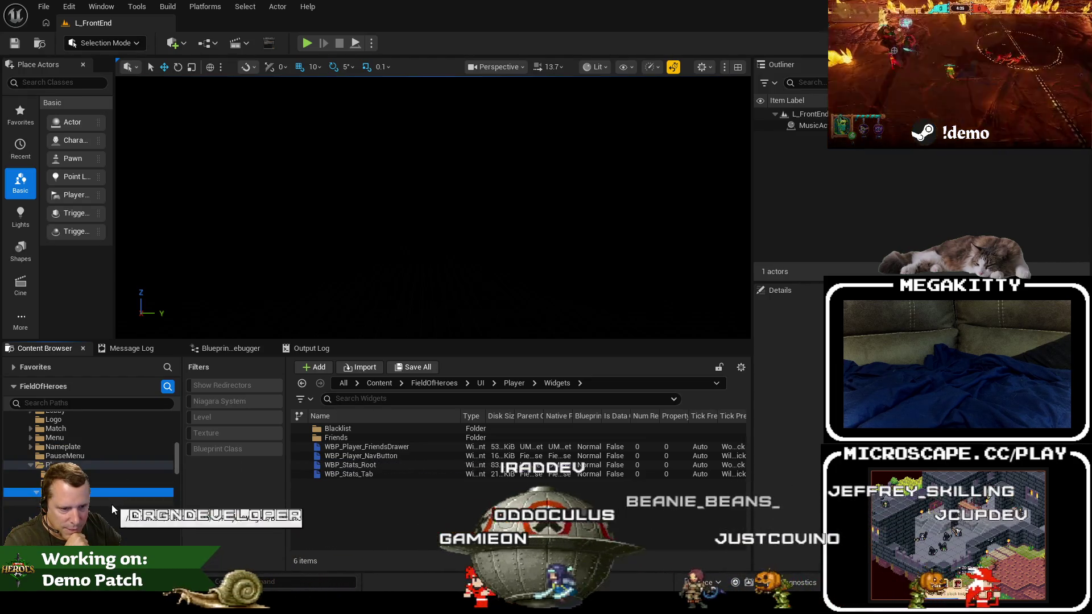
{"action": "left_click", "coordinate": [111, 508]}
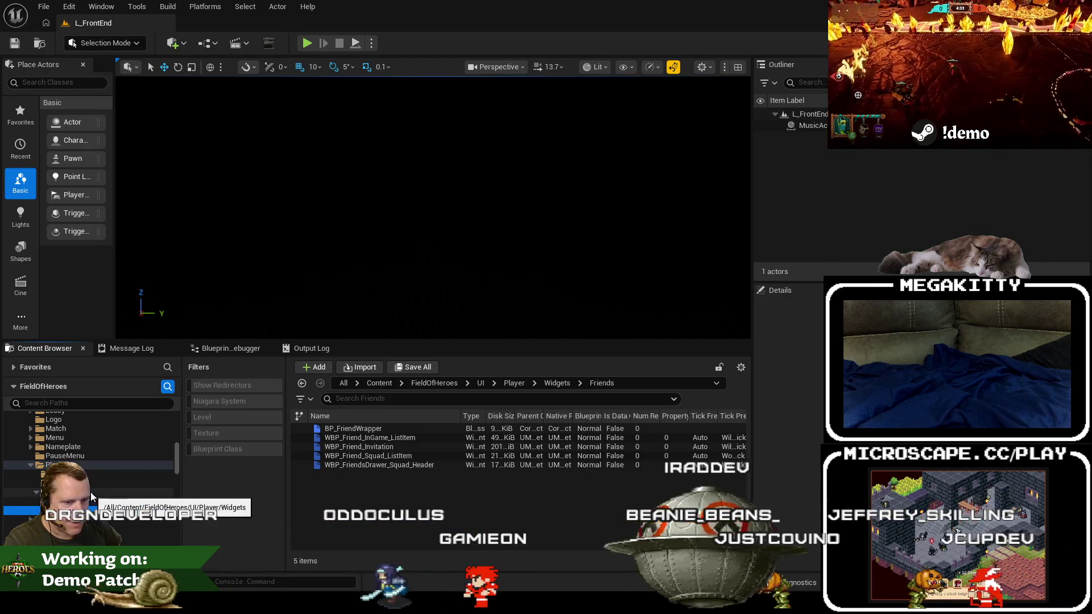
{"action": "left_click", "coordinate": [91, 492]}
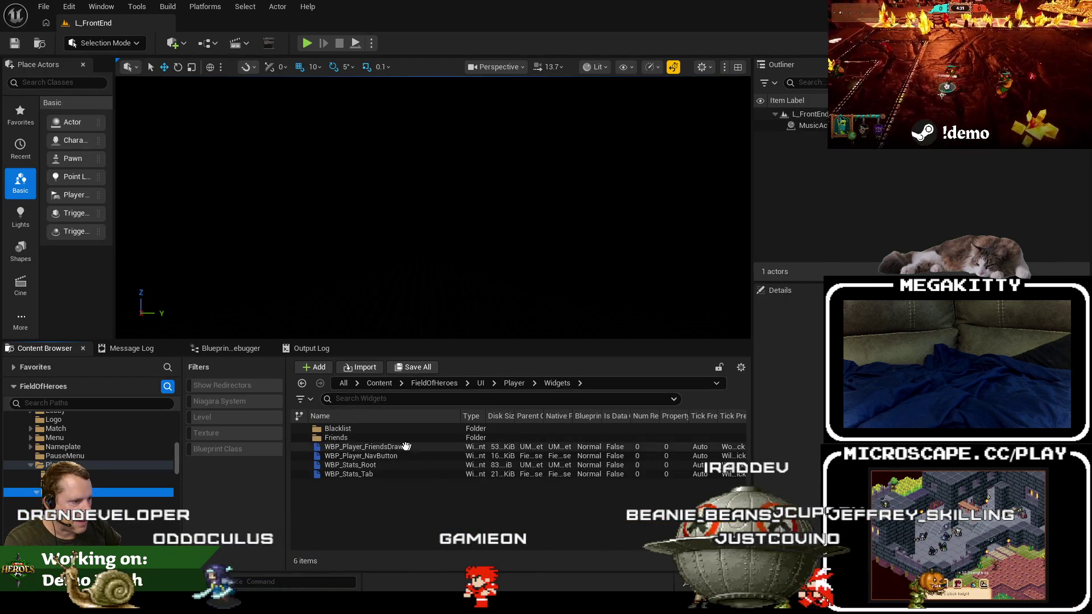
{"action": "left_click", "coordinate": [369, 467]}
{"action": "double_click", "coordinate": [370, 467]}
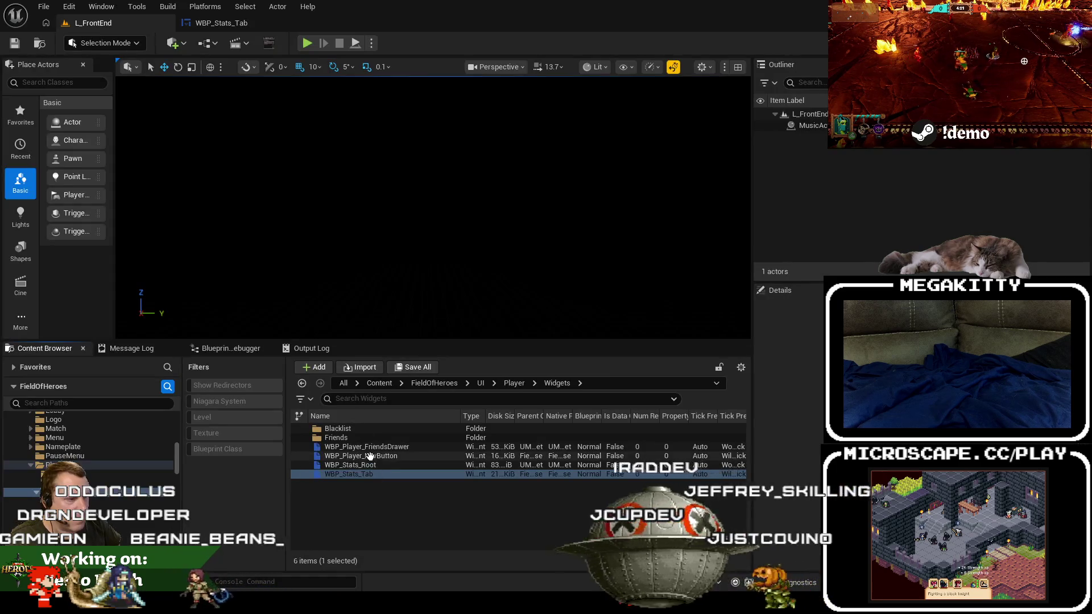
{"action": "double_click", "coordinate": [370, 465]}
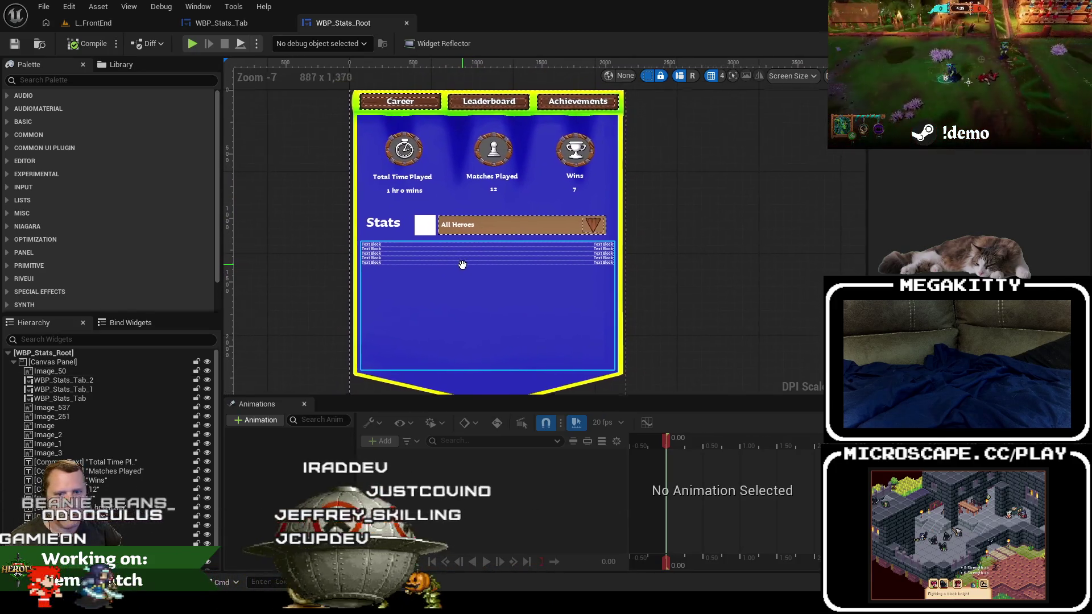
Zoom the WBP_Stats_Root Designer to review the stats panel, then go back to L_FrontEnd.
{"action": "scroll", "coordinate": [478, 185], "scroll_direction": "up", "scroll_amount": 1}
{"action": "scroll", "coordinate": [435, 202], "scroll_direction": "up", "scroll_amount": 1}
{"action": "scroll", "coordinate": [434, 203], "scroll_direction": "down", "scroll_amount": 1}
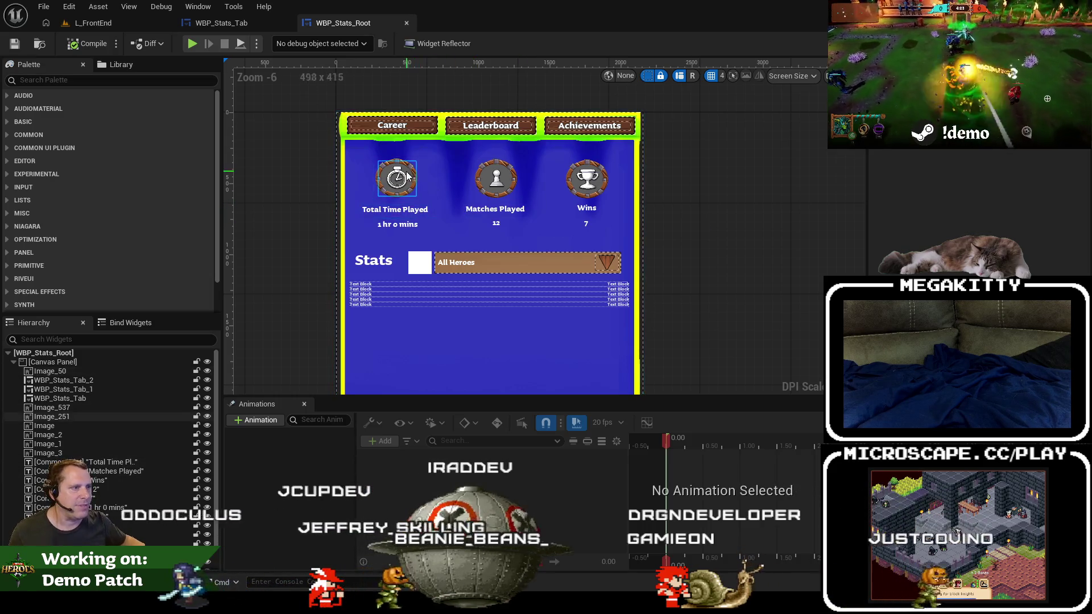
{"action": "scroll", "coordinate": [415, 205], "scroll_direction": "up", "scroll_amount": 1}
{"action": "scroll", "coordinate": [450, 213], "scroll_direction": "down", "scroll_amount": 1}
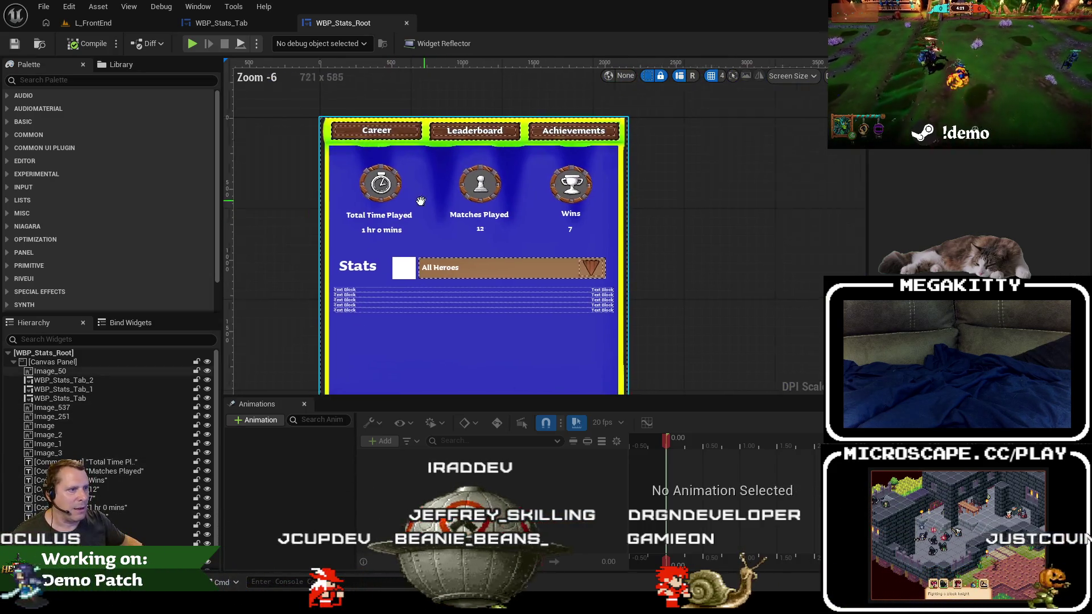
{"action": "scroll", "coordinate": [490, 219], "scroll_direction": "up", "scroll_amount": 1}
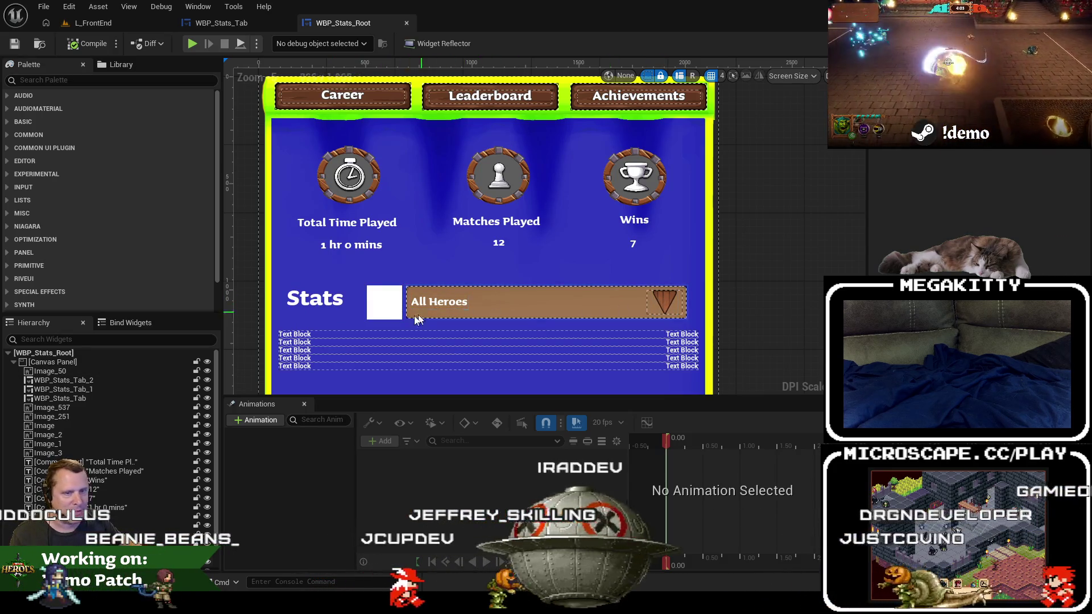
{"action": "left_click", "coordinate": [128, 19]}
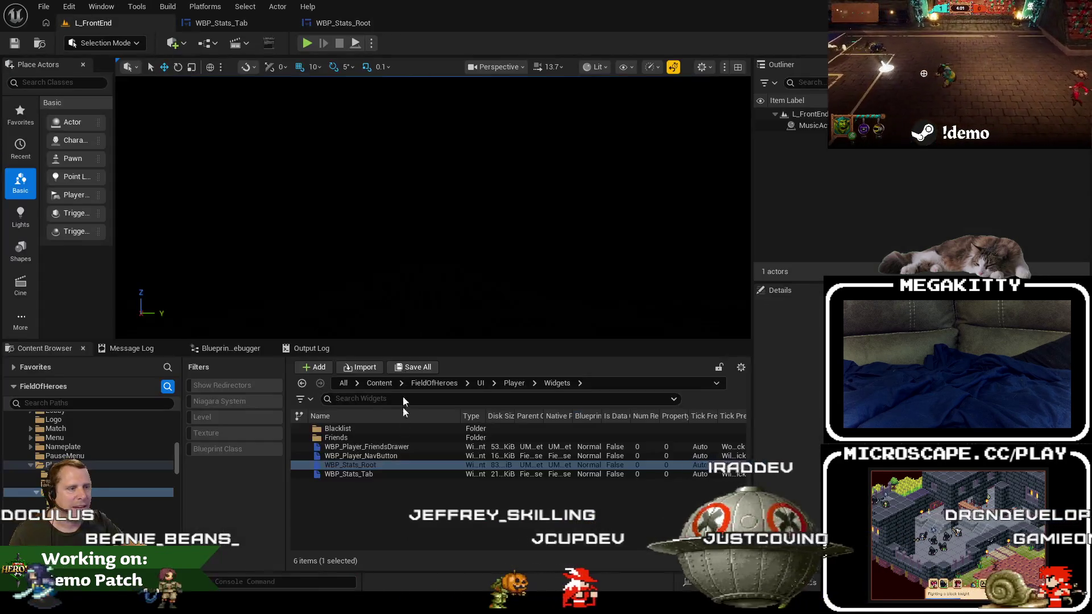
Open and dock DT_Stats, inspecting rows like TeammateBuffs, Saves, MatchesPlayed, Wins and Takedowns.
{"action": "left_click", "coordinate": [347, 388]}
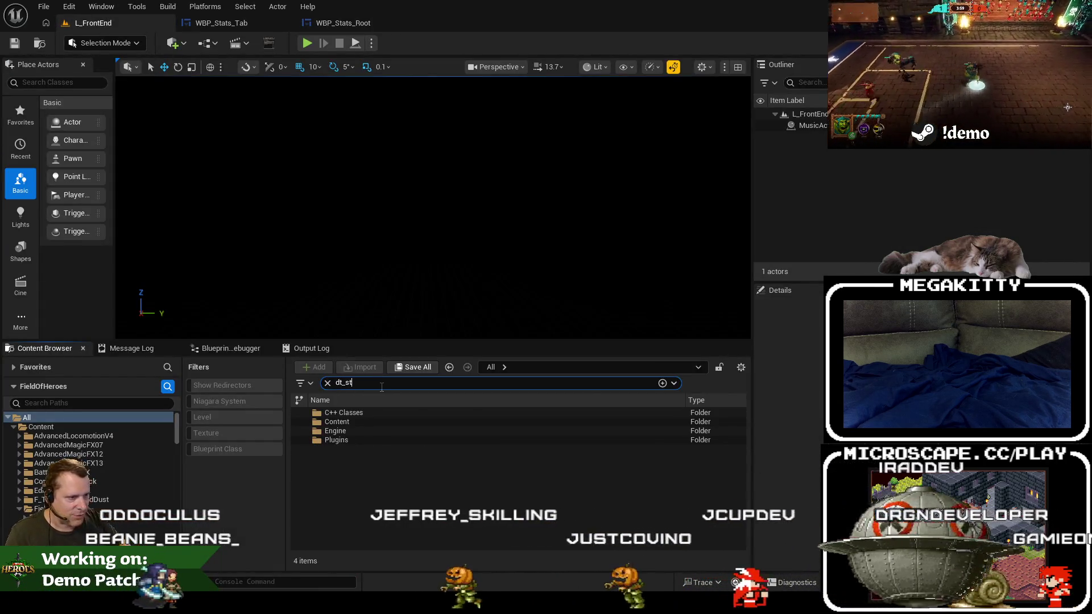
{"action": "left_click", "coordinate": [377, 417]}
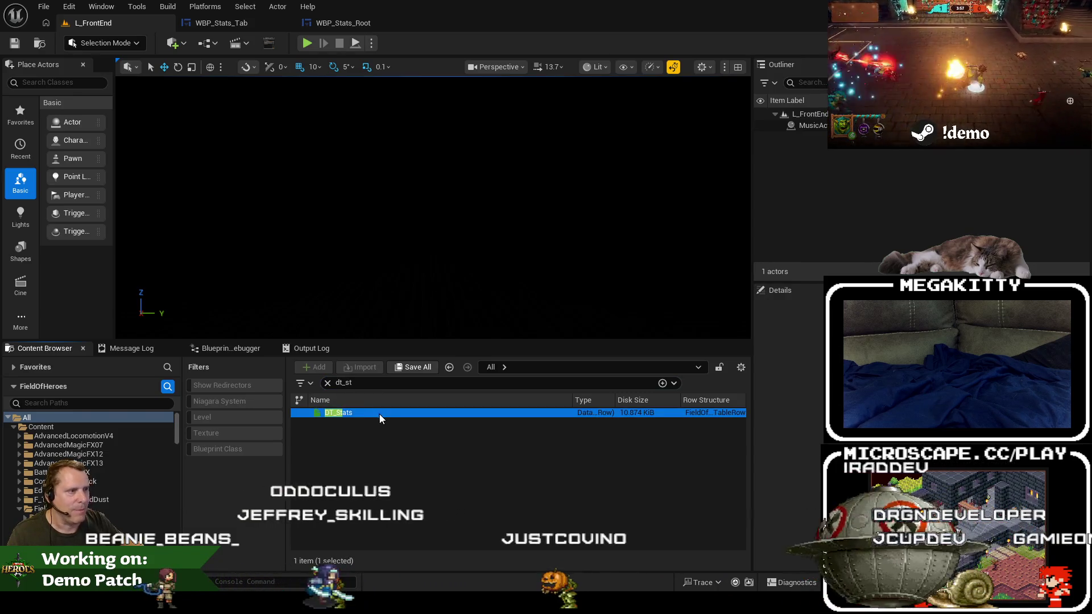
{"action": "double_click", "coordinate": [379, 414]}
{"action": "left_click_drag", "start_coordinate": [333, 97], "coordinate": [444, 15]}
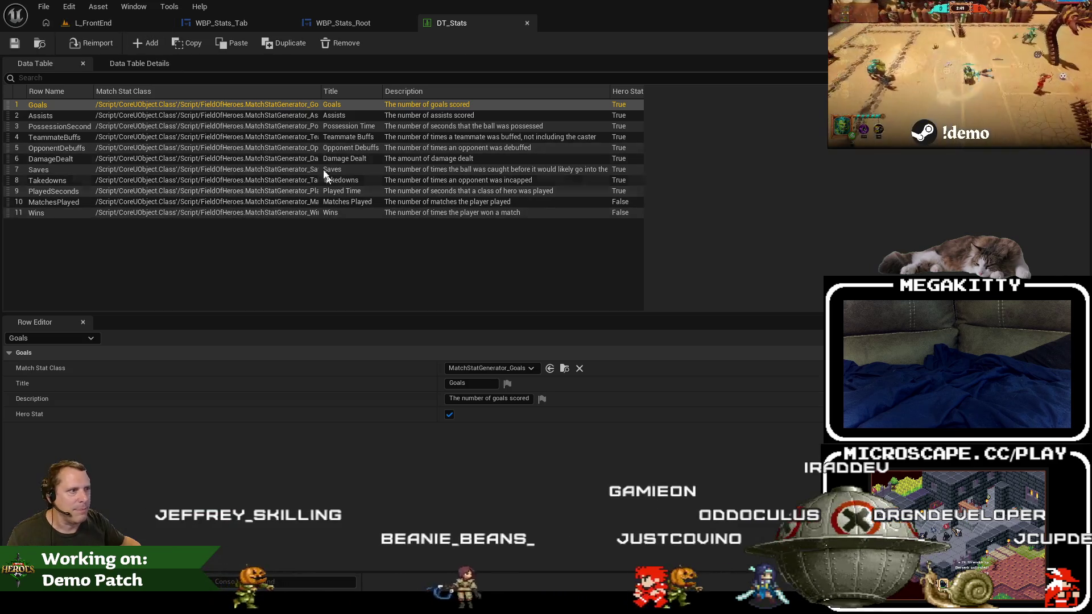
{"action": "left_click", "coordinate": [66, 136]}
{"action": "left_click", "coordinate": [69, 126]}
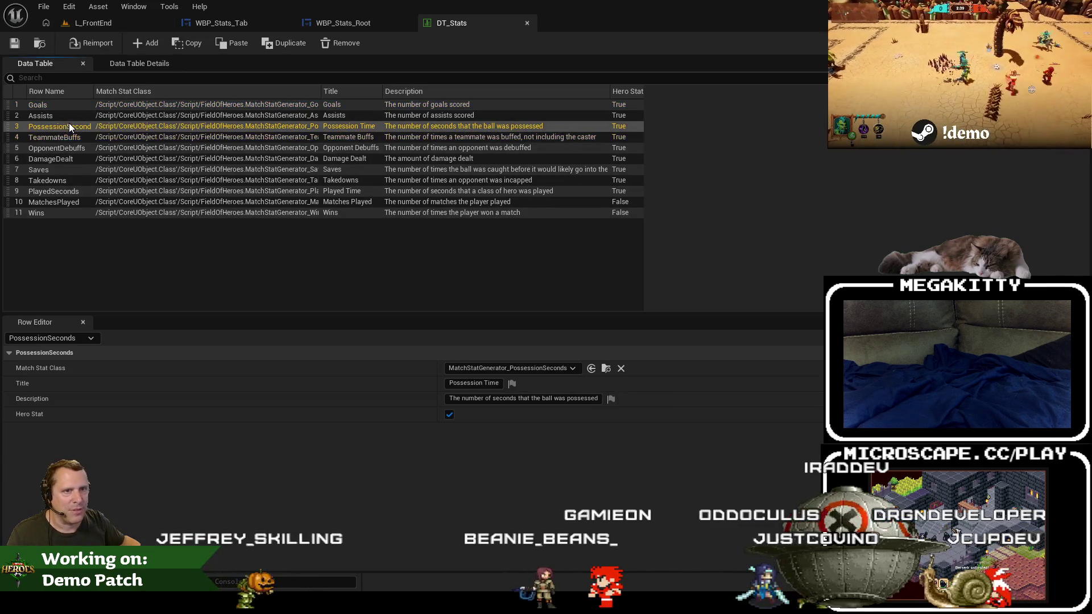
{"action": "left_click", "coordinate": [70, 169]}
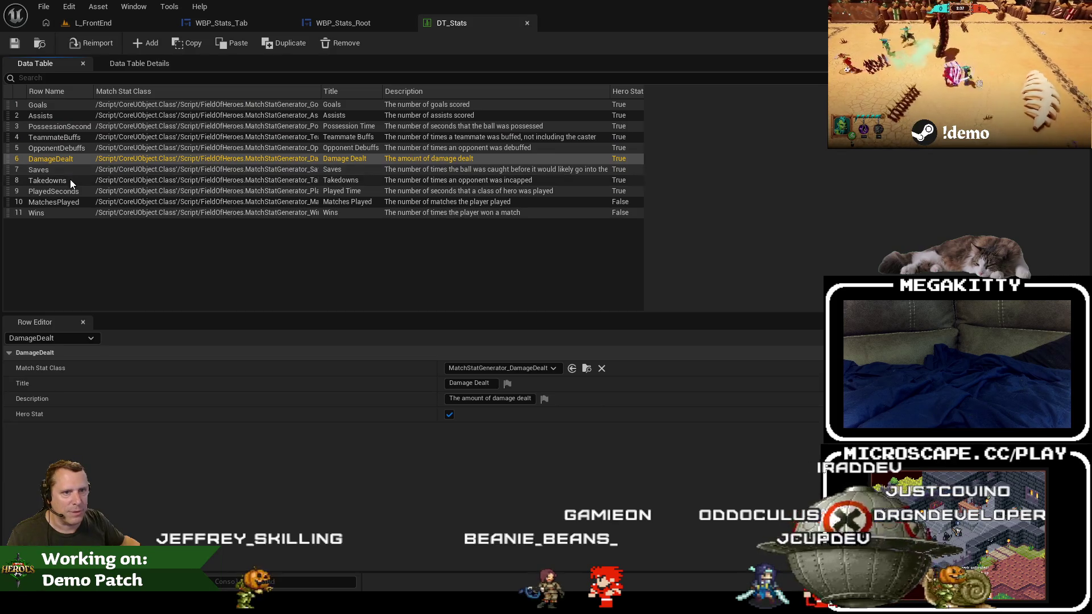
{"action": "left_click", "coordinate": [80, 198]}
{"action": "left_click", "coordinate": [75, 212]}
{"action": "left_click", "coordinate": [162, 181]}
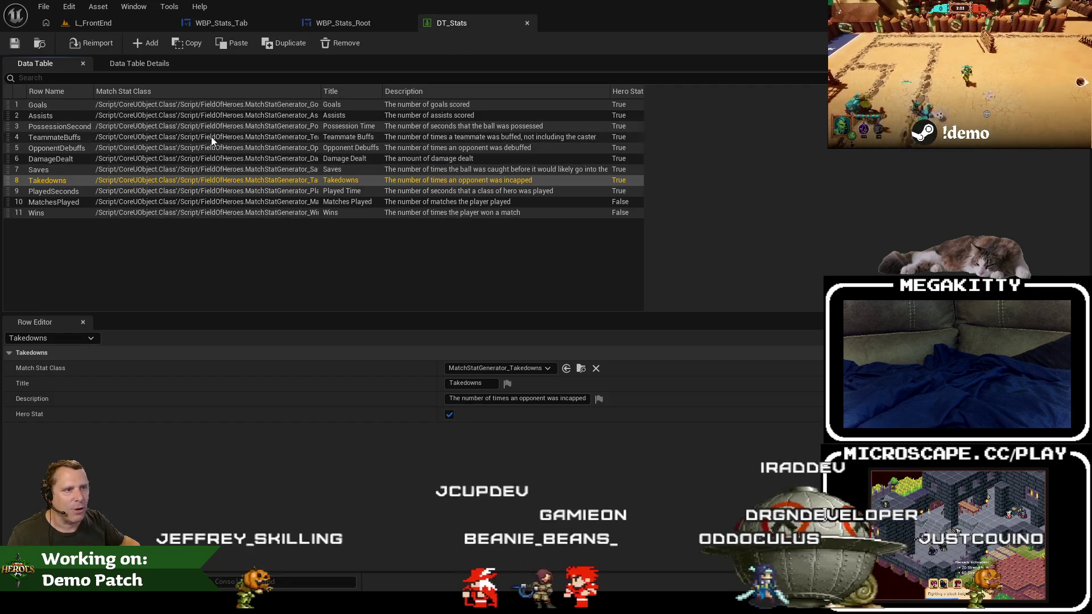
Switch back to WBP_Stats_Root and zoom over its stats panel design.
{"action": "left_click", "coordinate": [359, 24]}
{"action": "scroll", "coordinate": [478, 268], "scroll_direction": "down", "scroll_amount": 3}
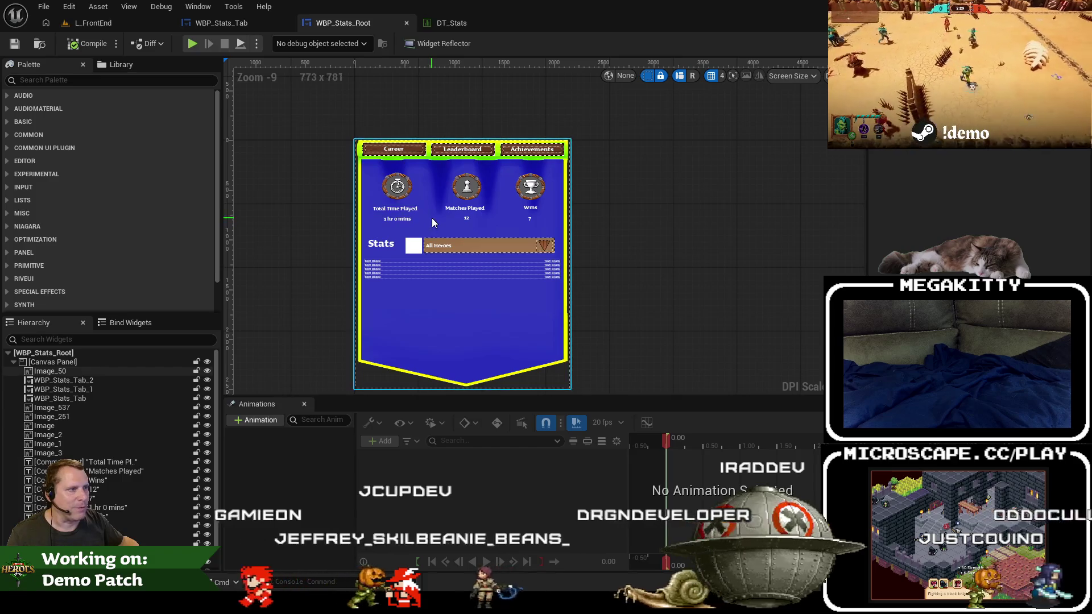
{"action": "scroll", "coordinate": [440, 219], "scroll_direction": "up", "scroll_amount": 2}
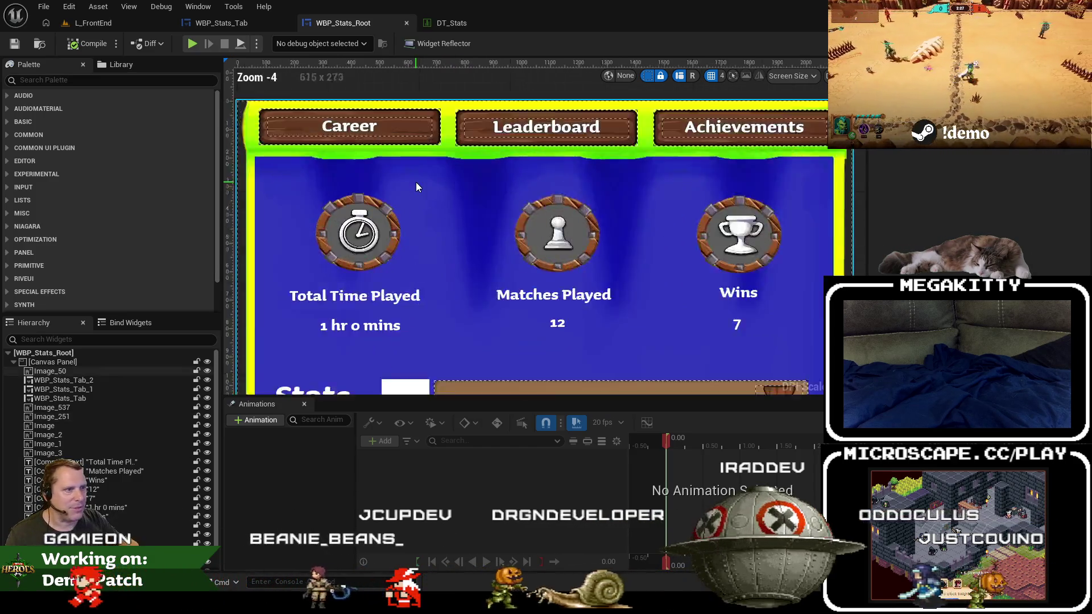
{"action": "scroll", "coordinate": [414, 190], "scroll_direction": "down", "scroll_amount": 2}
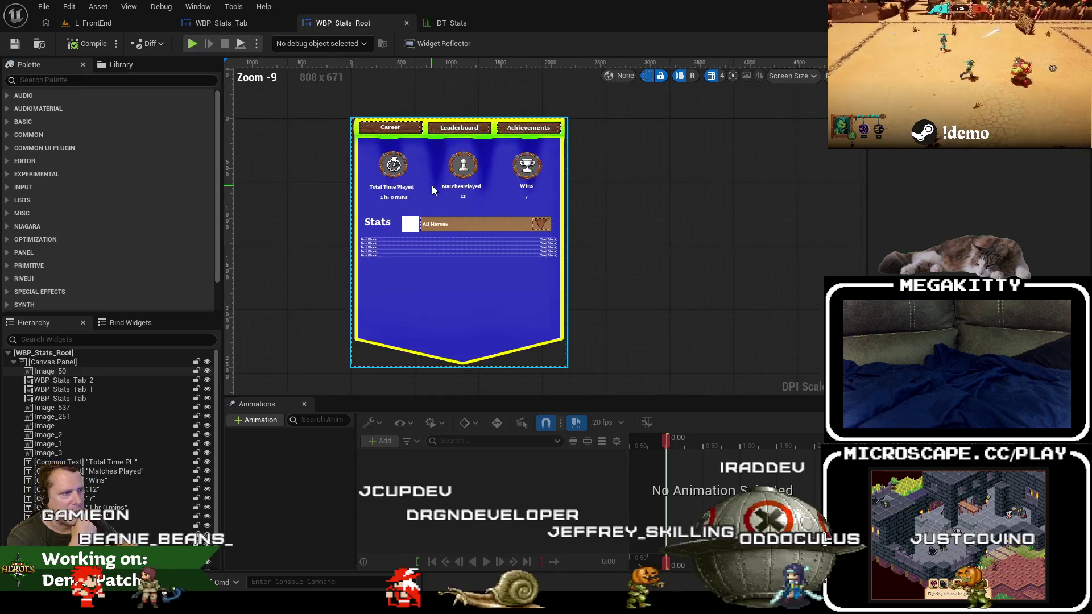
Back in L_FrontEnd, search the Content Browser for 't_banner'.
{"action": "left_click", "coordinate": [98, 26]}
{"action": "left_click", "coordinate": [328, 383]}
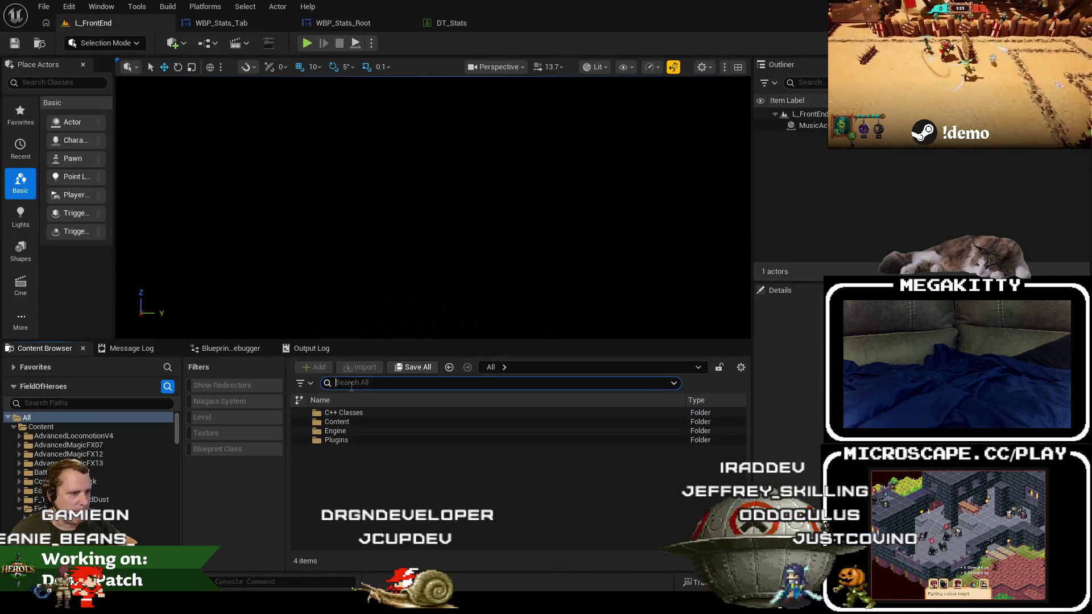
{"action": "type", "text": "banner"}
{"action": "key", "text": "Home"}
{"action": "type", "text": "t_"}
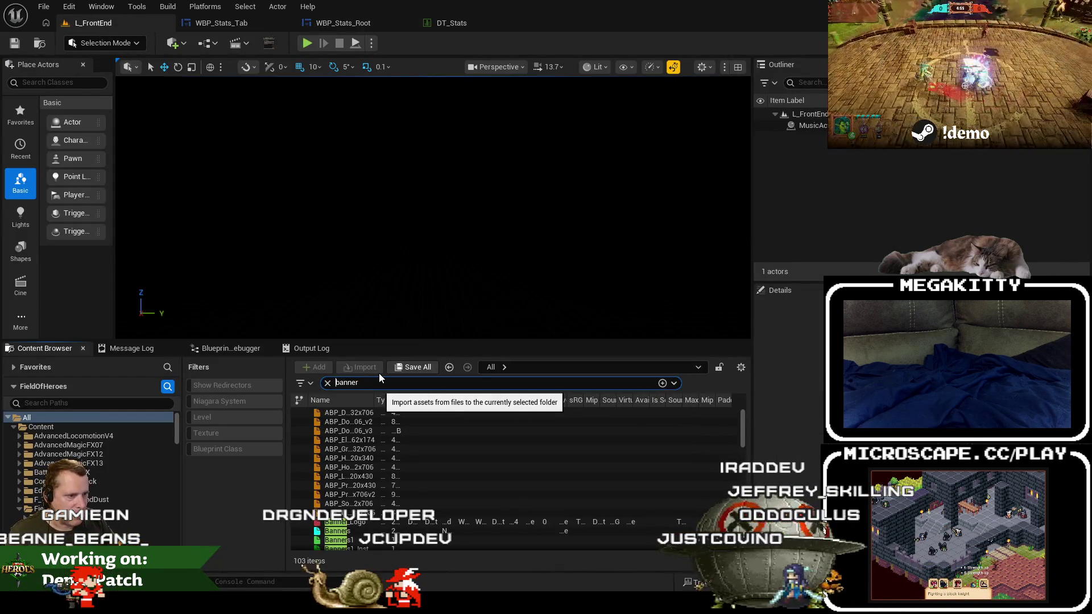
Show assets as Grid thumbnails and open the T_CustomLobby_BottomBanner texture.
{"action": "left_click", "coordinate": [741, 367]}
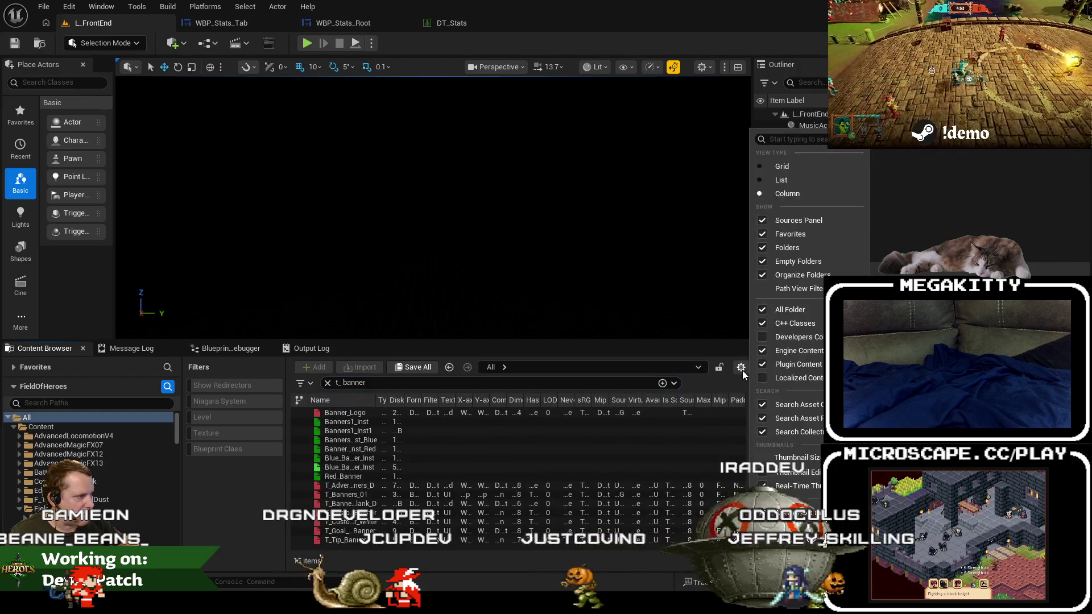
{"action": "left_click", "coordinate": [780, 166]}
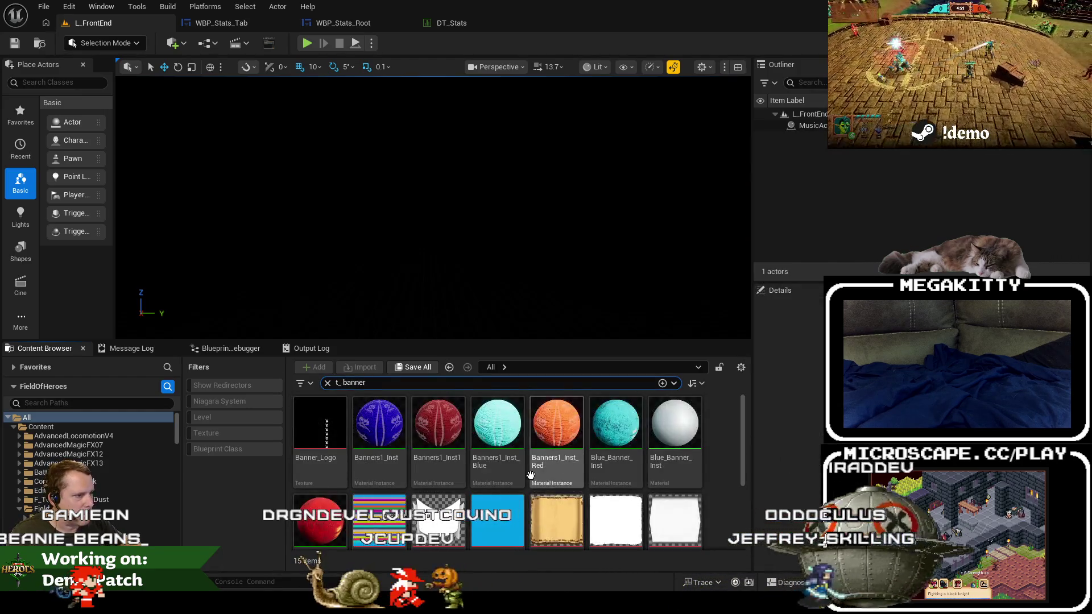
{"action": "scroll", "coordinate": [512, 455], "scroll_direction": "down", "scroll_amount": 1}
{"action": "double_click", "coordinate": [558, 424]}
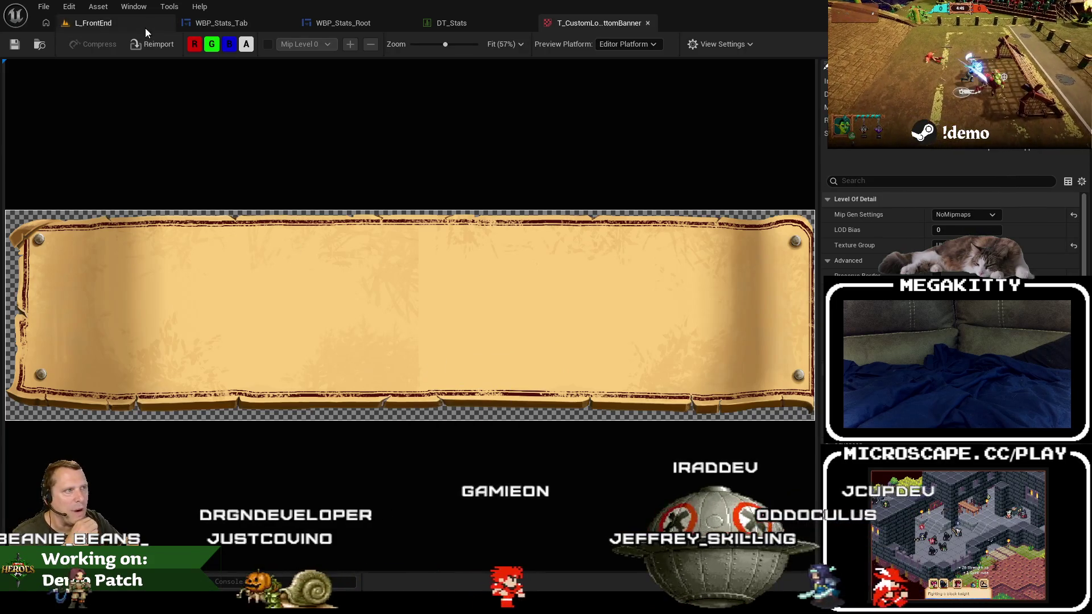
{"action": "left_click", "coordinate": [91, 23]}
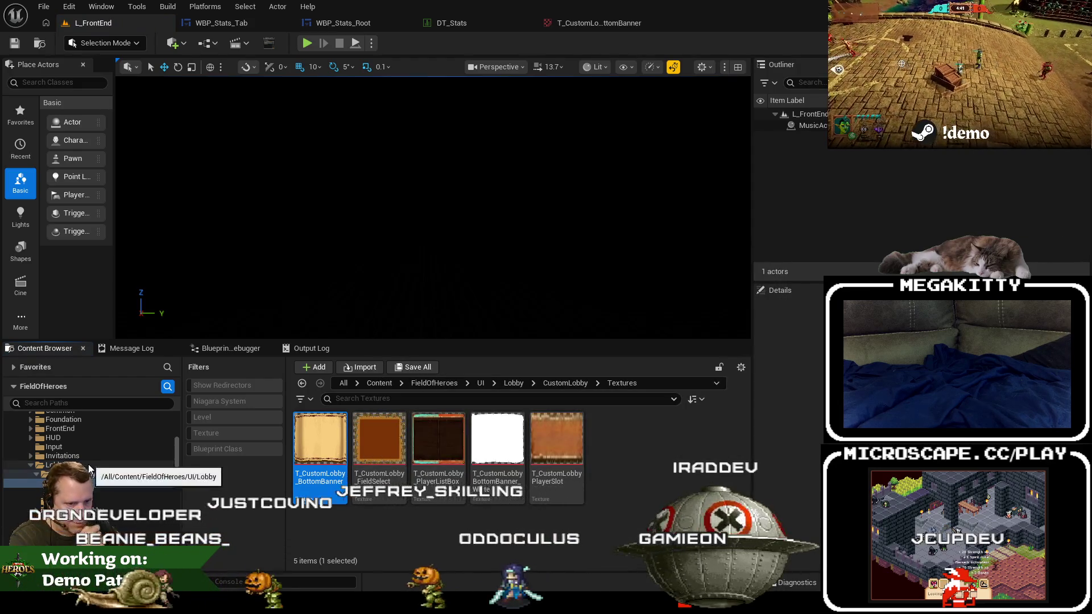
Search the Lobby folder for 'banner' and open the custom lobby bottom banner texture.
{"action": "left_click", "coordinate": [88, 465]}
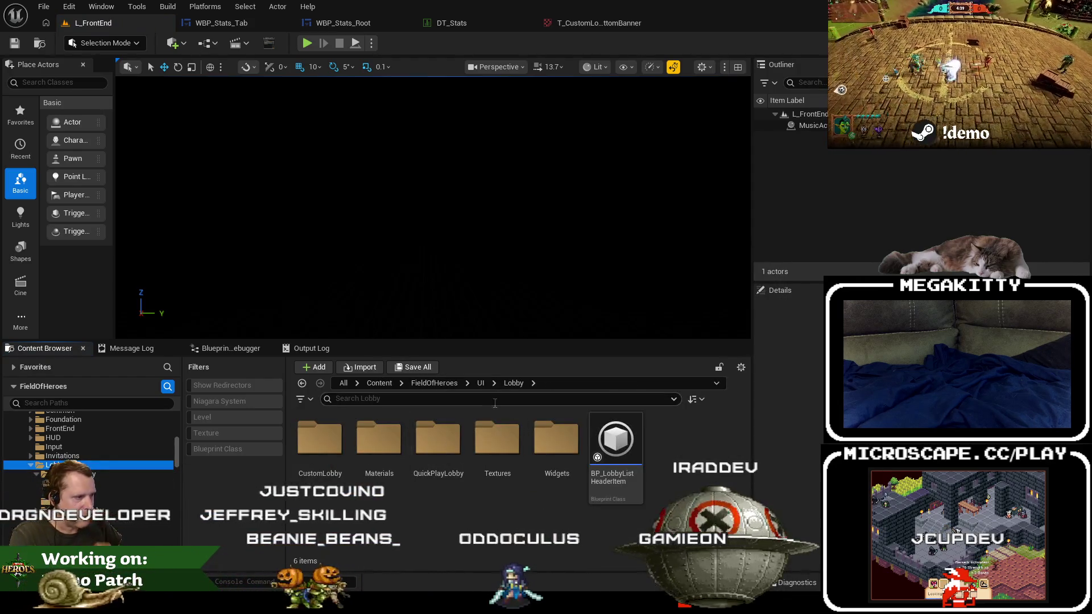
{"action": "type", "text": "banner"}
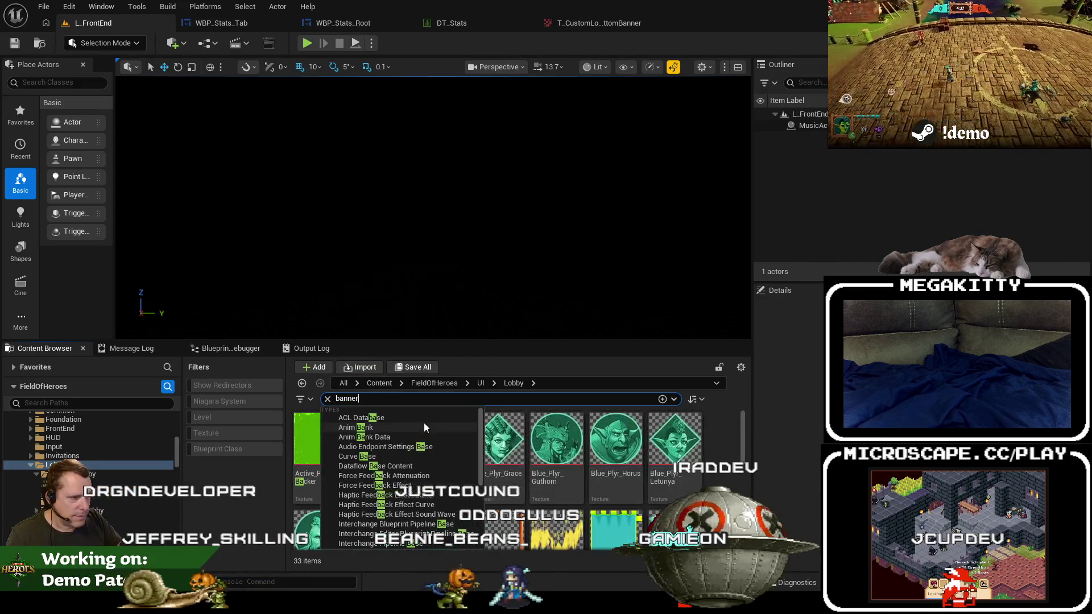
{"action": "scroll", "coordinate": [474, 415], "scroll_direction": "down", "scroll_amount": 5}
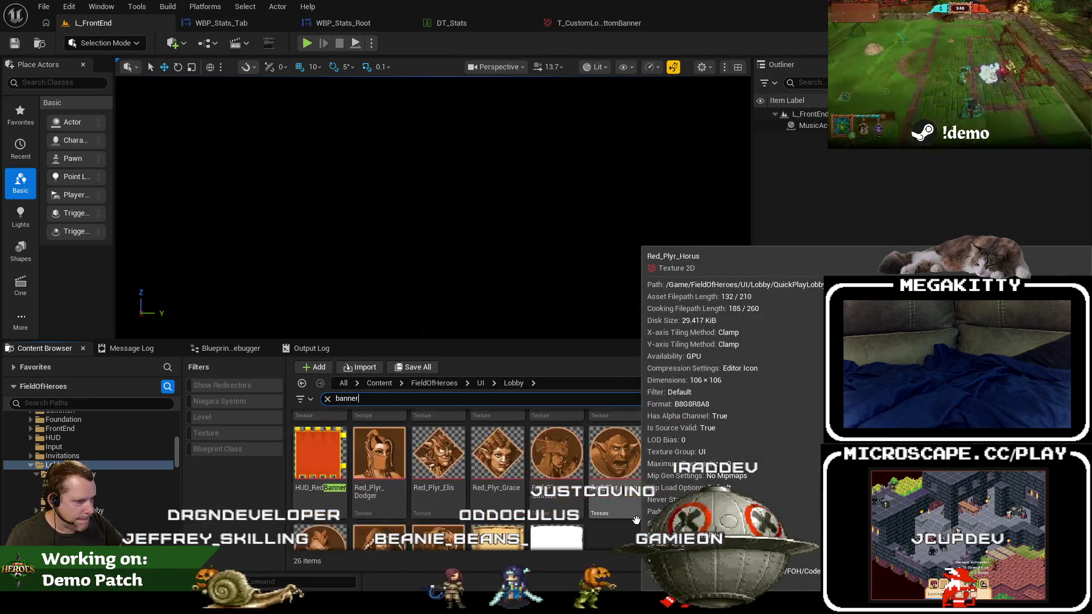
{"action": "double_click", "coordinate": [497, 482]}
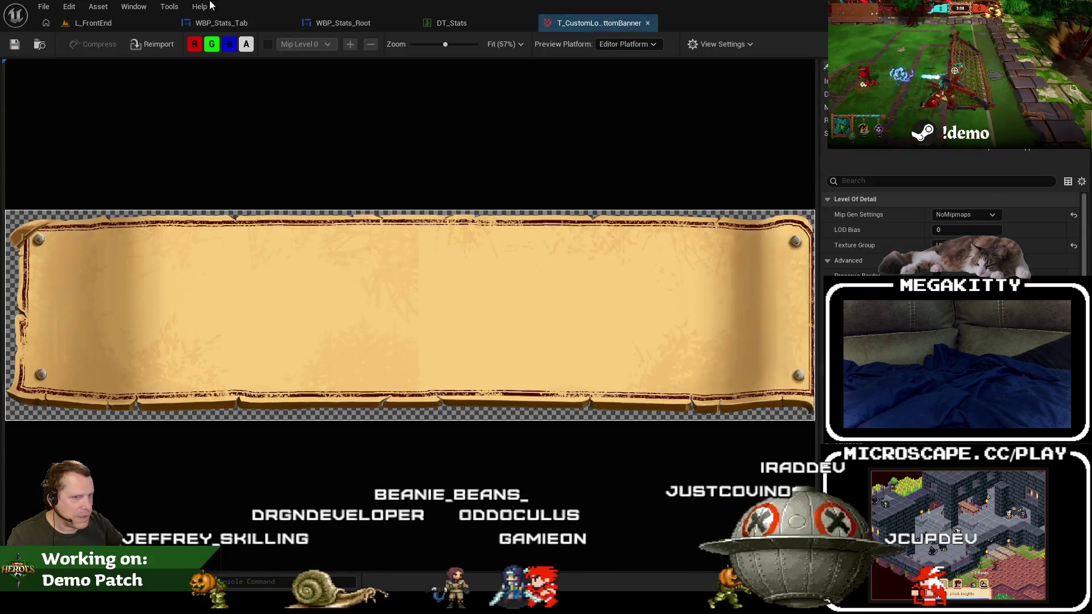
{"action": "left_click", "coordinate": [112, 24]}
Search all content for 'l_custom' and 'quick', opening L_CustomLobby and then L_QuickPlayLobby.
{"action": "left_click", "coordinate": [44, 7]}
{"action": "mouse_move", "coordinate": [82, 87]}
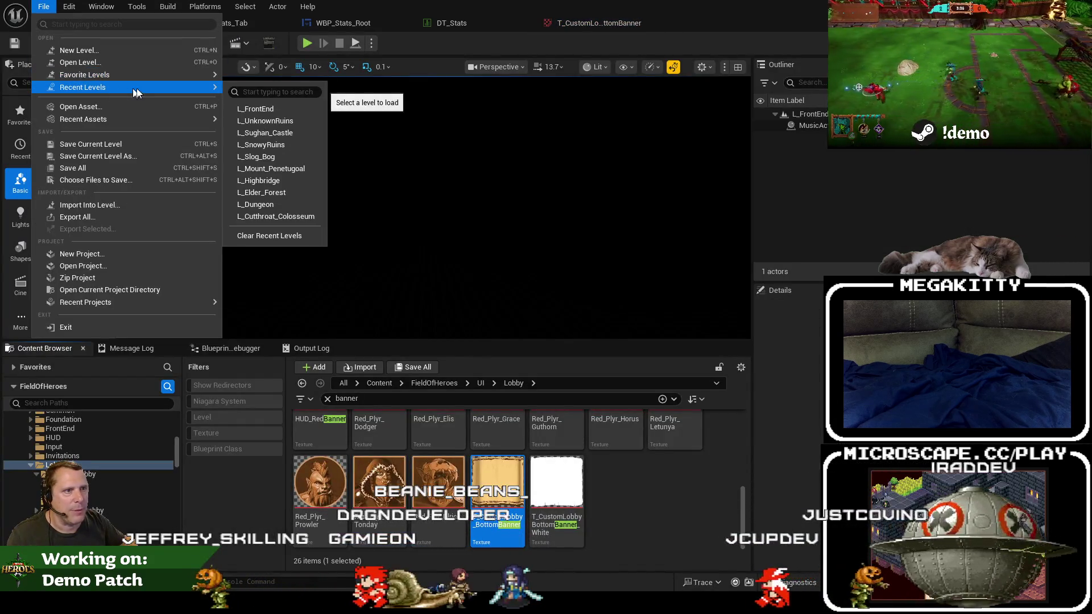
{"action": "left_click", "coordinate": [341, 384]}
{"action": "left_click", "coordinate": [342, 384]}
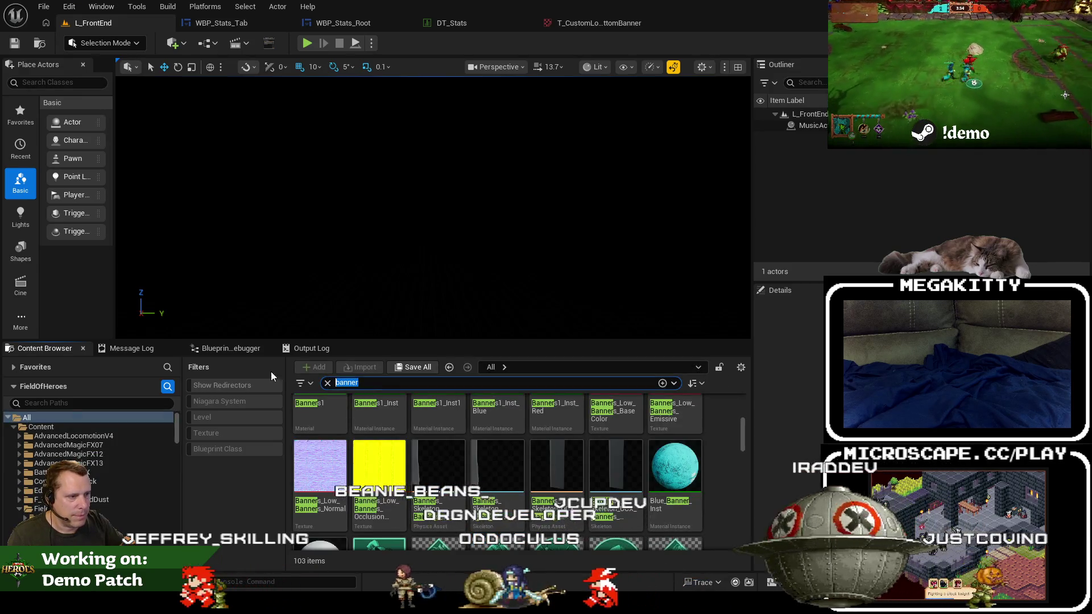
{"action": "type", "text": "l_custom"}
{"action": "double_click", "coordinate": [321, 432]}
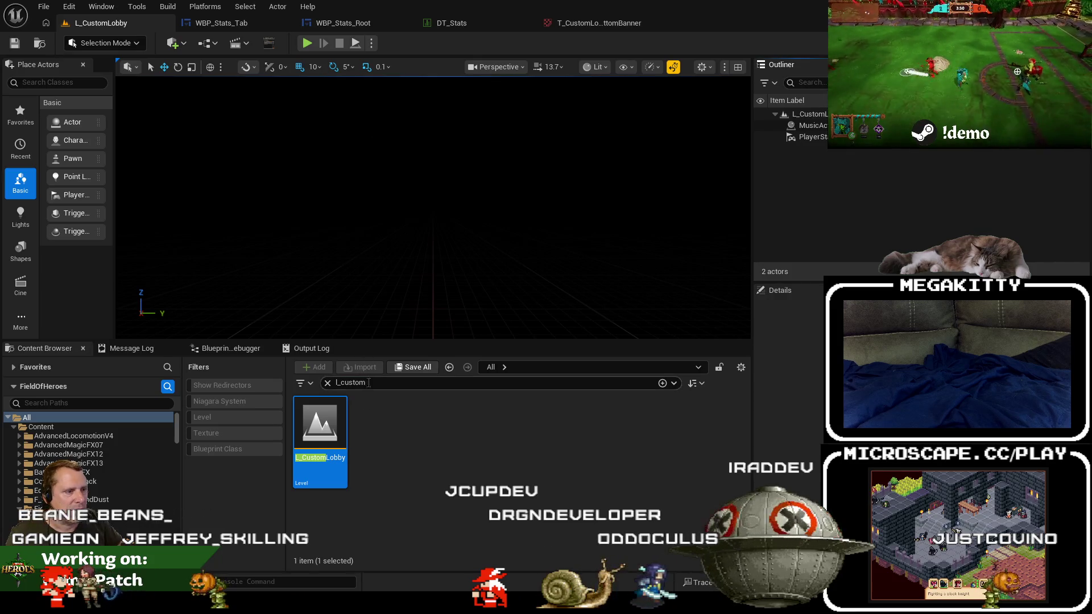
{"action": "type", "text": "quick"}
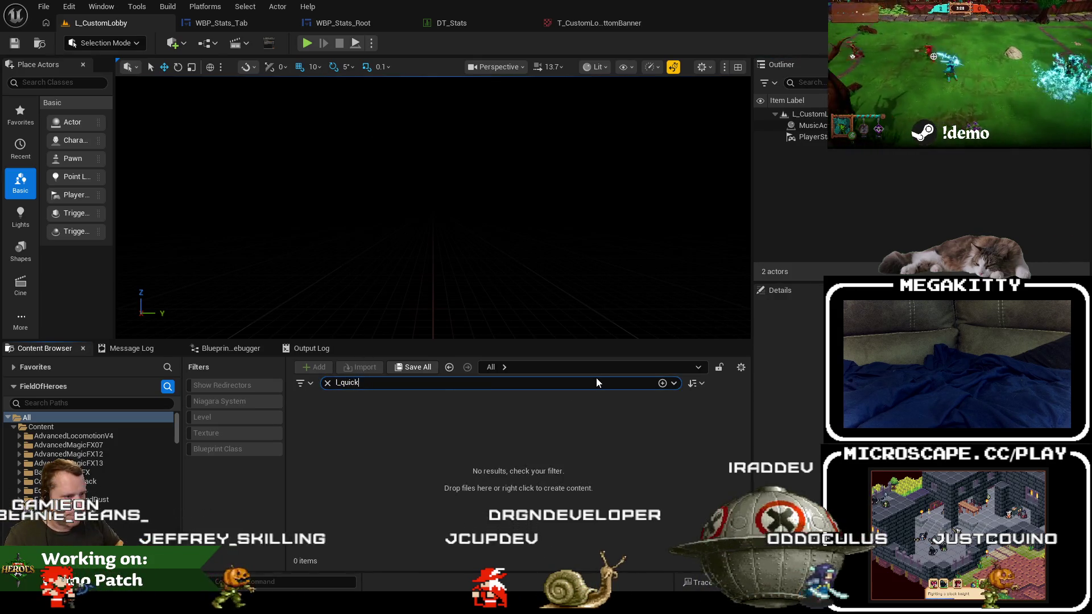
{"action": "double_click", "coordinate": [320, 432]}
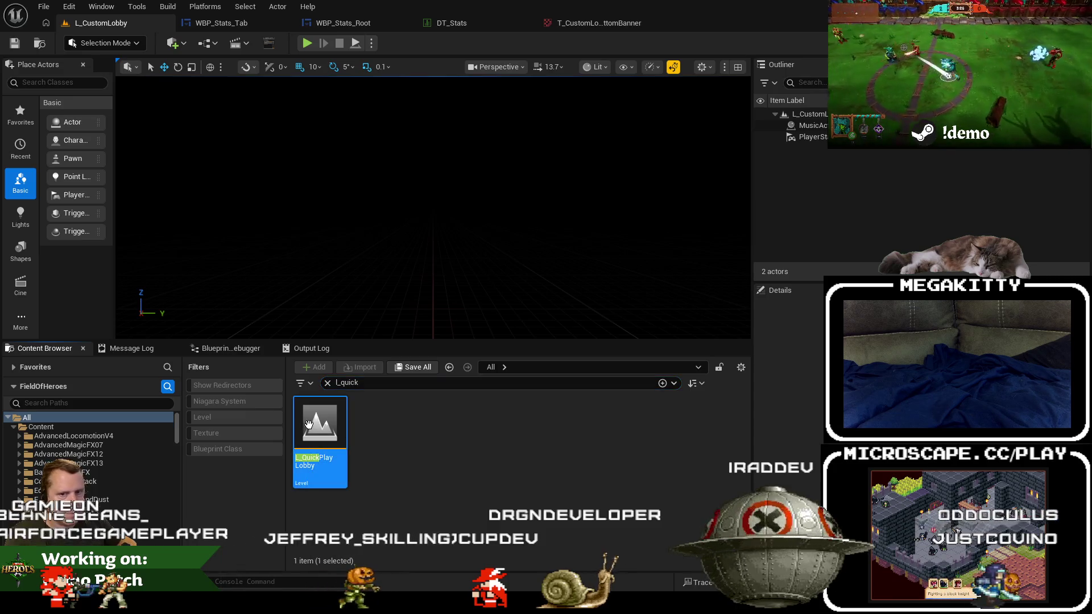
Playtest the quick-play lobby's hero selection fullscreen, then end the session.
{"action": "left_click", "coordinate": [306, 45]}
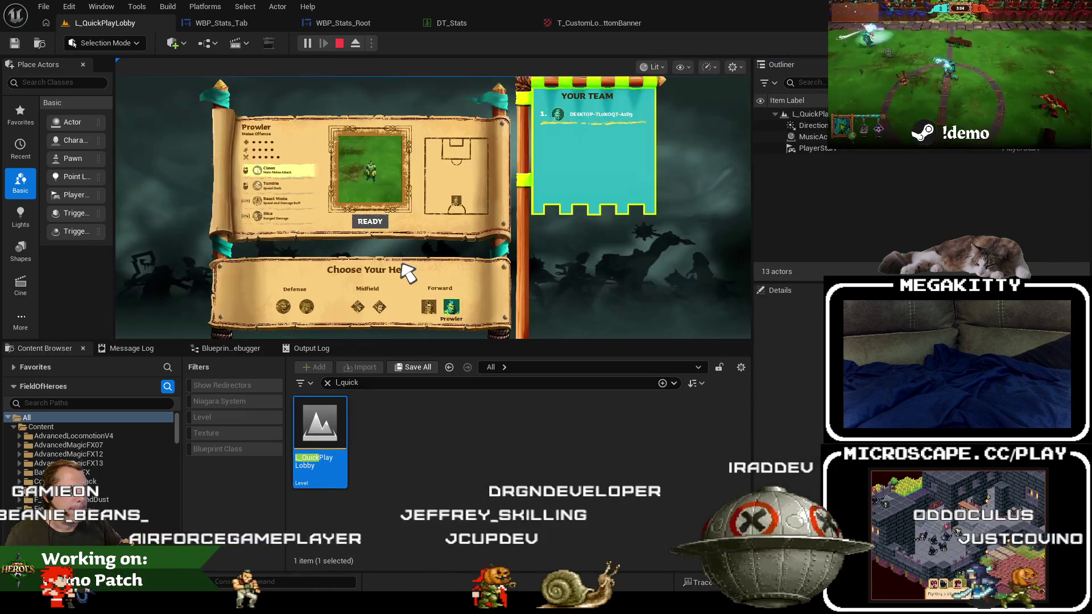
{"action": "key", "text": "F11"}
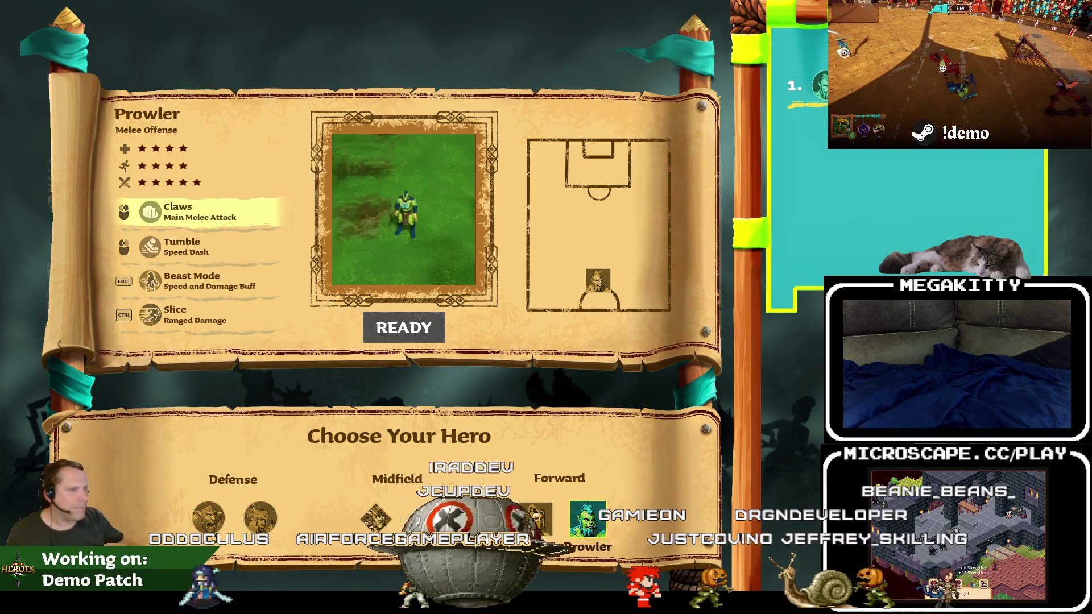
{"action": "key", "text": "Escape"}
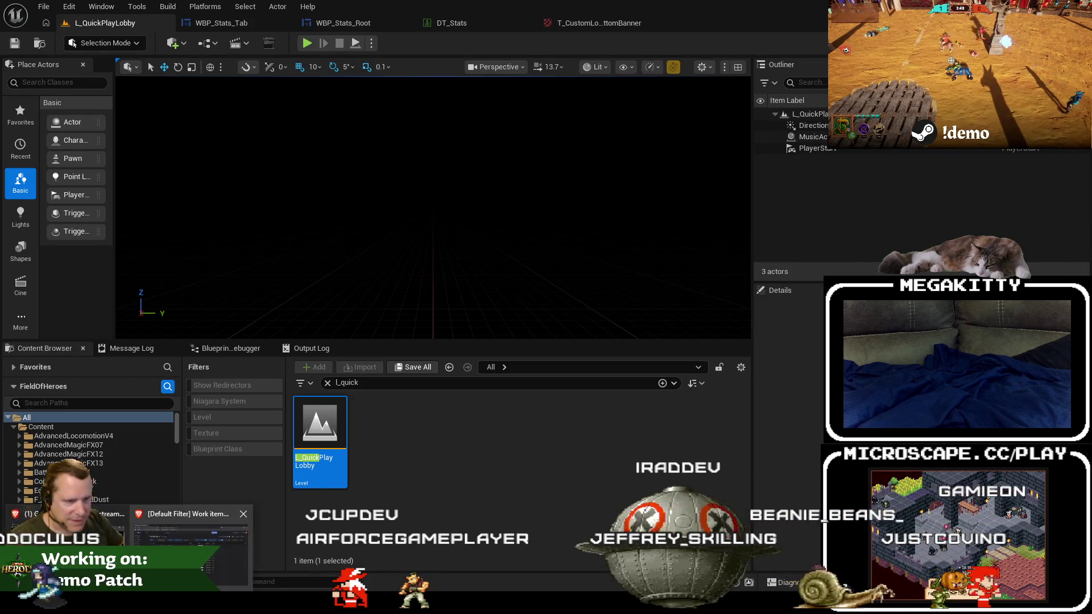
Open Jira issue FOH-695 in a new tab and read it, then return to Visual Studio.
{"action": "left_click", "coordinate": [219, 520]}
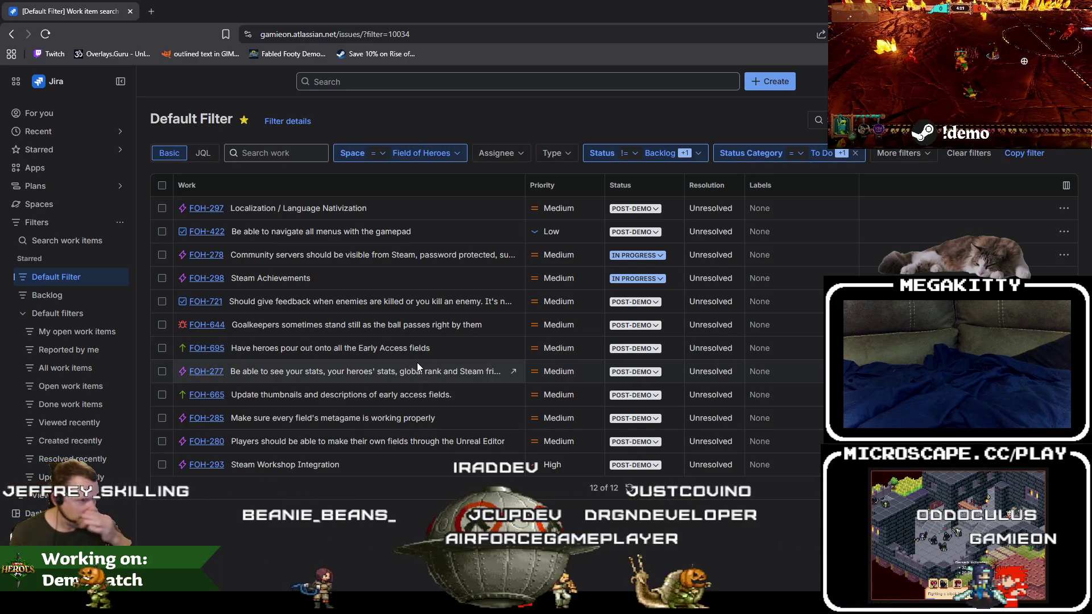
{"action": "middle_click", "coordinate": [219, 352]}
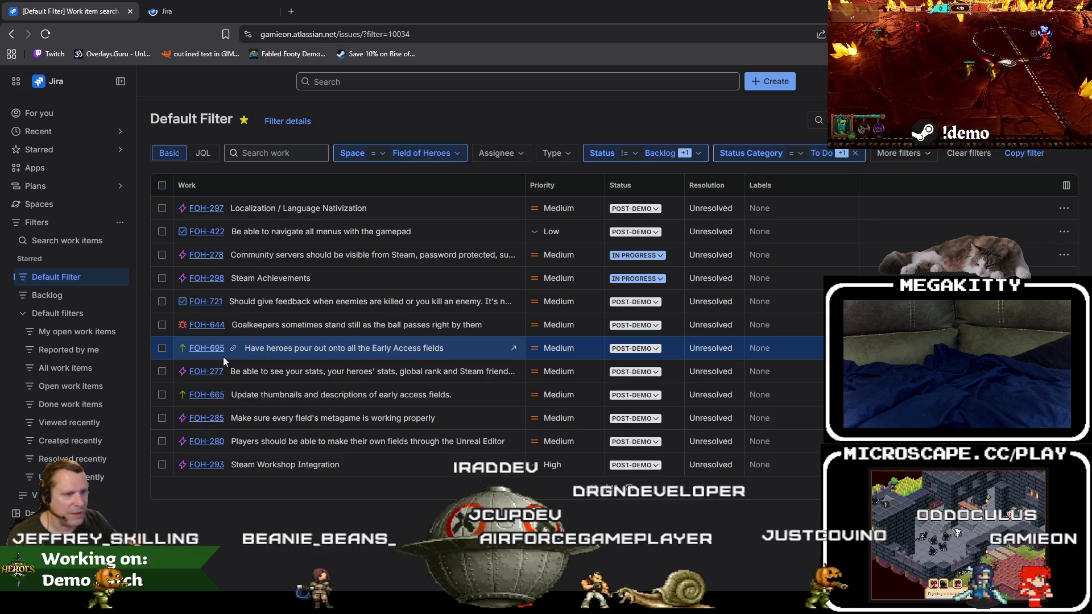
{"action": "left_click", "coordinate": [199, 10]}
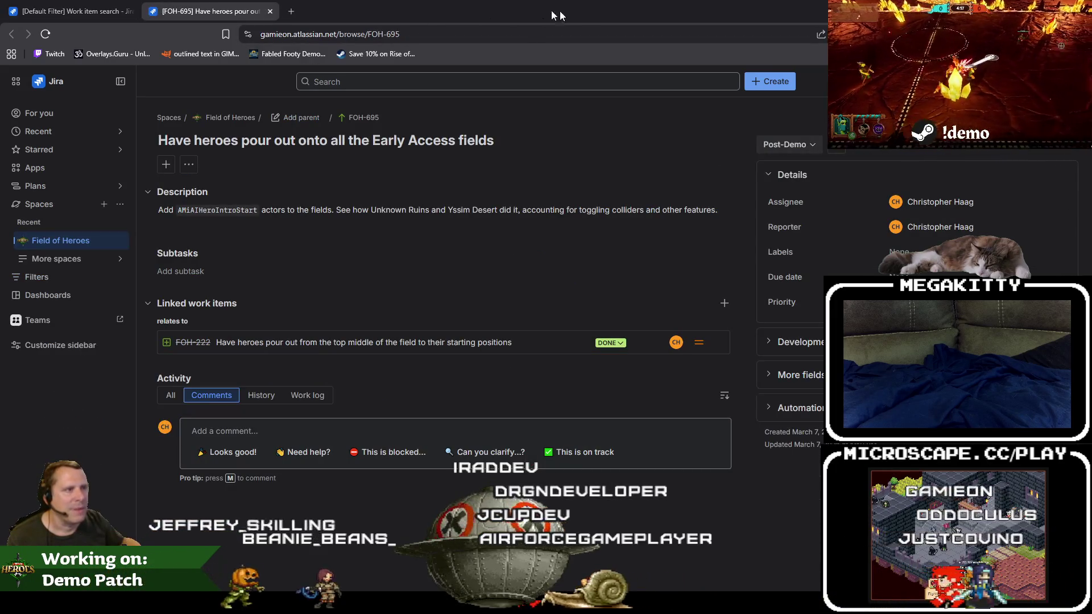
{"action": "key", "text": "alt+Tab"}
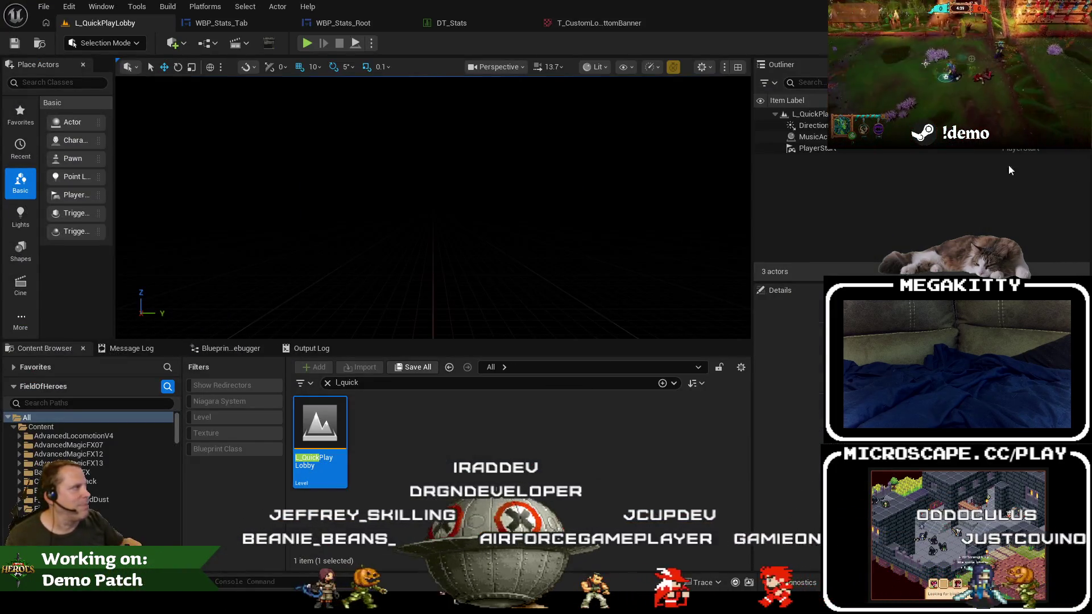
{"action": "key", "text": "alt+Tab"}
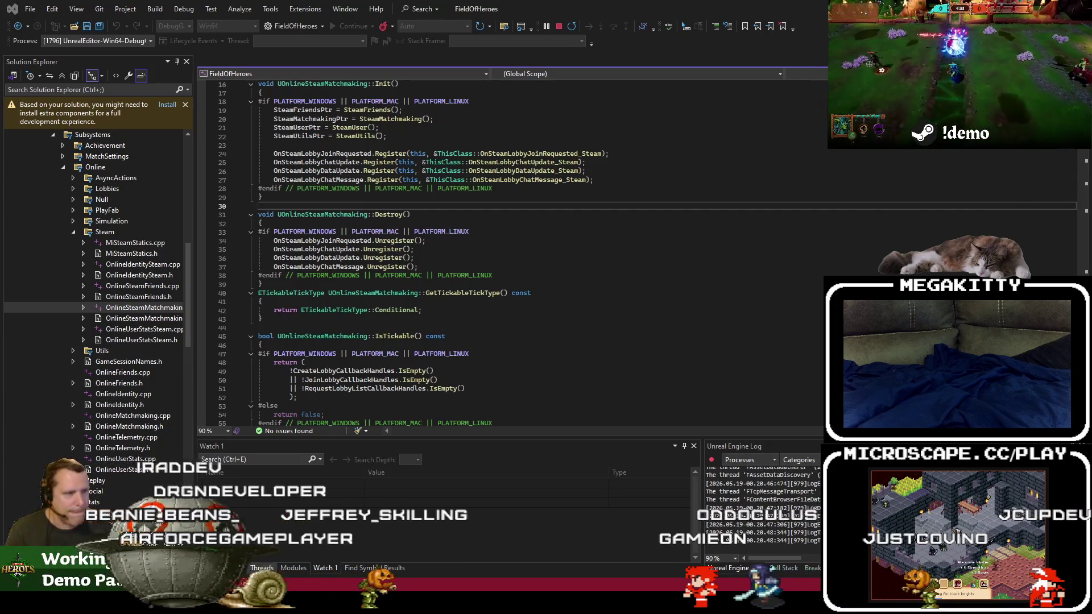
Reopen FieldOfHeroes.sln from recent solutions and start a DebugGame_Editor x64 build of FieldOfHeroesEditor.
{"action": "left_click", "coordinate": [586, 170]}
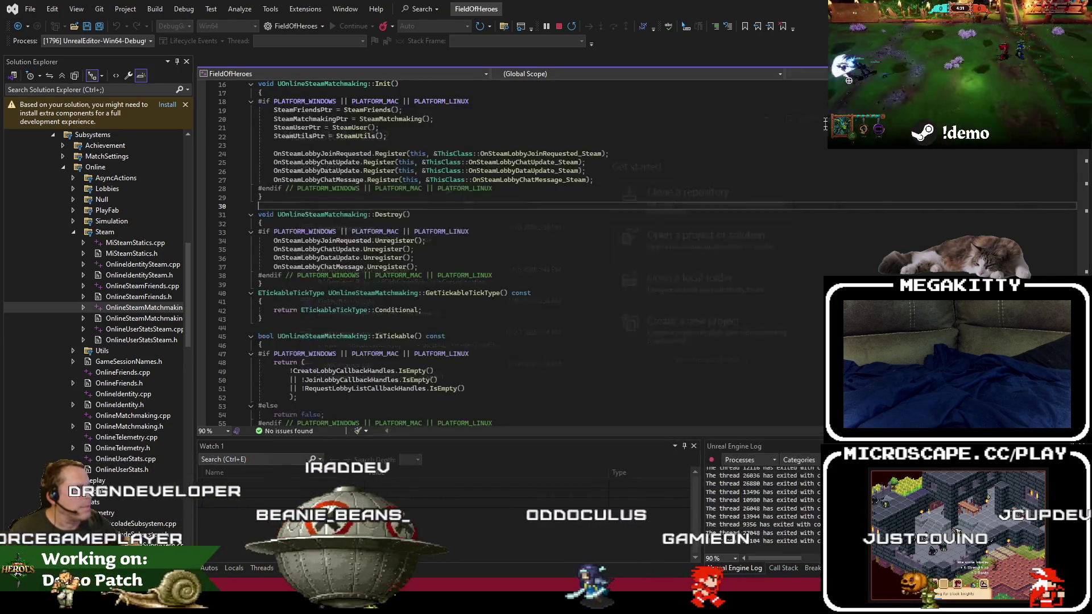
{"action": "left_click", "coordinate": [306, 147]}
{"action": "left_click", "coordinate": [367, 206]}
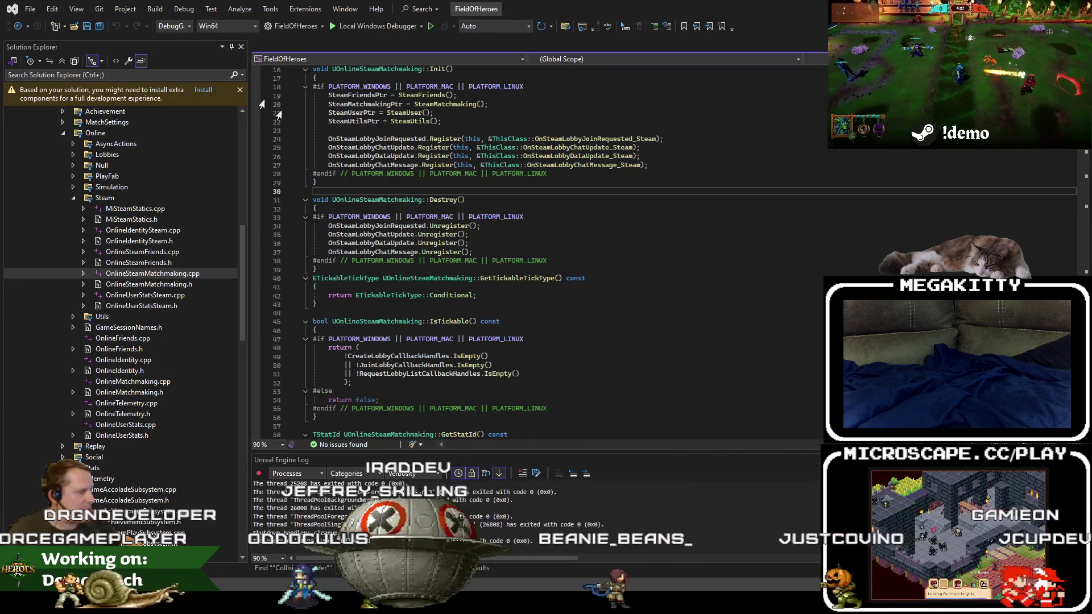
{"action": "left_click", "coordinate": [30, 9]}
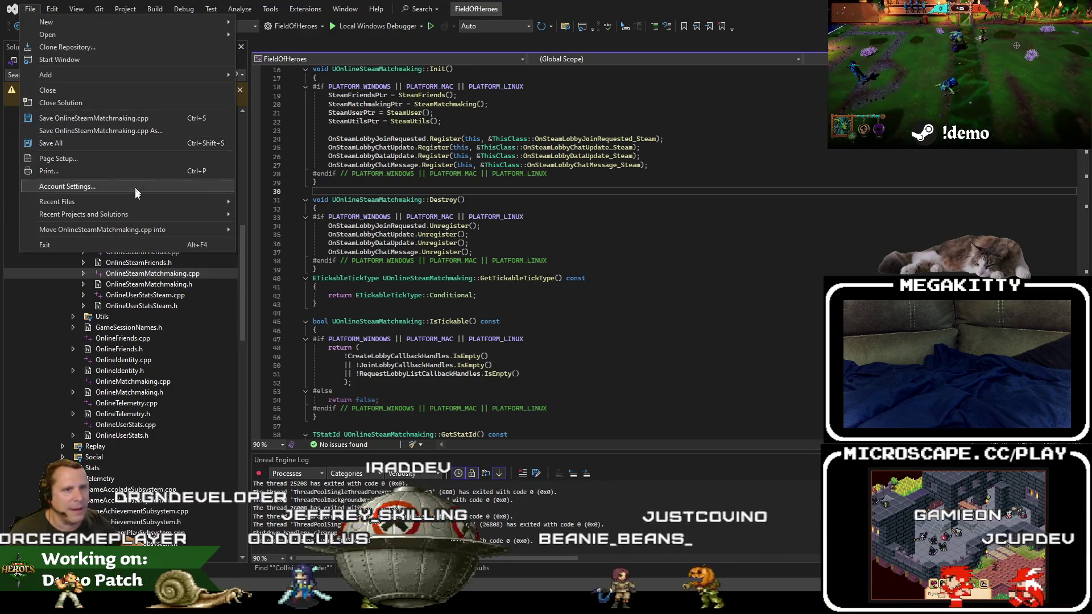
{"action": "mouse_move", "coordinate": [138, 211]}
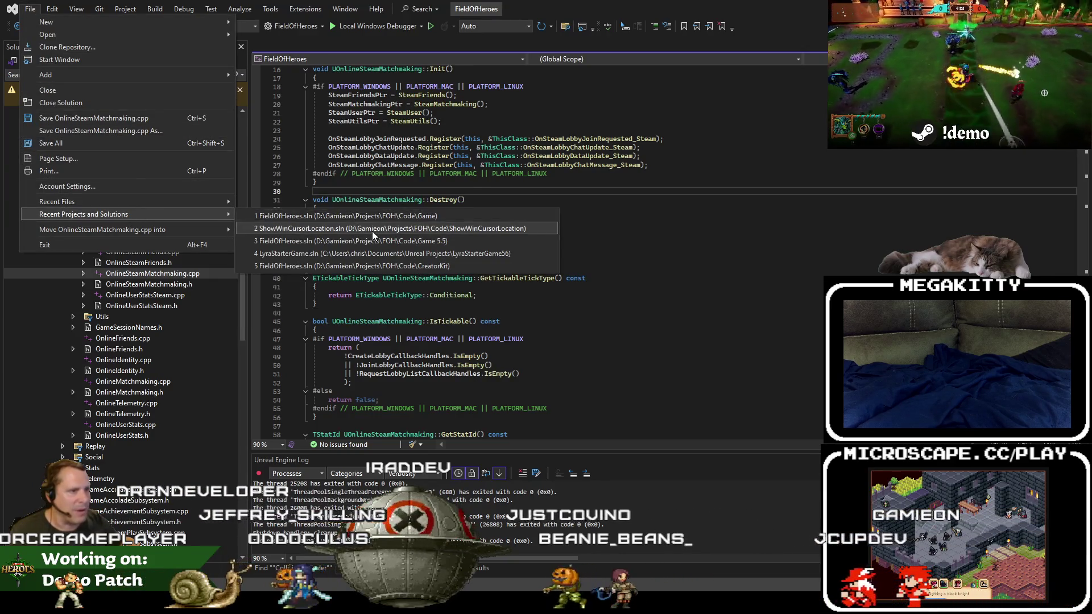
{"action": "left_click", "coordinate": [438, 266]}
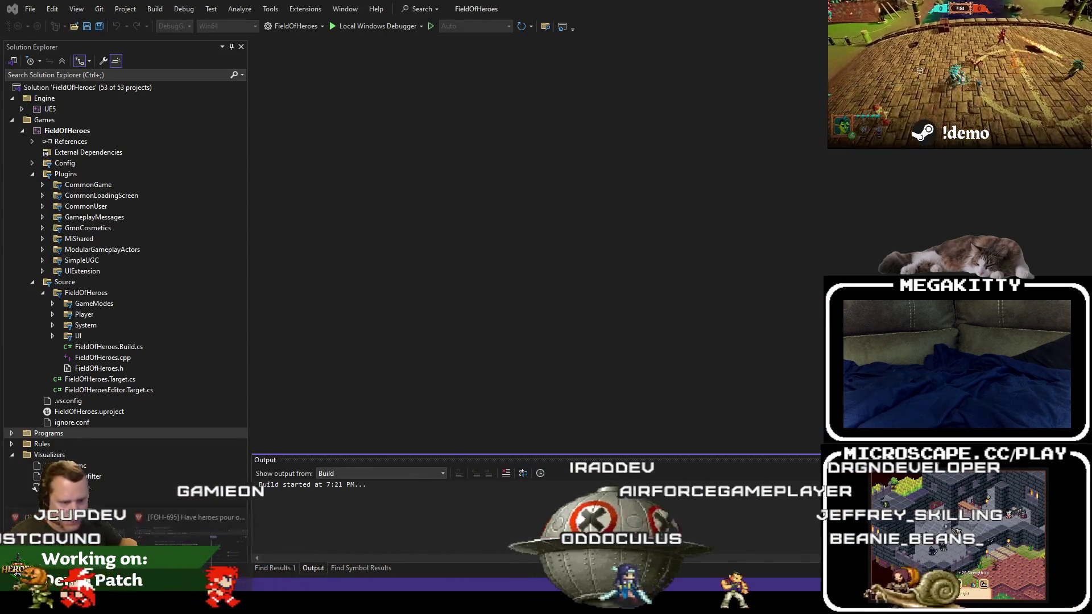
{"action": "mouse_move", "coordinate": [128, 605]}
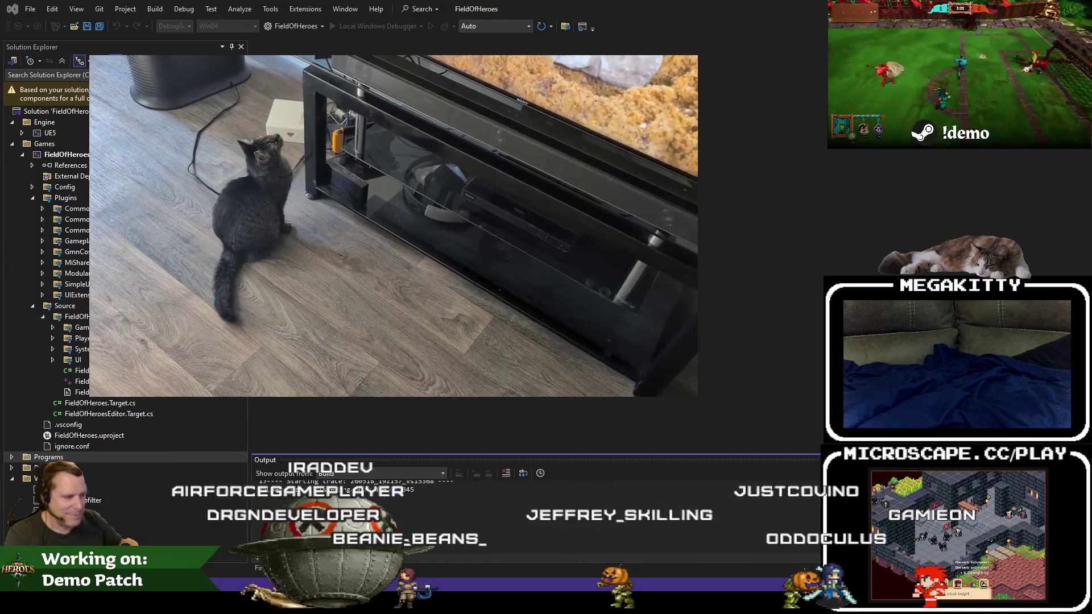
{"action": "right_click", "coordinate": [576, 606]}
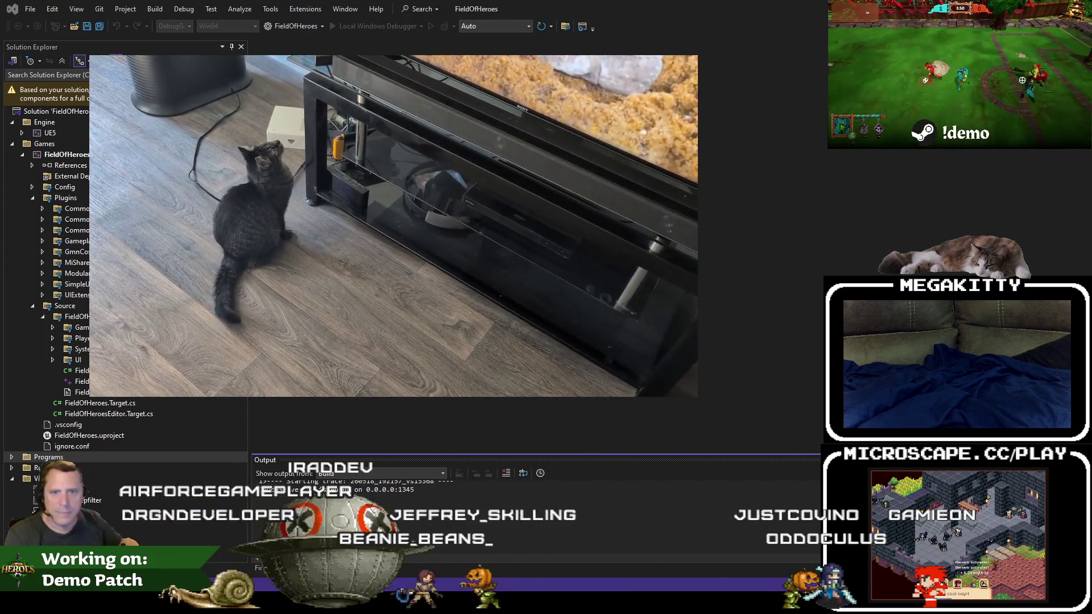